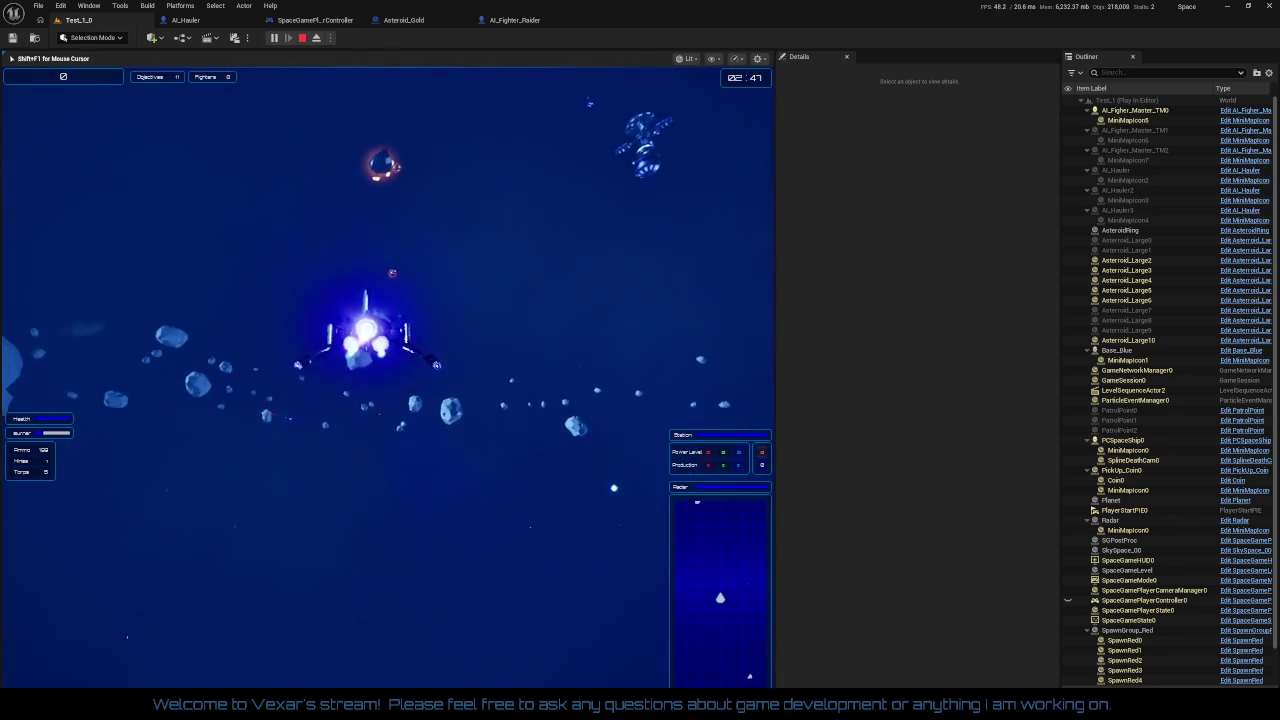
- Boost the ship four times through the asteroid field until the score hits 45000
{"action": "key", "text": "shift"}
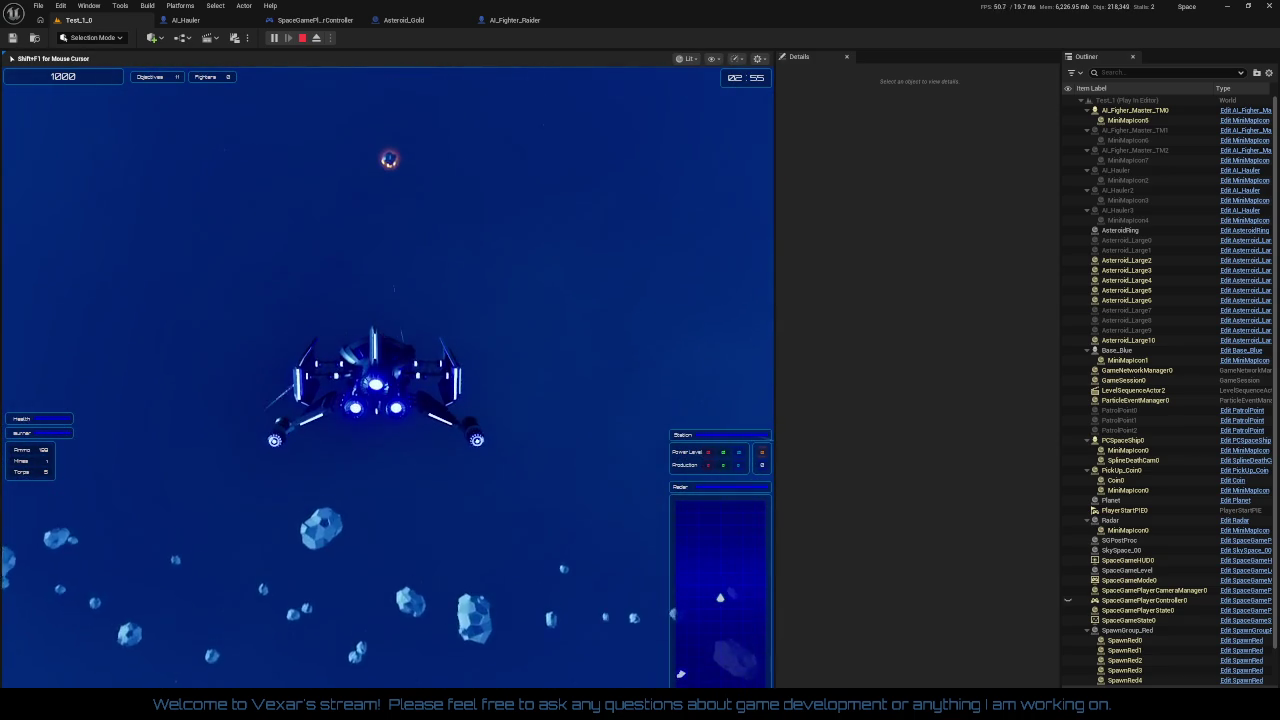
{"action": "key", "text": "shift"}
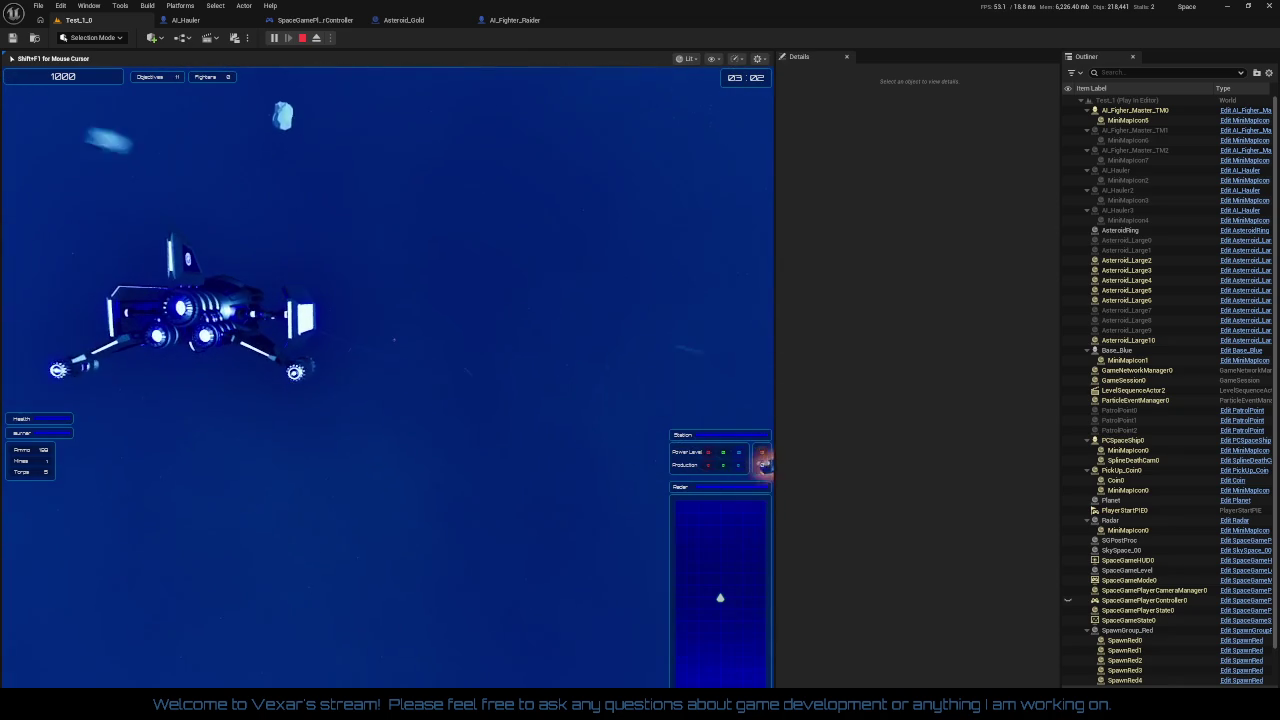
{"action": "key", "text": "shift"}
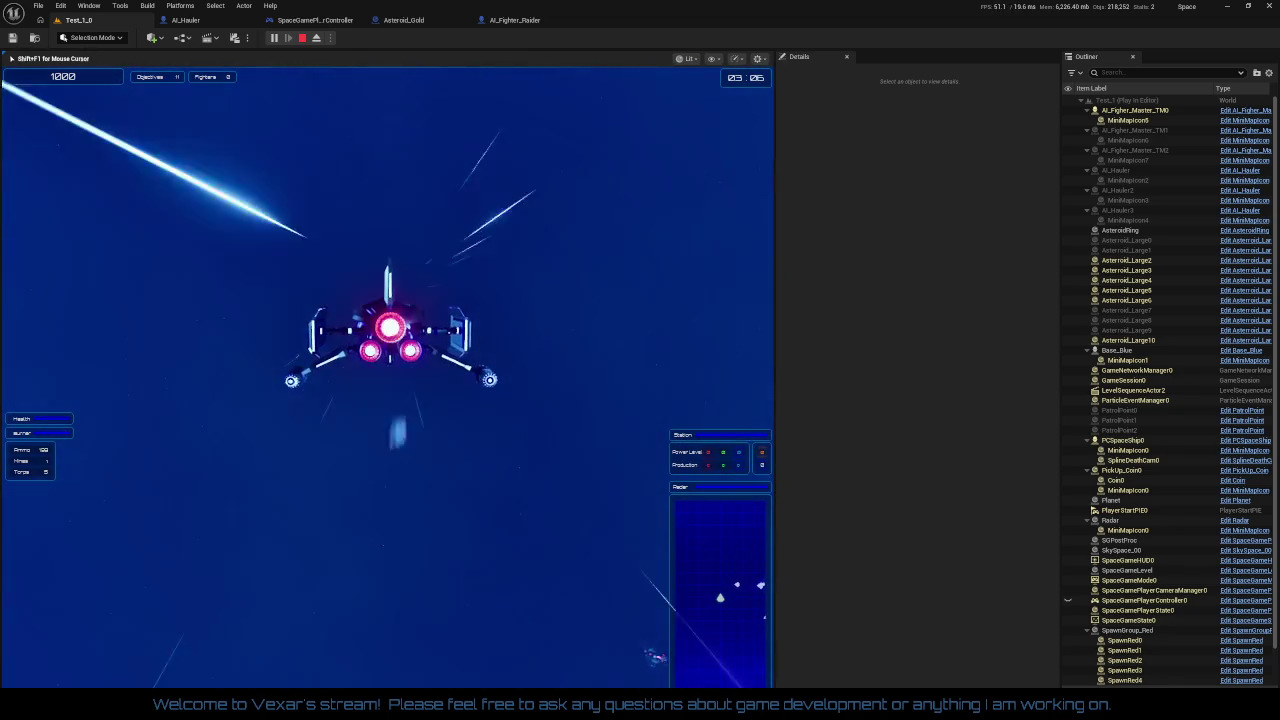
{"action": "key", "text": "shift"}
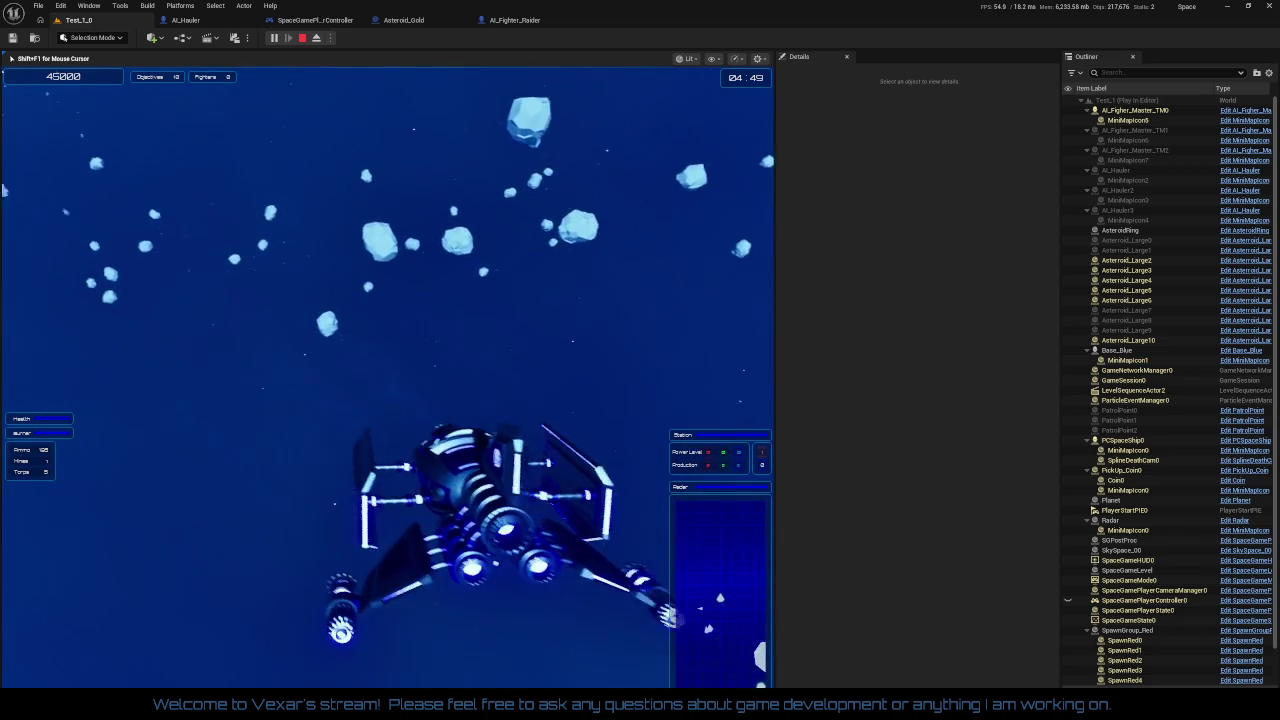
- Free the mouse, pause the game, and eject to a free camera showing Asteroid_Gold6 (scale 0.325)
{"action": "key", "text": "alt+Tab"}
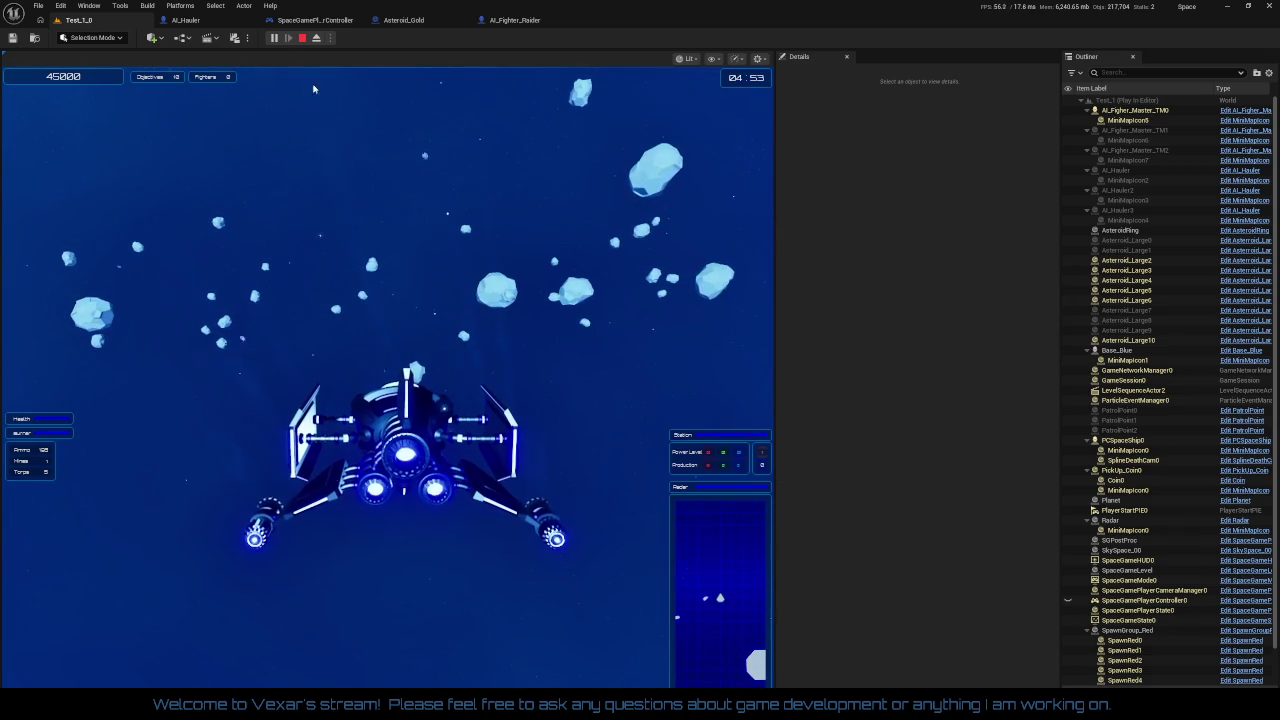
{"action": "left_click", "coordinate": [273, 37]}
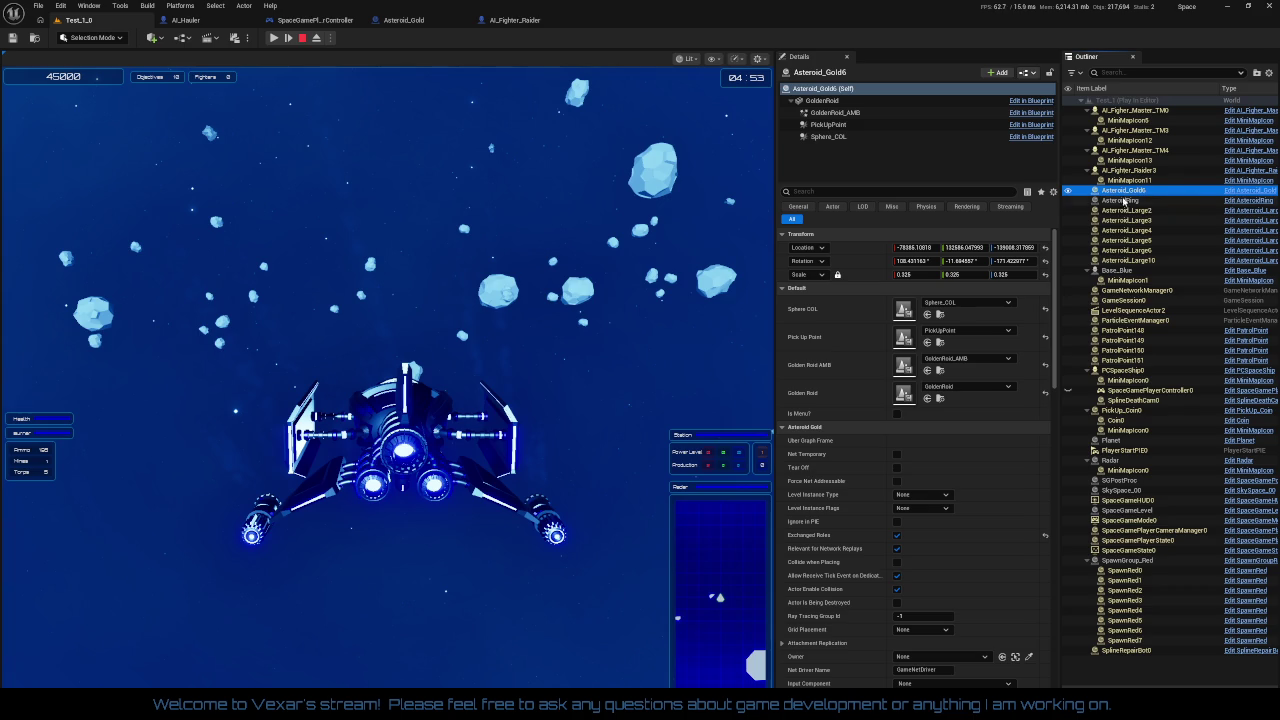
{"action": "left_click", "coordinate": [315, 40]}
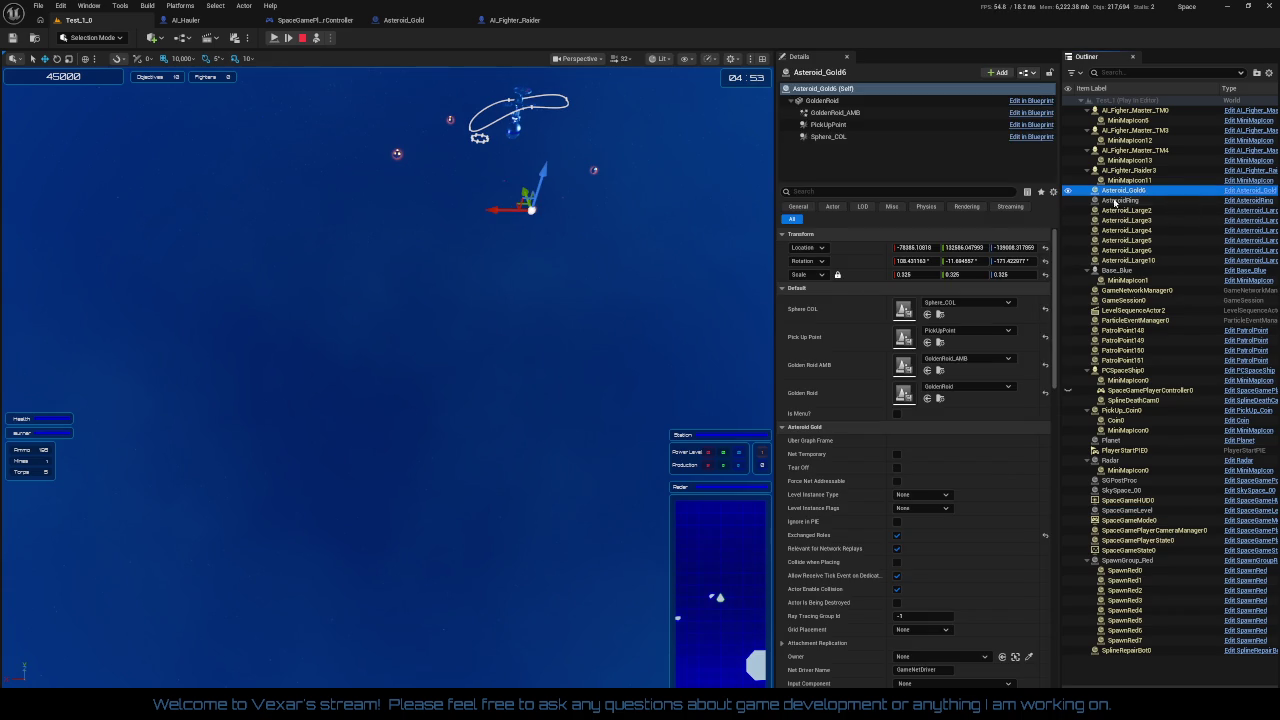
{"action": "key", "text": "f"}
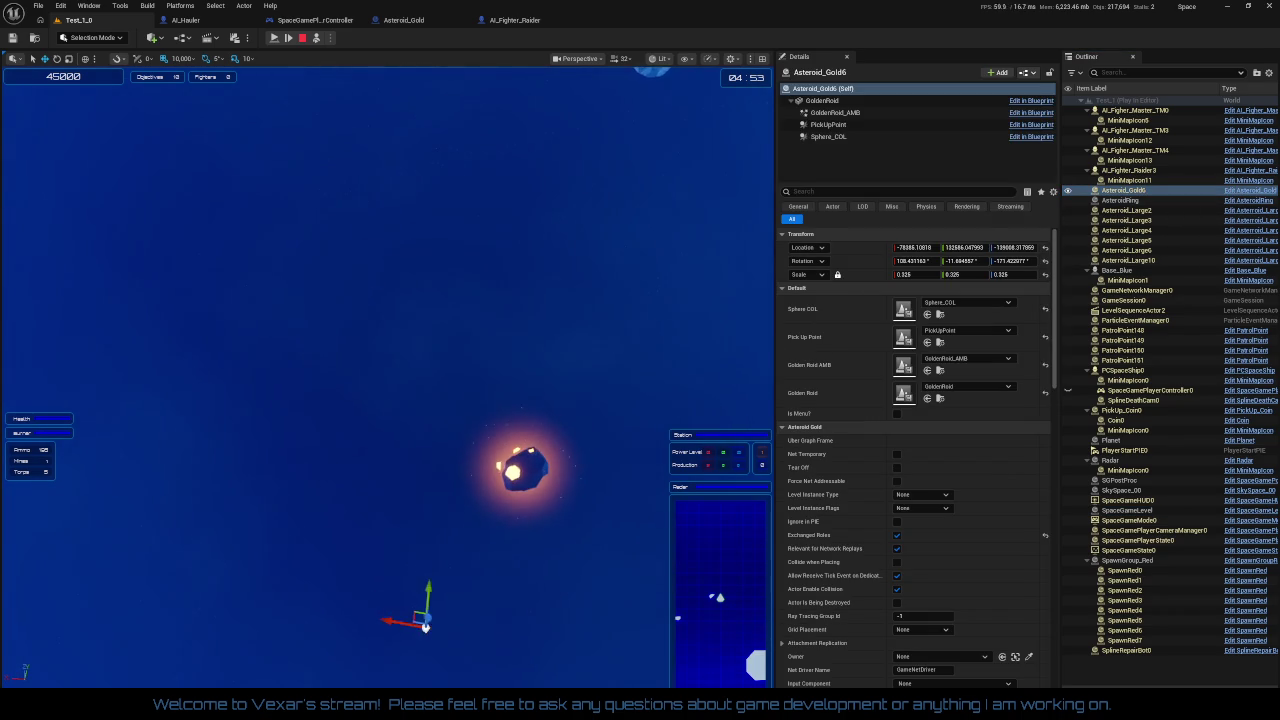
{"action": "left_click", "coordinate": [316, 38]}
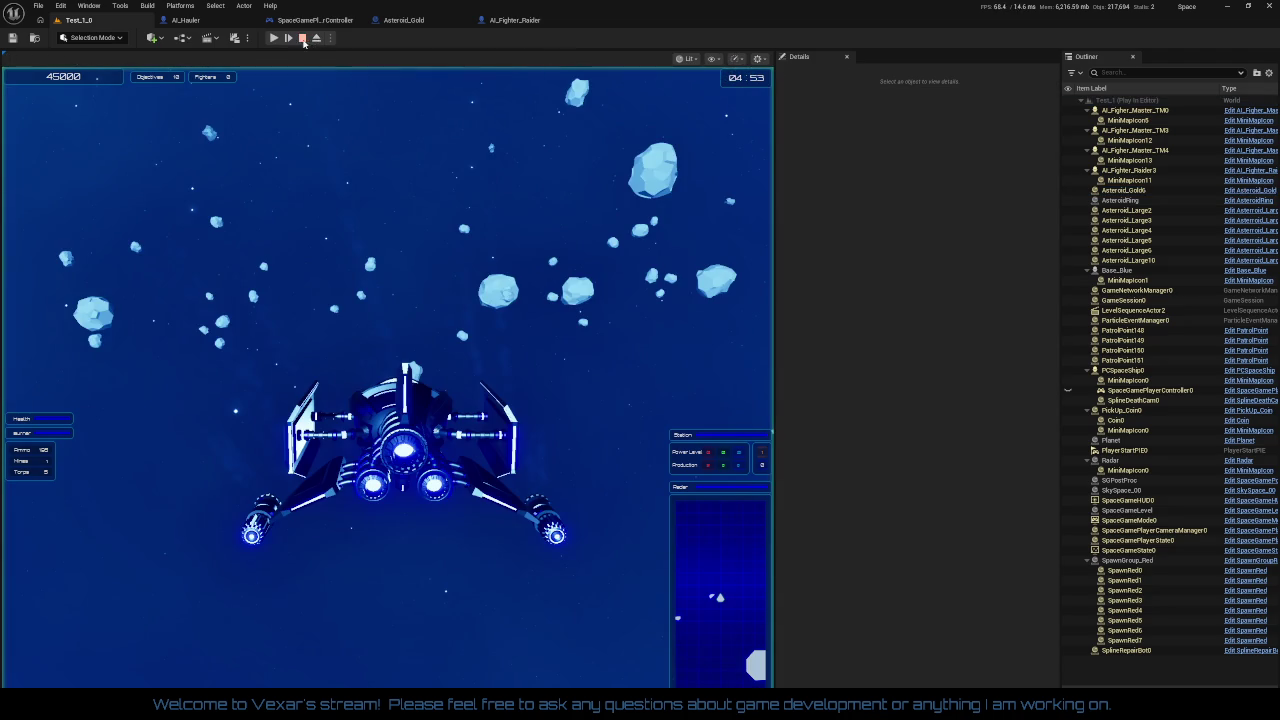
- Resume play, fly to the space station, and pause there at score 61000
{"action": "left_click", "coordinate": [300, 150]}
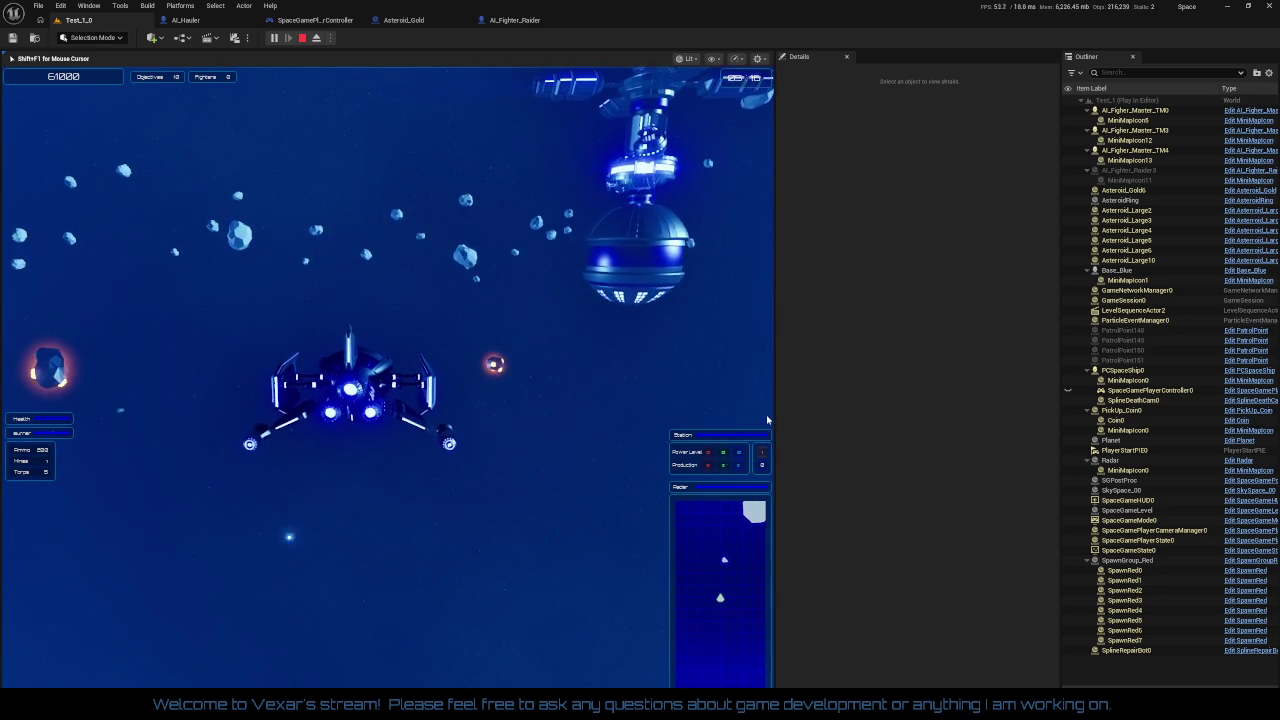
{"action": "left_click", "coordinate": [273, 37]}
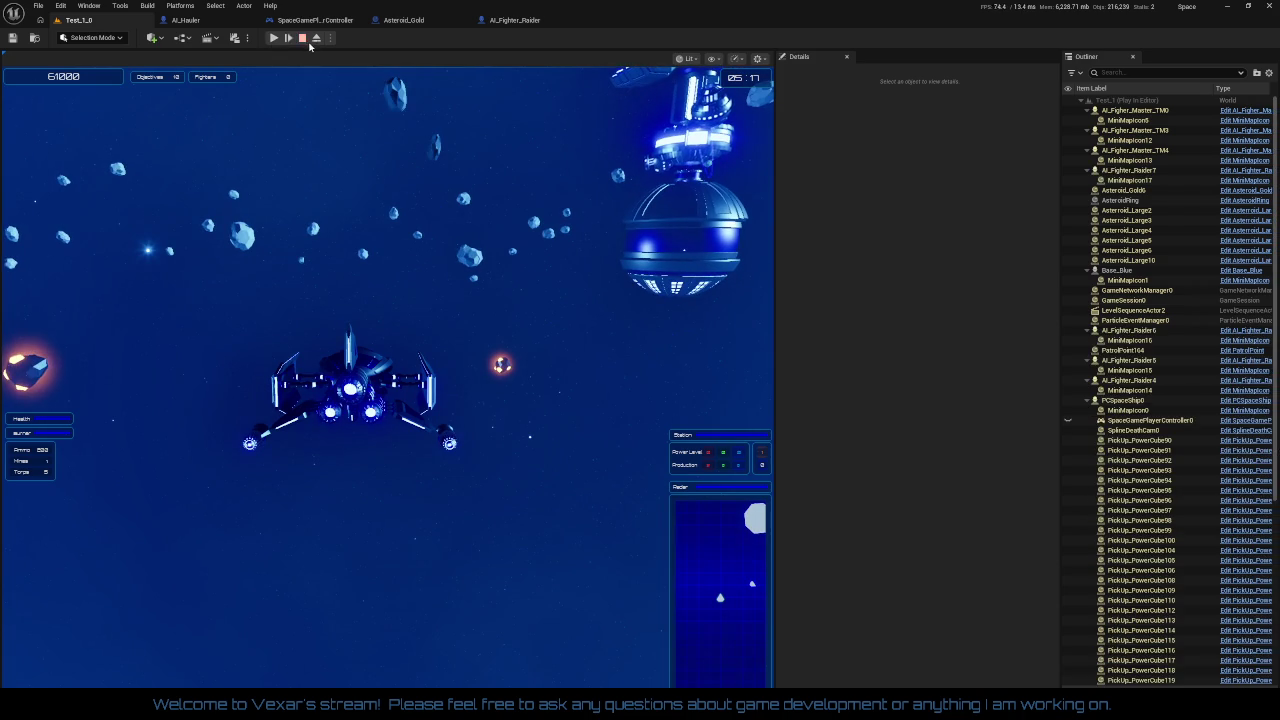
- Eject to a free camera and focus the viewport on Asteroid_Gold6 with F
{"action": "left_click", "coordinate": [317, 38]}
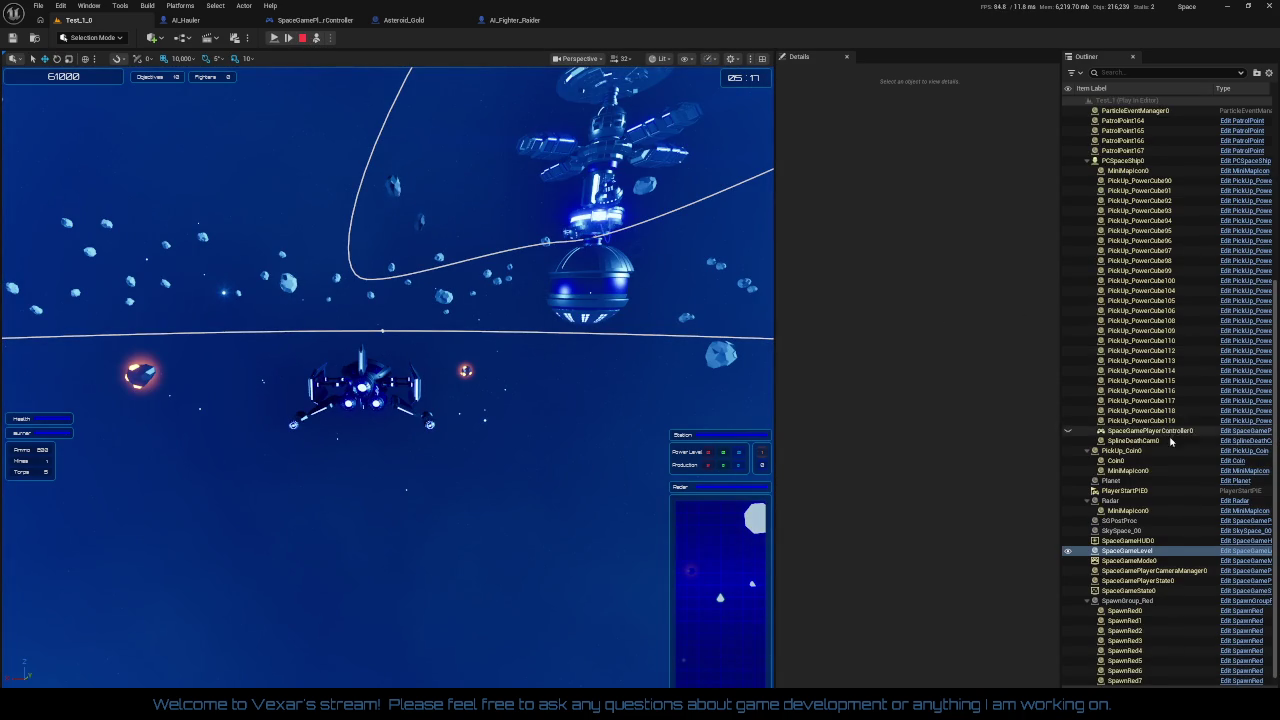
{"action": "scroll", "coordinate": [1165, 420], "scroll_direction": "up", "scroll_amount": 5}
{"action": "scroll", "coordinate": [1165, 333], "scroll_direction": "up", "scroll_amount": 2}
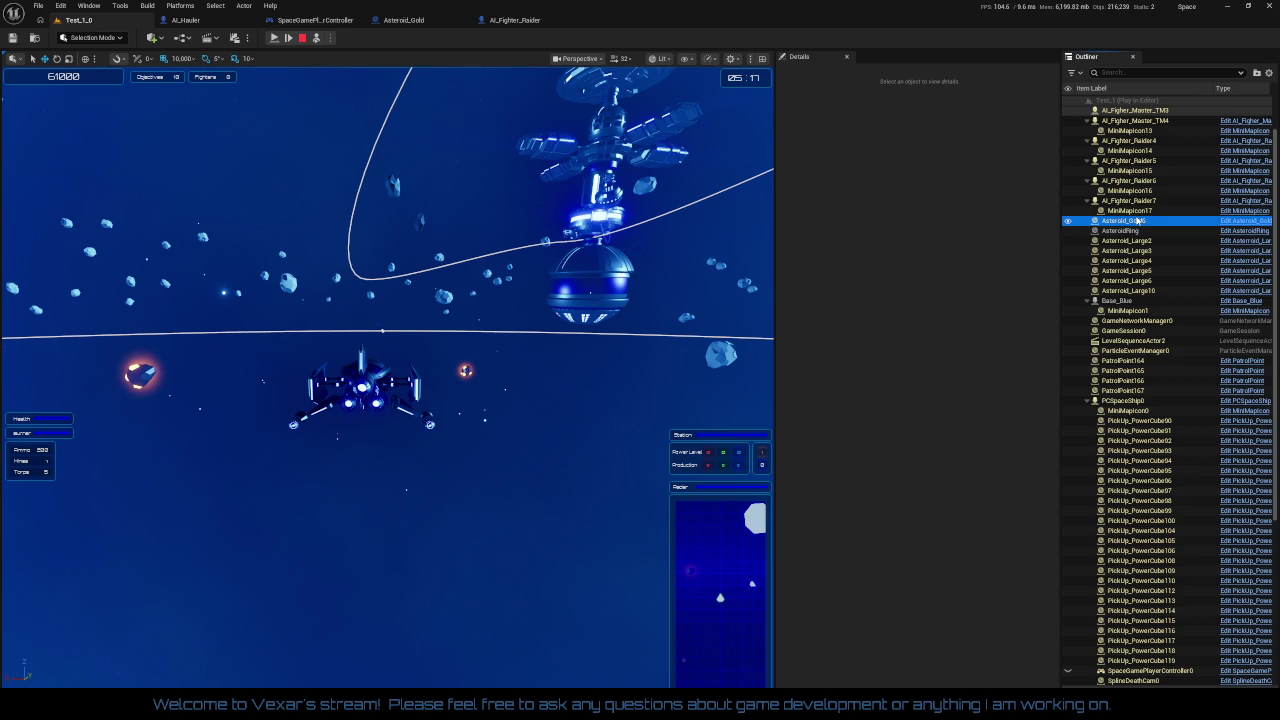
{"action": "key", "text": "f"}
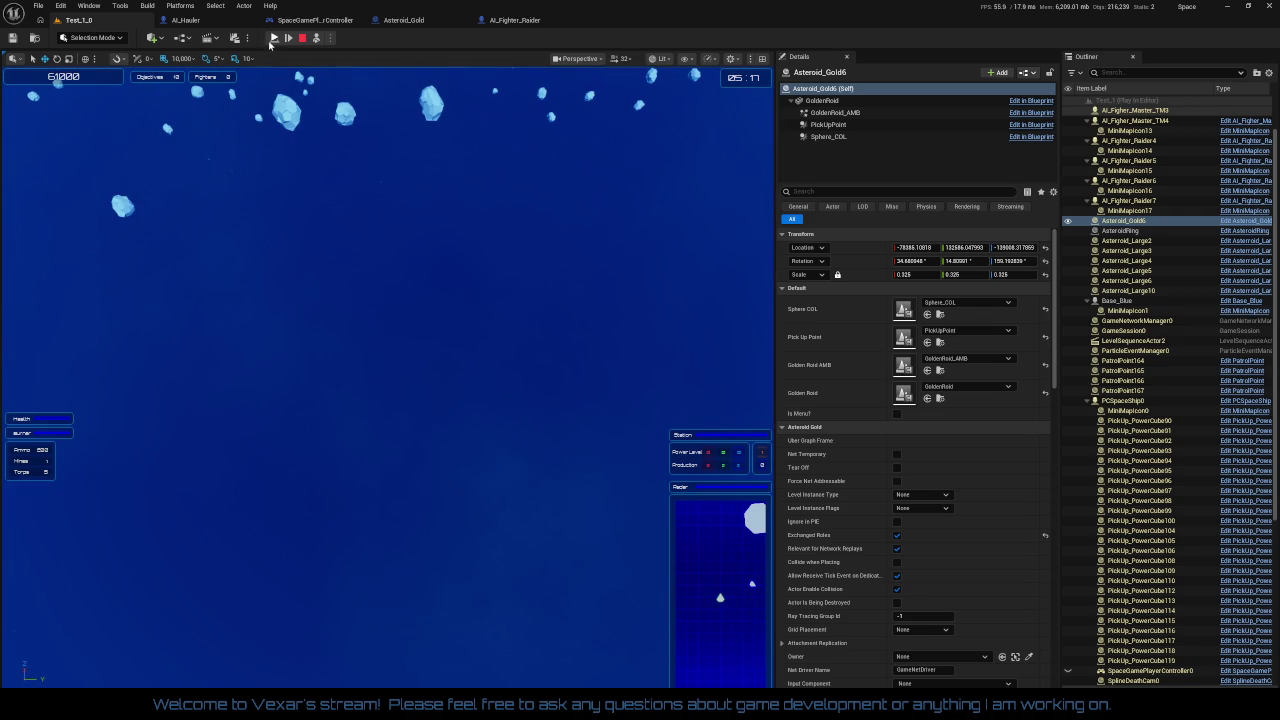
- Retake control of the ship, boost its engines, and go fullscreen with F11
{"action": "left_click", "coordinate": [316, 38]}
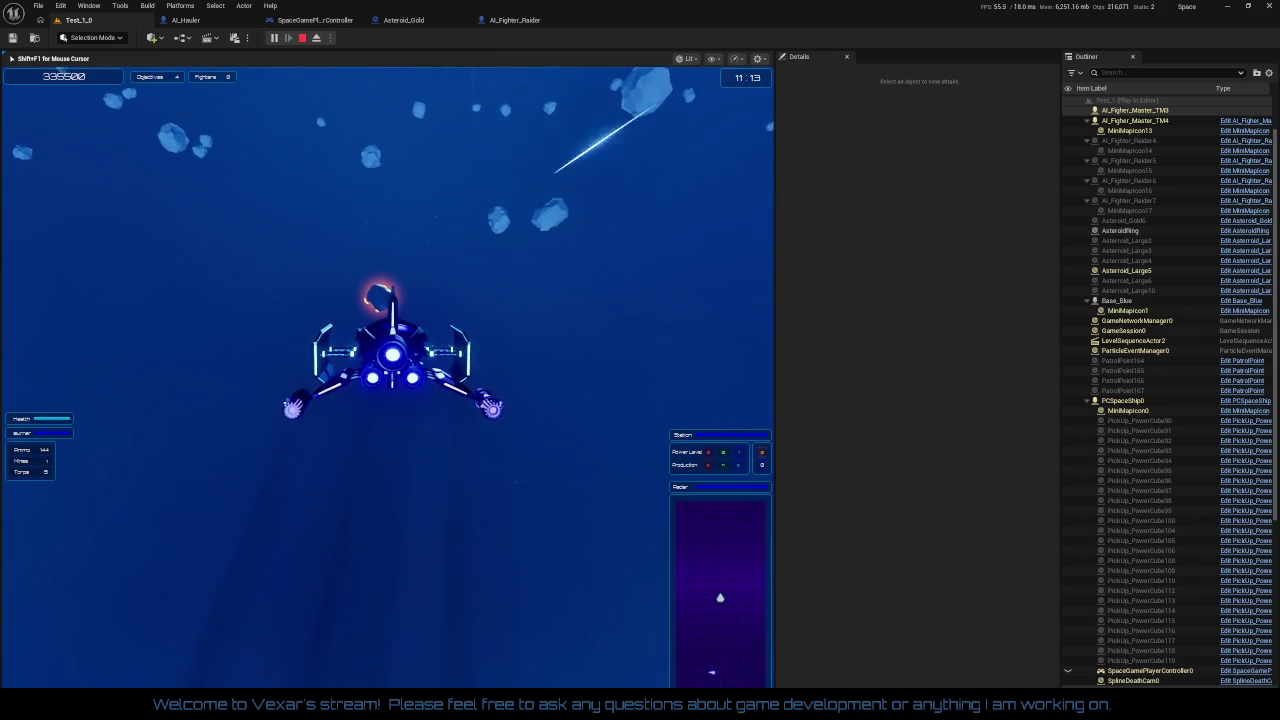
{"action": "key", "text": "shift"}
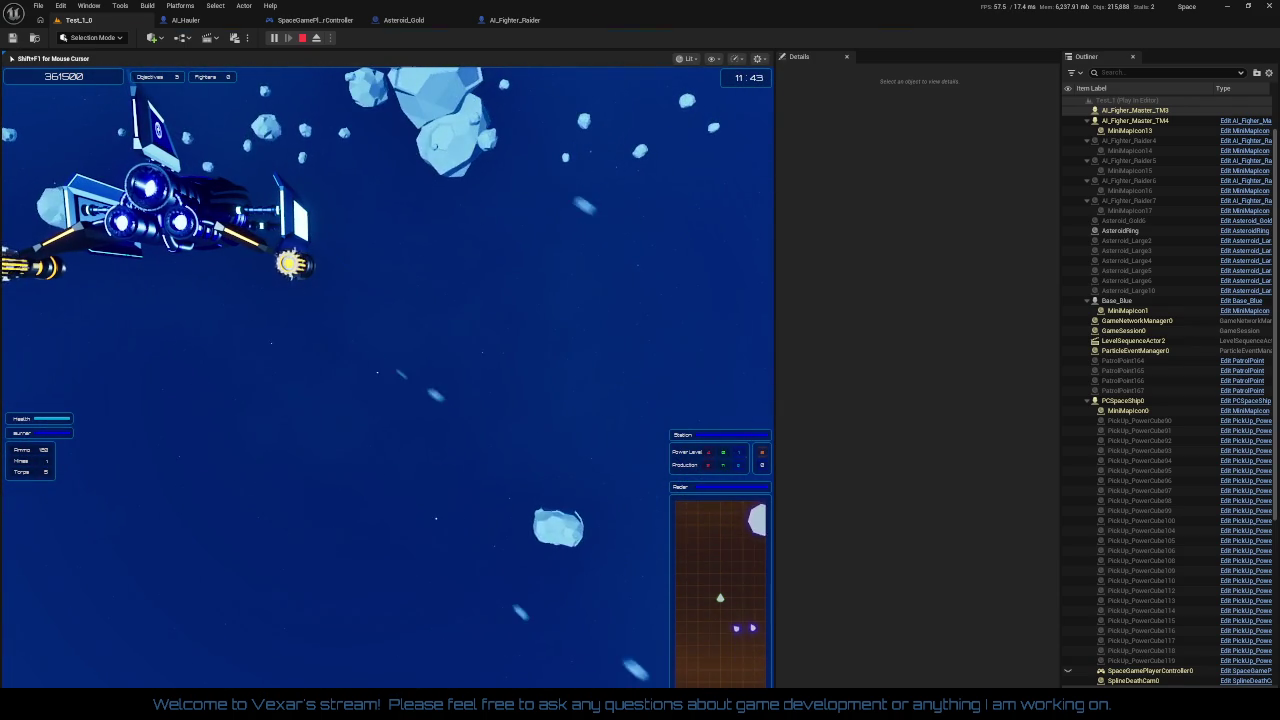
{"action": "key", "text": "F11"}
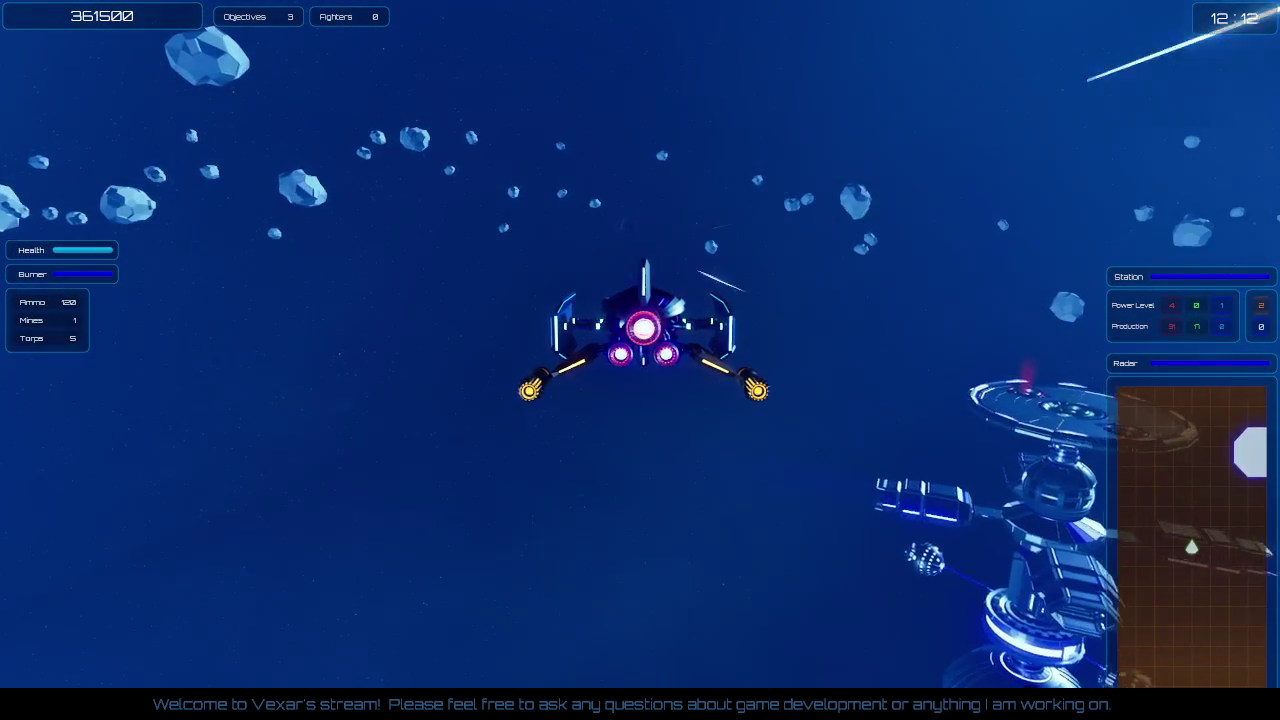
- Boost the ship four times and fire a torpedo until the author biography screen appears
{"action": "key", "text": "shift"}
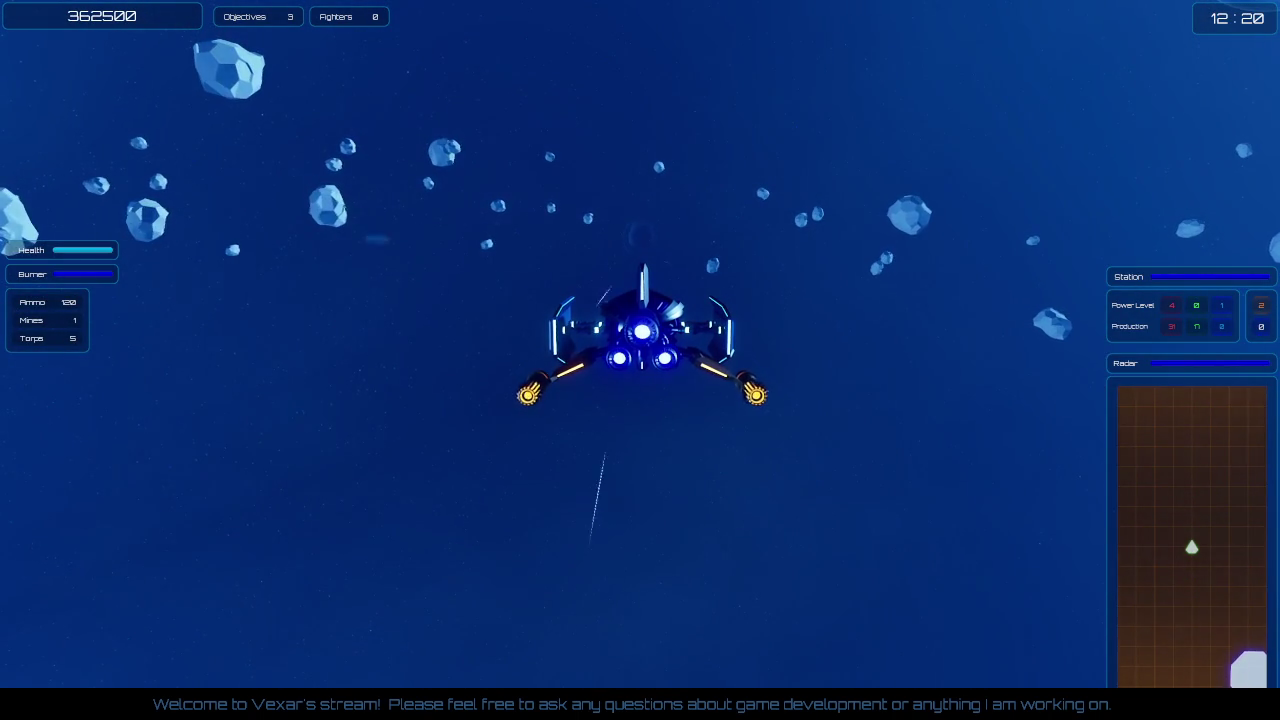
{"action": "key", "text": "shift"}
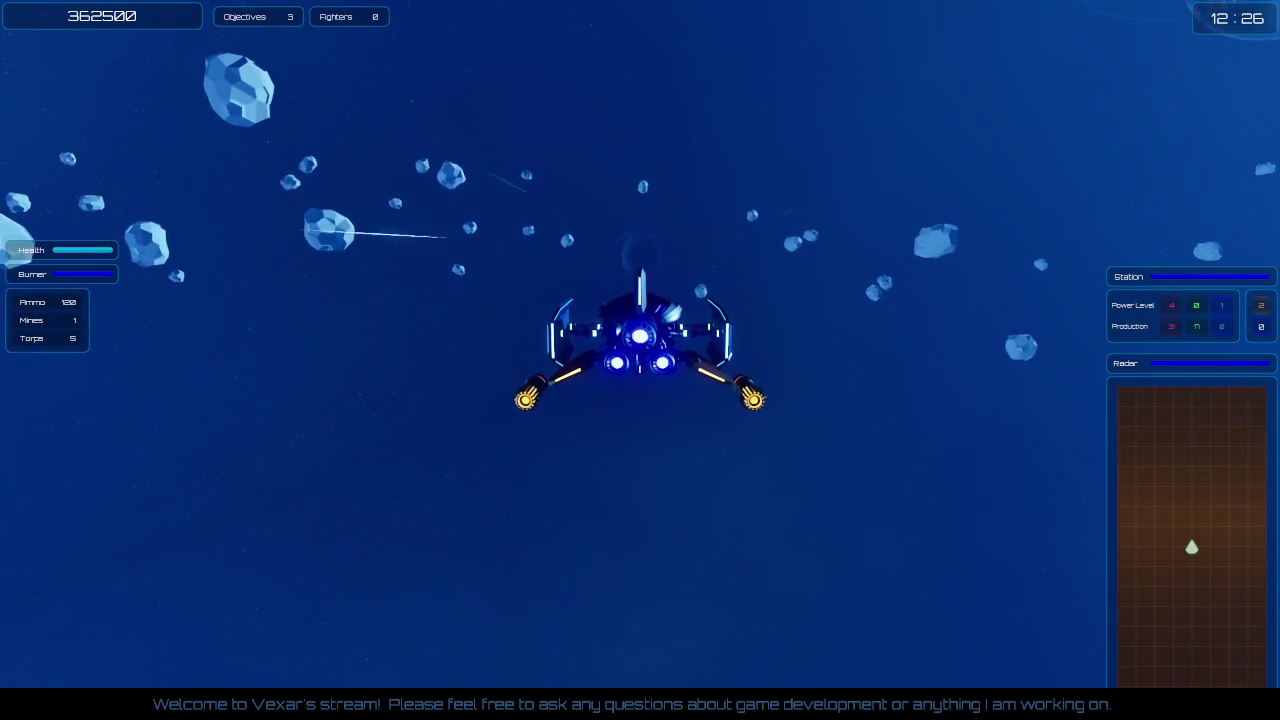
{"action": "key", "text": "shift"}
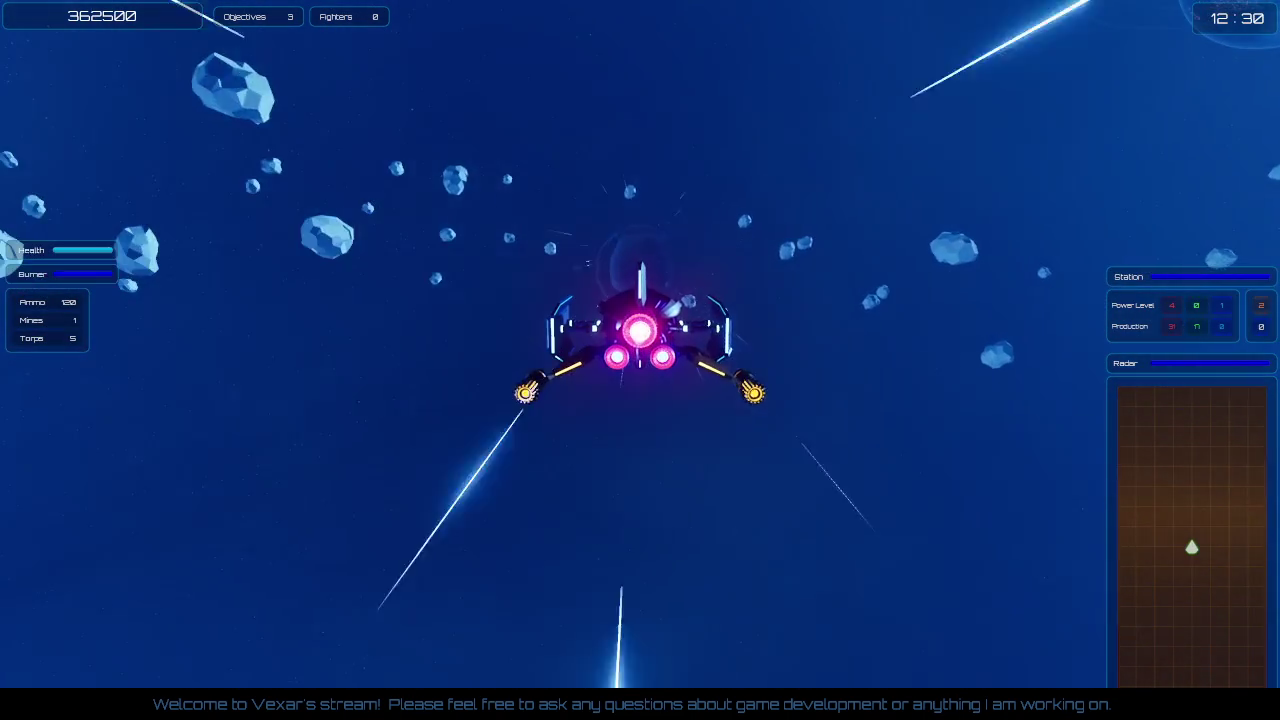
{"action": "key", "text": "shift"}
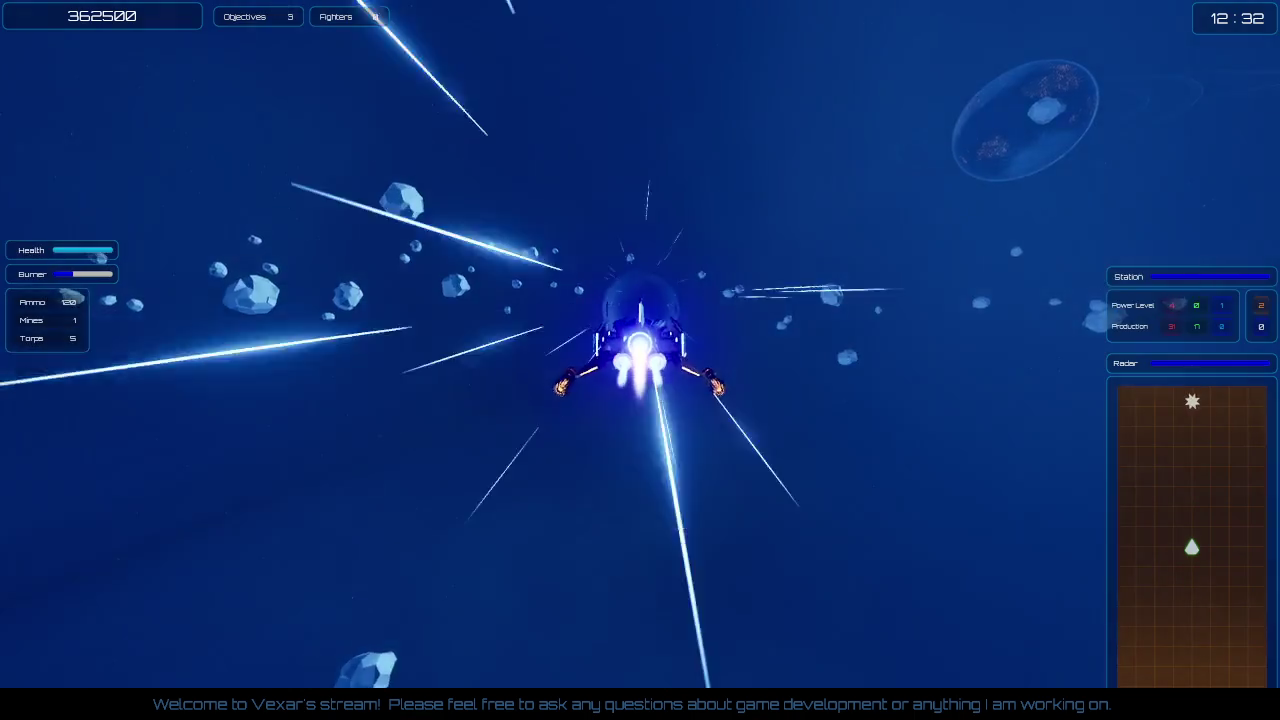
{"action": "key", "text": "t"}
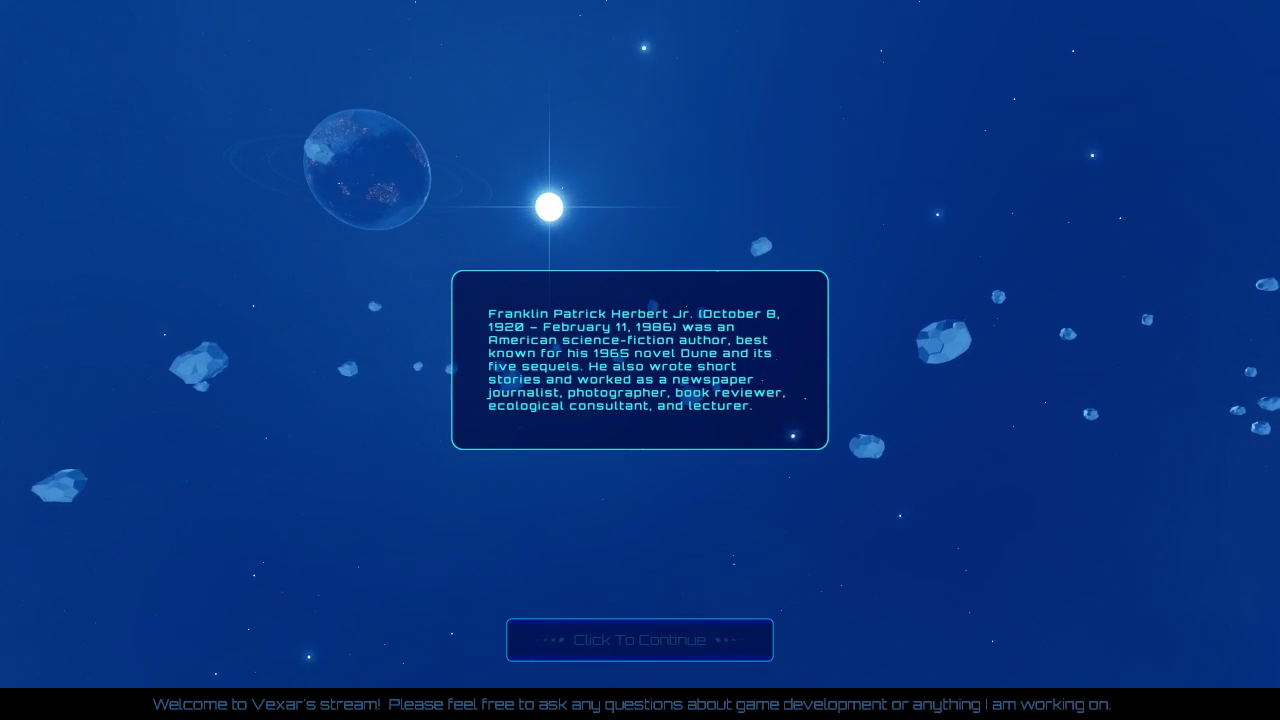
- Continue past the info card, then thrust, boost and turn the ship right
{"action": "left_click", "coordinate": [684, 639]}
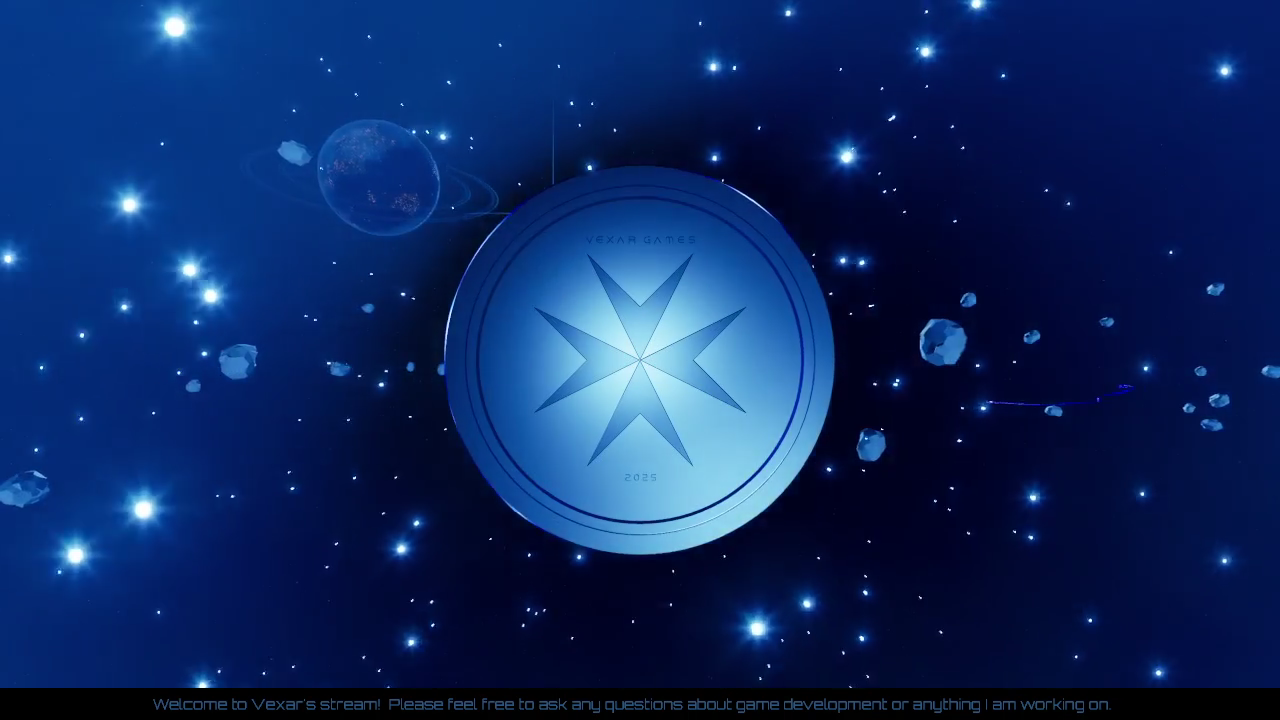
{"action": "key", "text": "w"}
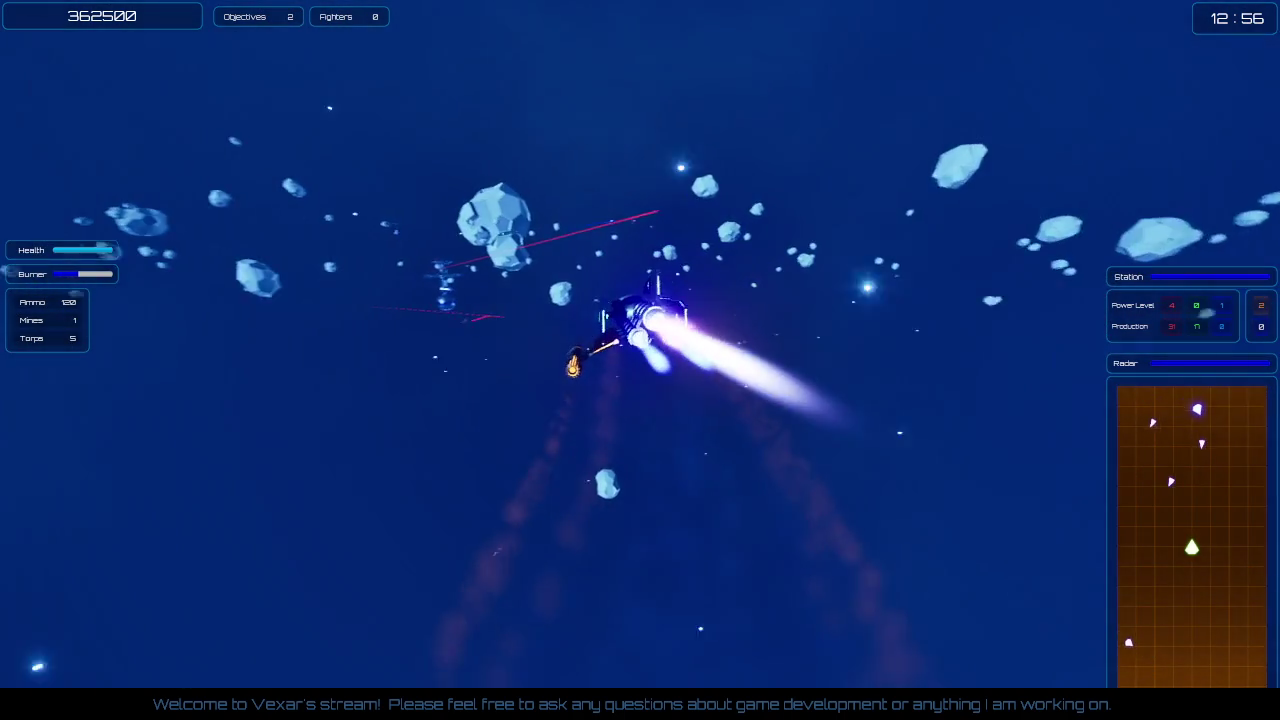
{"action": "key", "text": "shift"}
{"action": "key", "text": "d"}
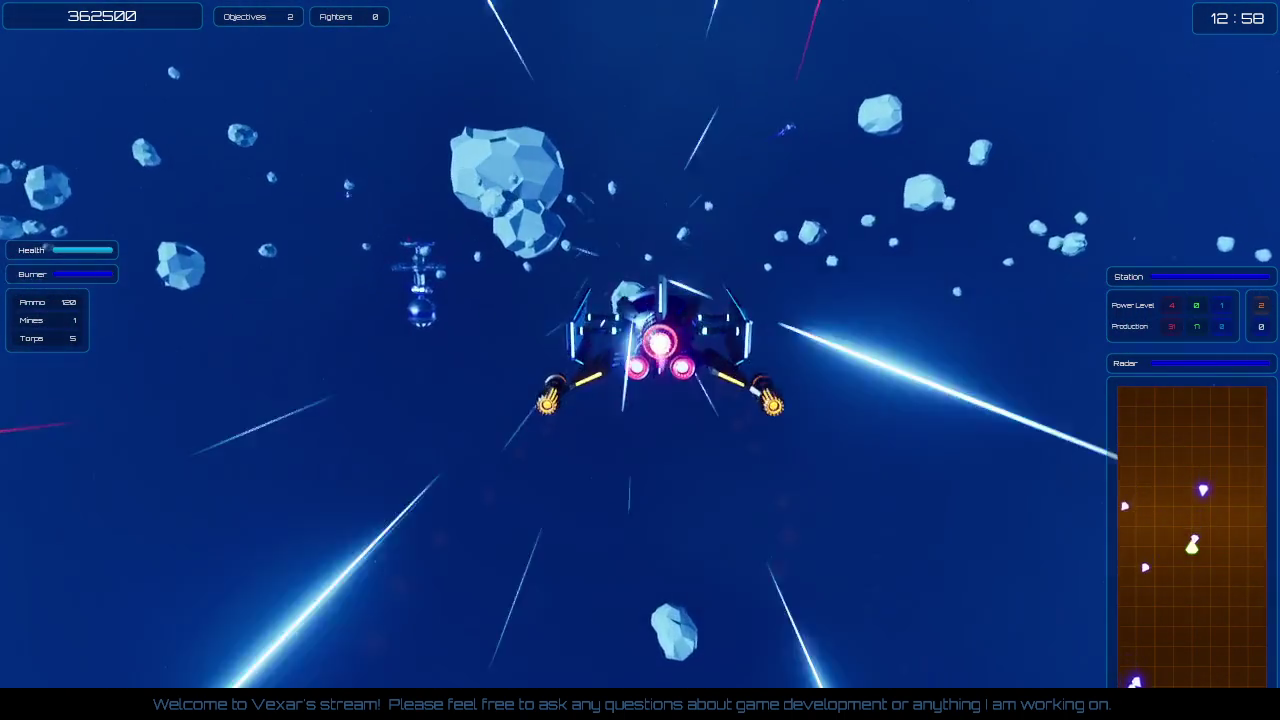
{"action": "key", "text": "d"}
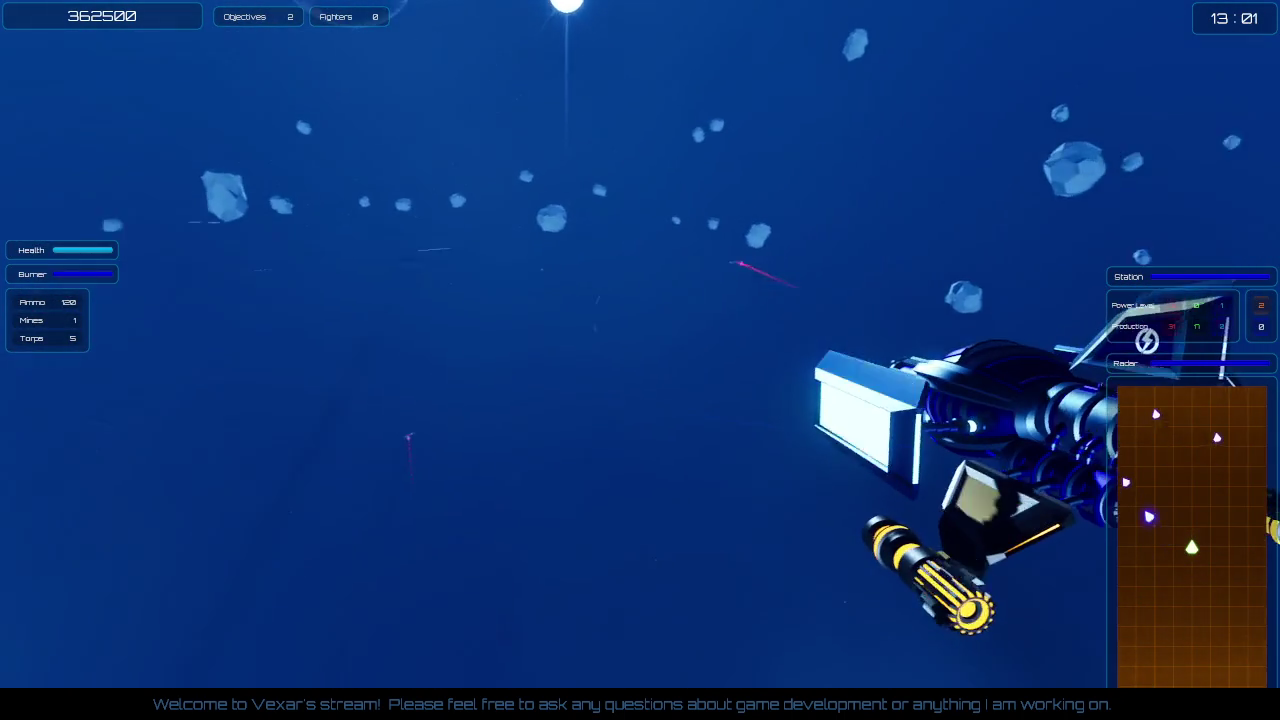
- Steer the ship toward the station below and leave fullscreen play
{"action": "key", "text": "a"}
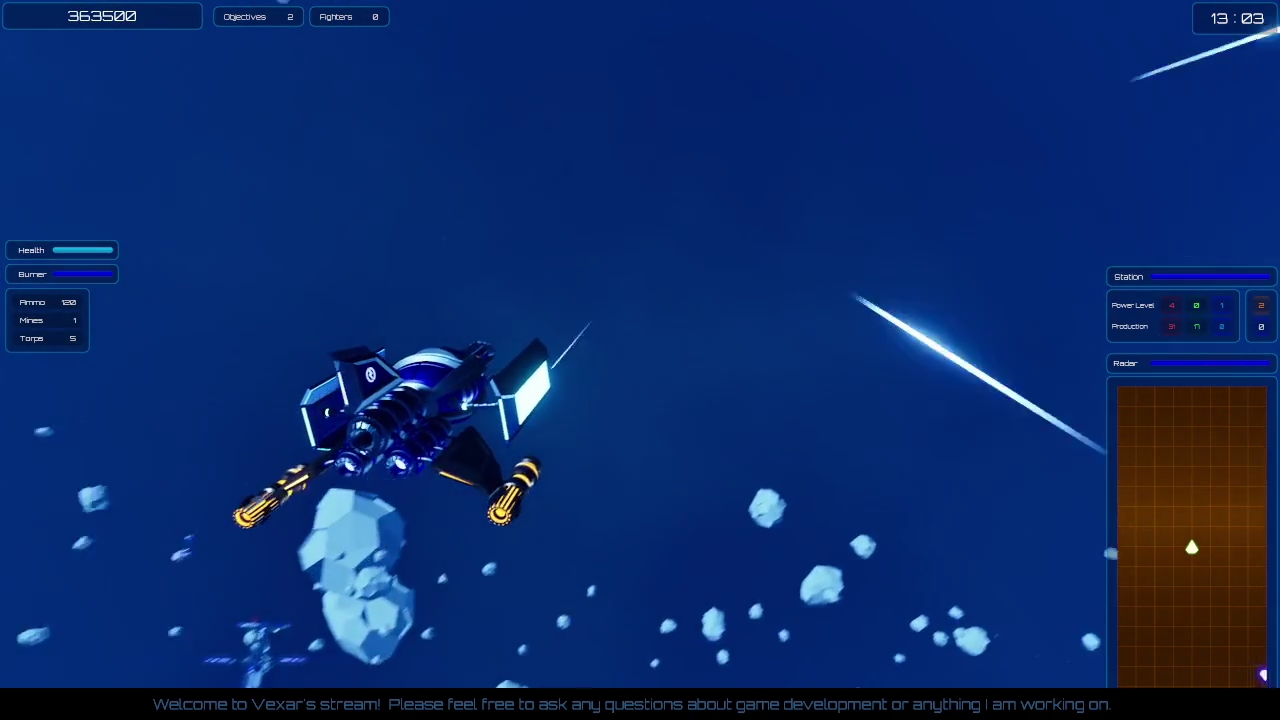
{"action": "key", "text": "a"}
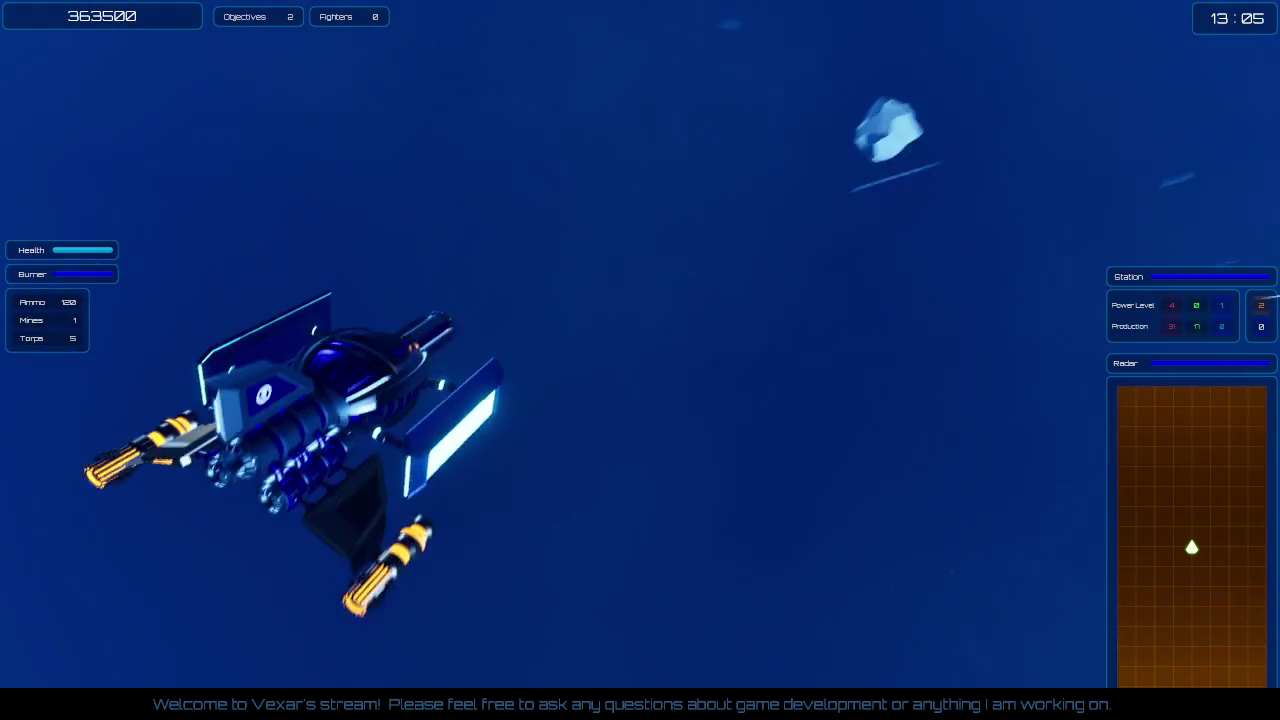
{"action": "key", "text": "d"}
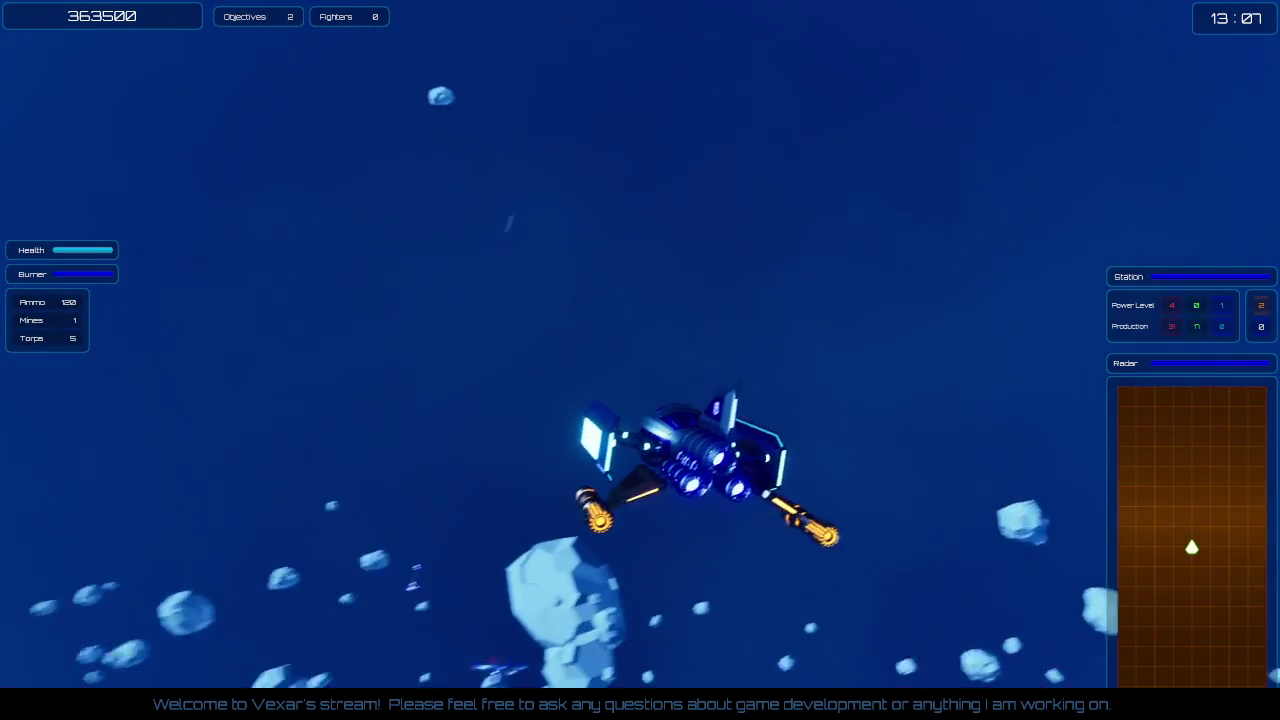
{"action": "key", "text": "w"}
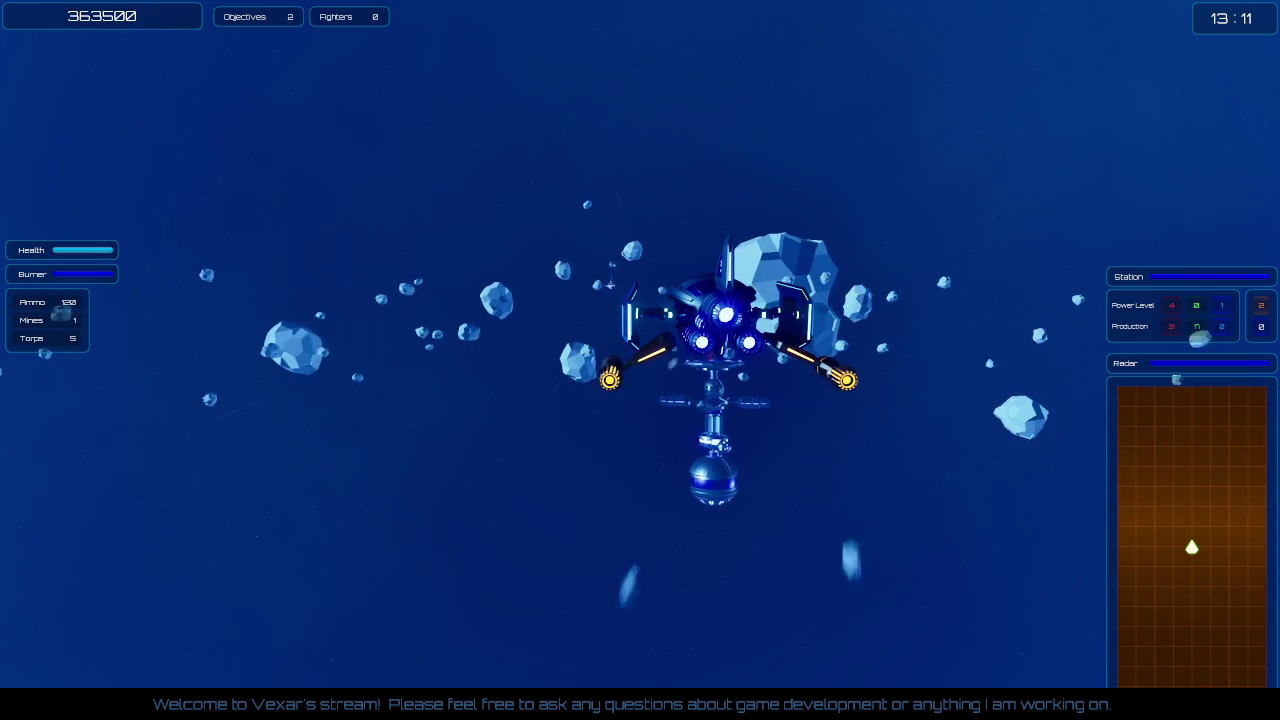
{"action": "key", "text": "F11"}
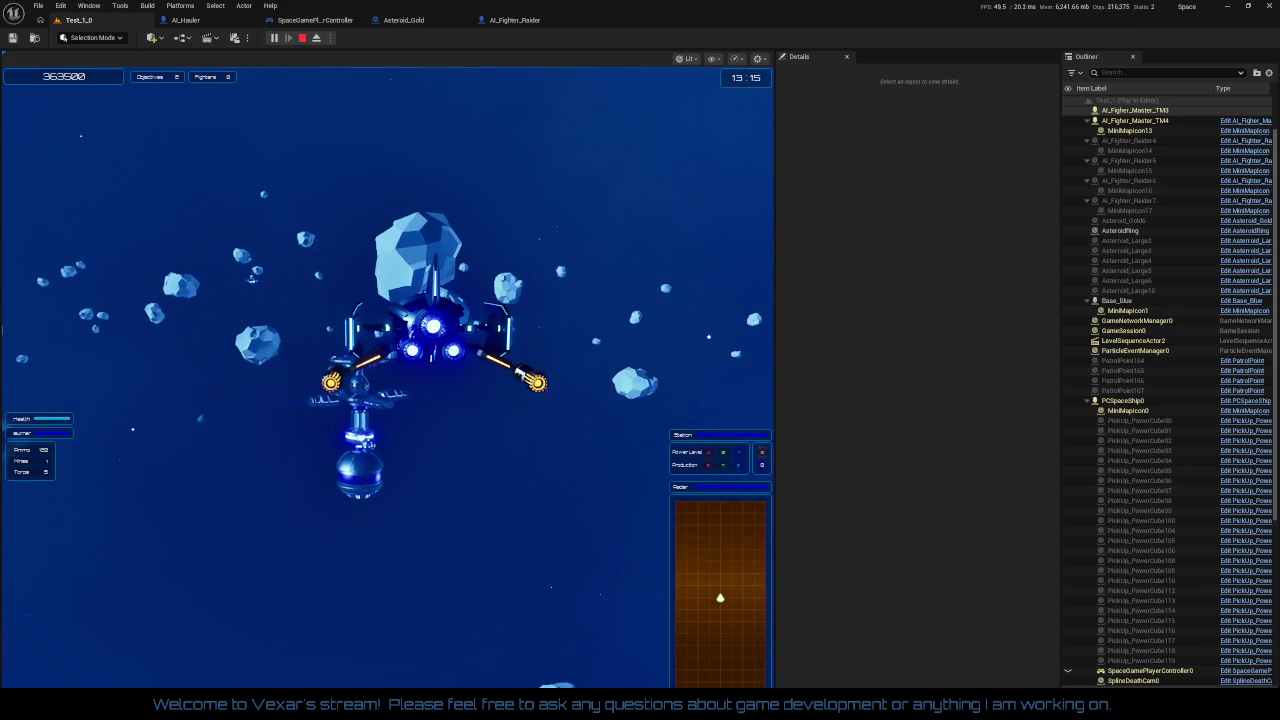
- Release and pause the game, then return from the power-level graph to SpaceGameState's event graph
{"action": "key", "text": "shift+F1"}
{"action": "left_click", "coordinate": [275, 39]}
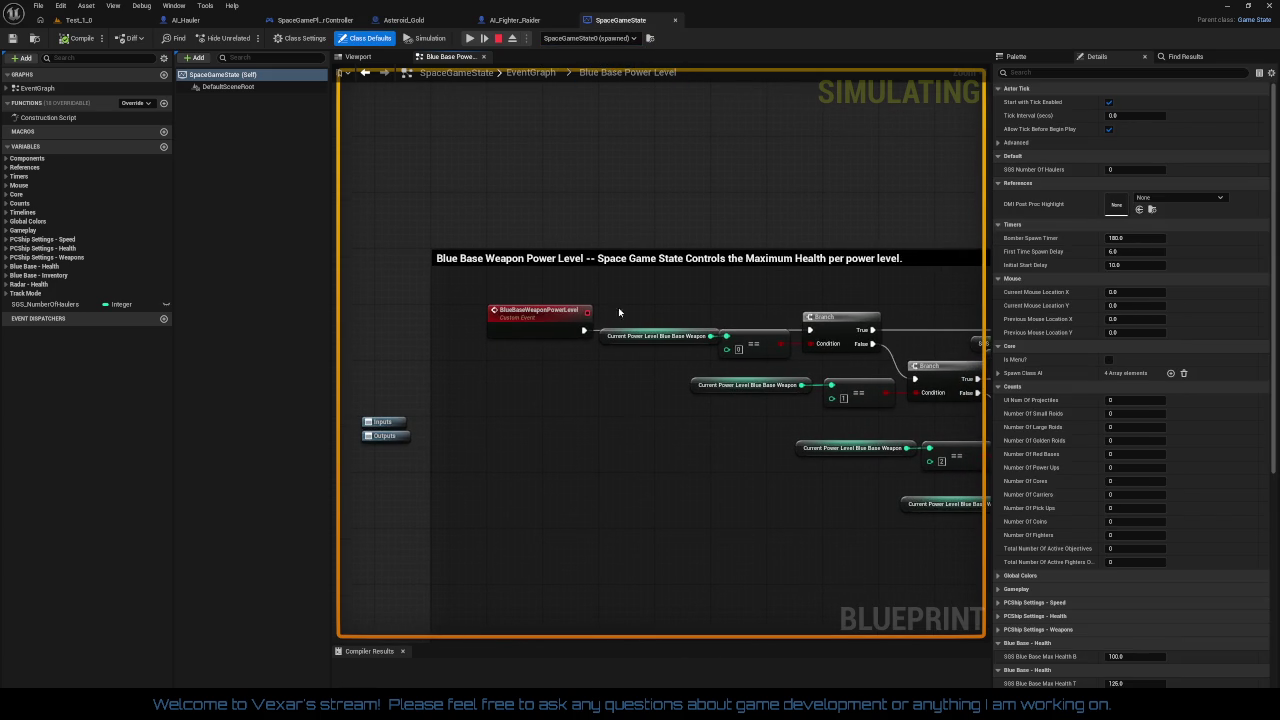
{"action": "mouse_move", "coordinate": [634, 432]}
{"action": "left_mouse_down"}
{"action": "mouse_move", "coordinate": [666, 480]}
{"action": "mouse_move", "coordinate": [690, 431]}
{"action": "left_mouse_up"}
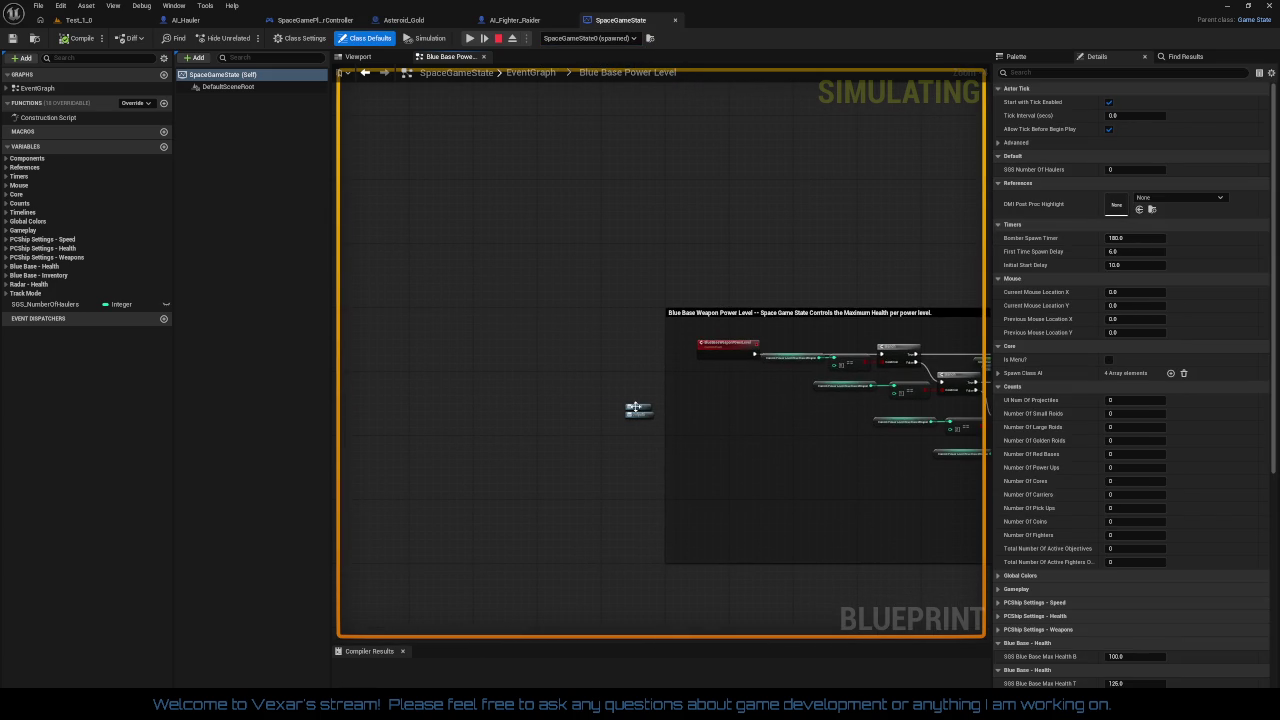
{"action": "key", "text": "alt+Left"}
- Pan the event graph to the Gather Static and Dynamic Objectives nodes
{"action": "left_click_drag", "start_coordinate": [746, 477], "coordinate": [569, 457]}
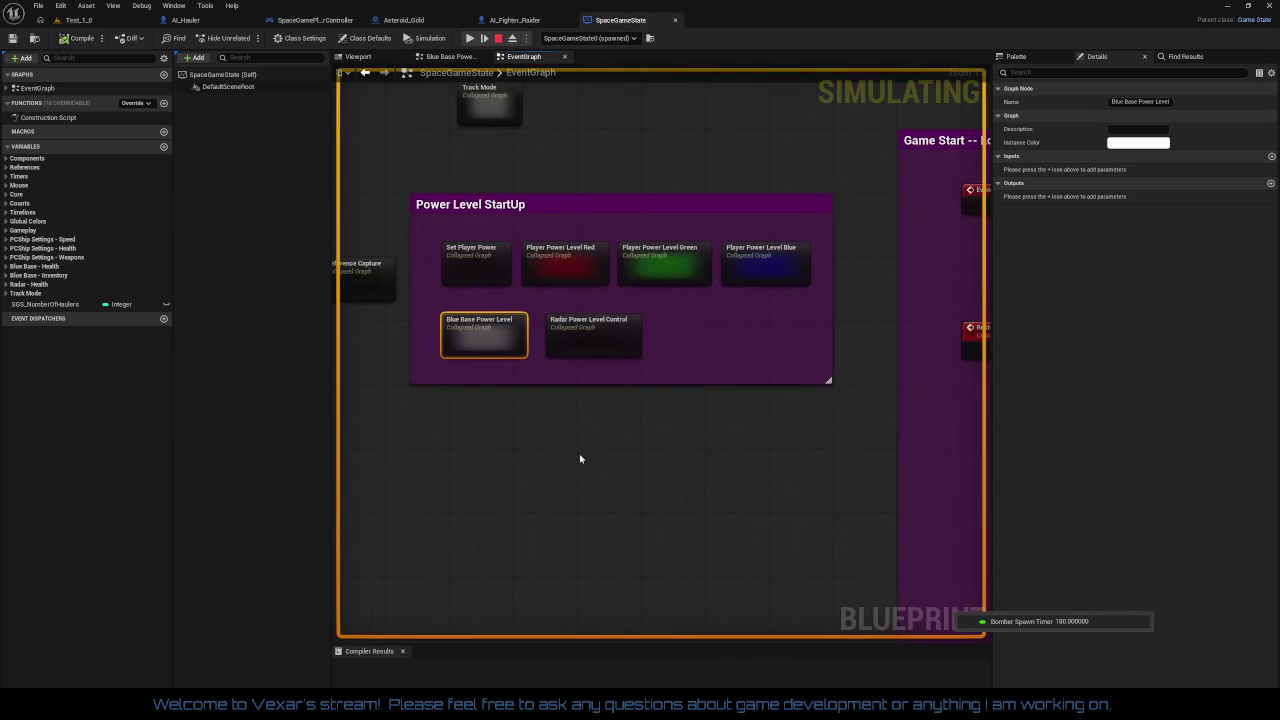
{"action": "scroll", "coordinate": [569, 457], "scroll_direction": "down", "scroll_amount": 5}
{"action": "mouse_move", "coordinate": [605, 366]}
{"action": "left_mouse_down"}
{"action": "mouse_move", "coordinate": [540, 90]}
{"action": "mouse_move", "coordinate": [380, 90]}
{"action": "mouse_move", "coordinate": [480, 80]}
{"action": "left_mouse_up"}
{"action": "scroll", "coordinate": [517, 331], "scroll_direction": "up", "scroll_amount": 5}
{"action": "left_click_drag", "start_coordinate": [734, 417], "coordinate": [420, 380]}
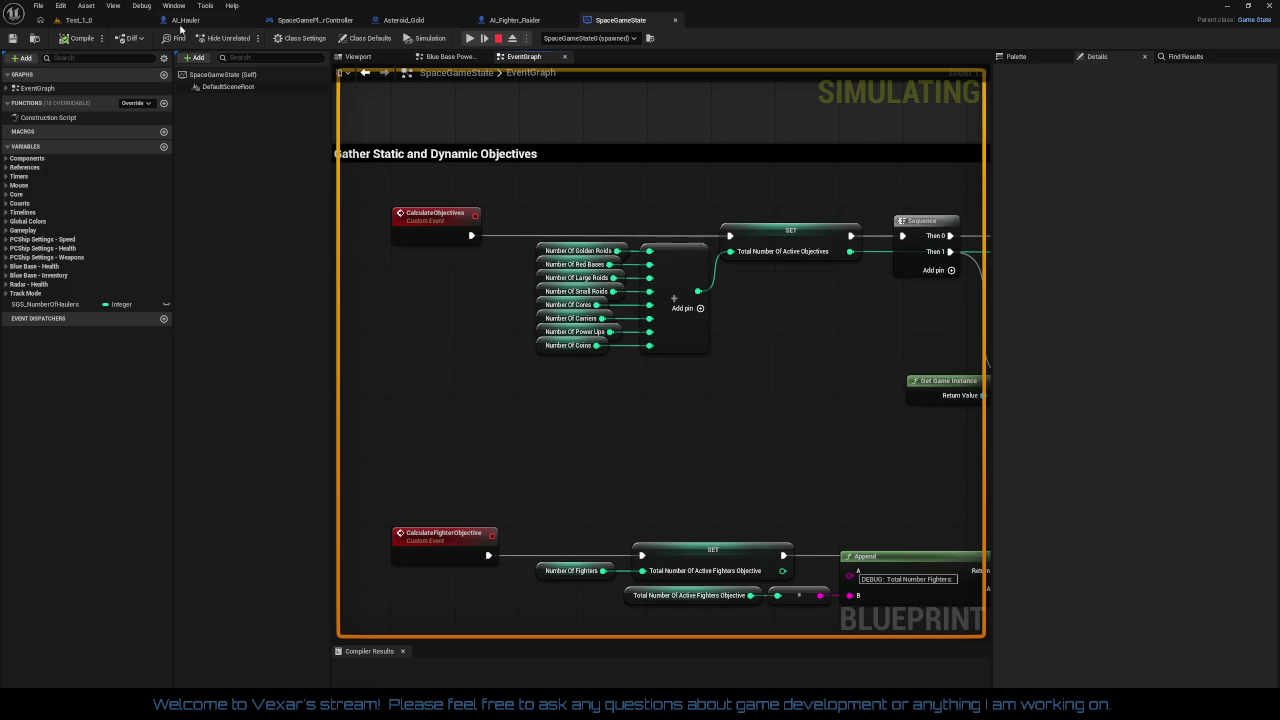
{"action": "left_click", "coordinate": [103, 22]}
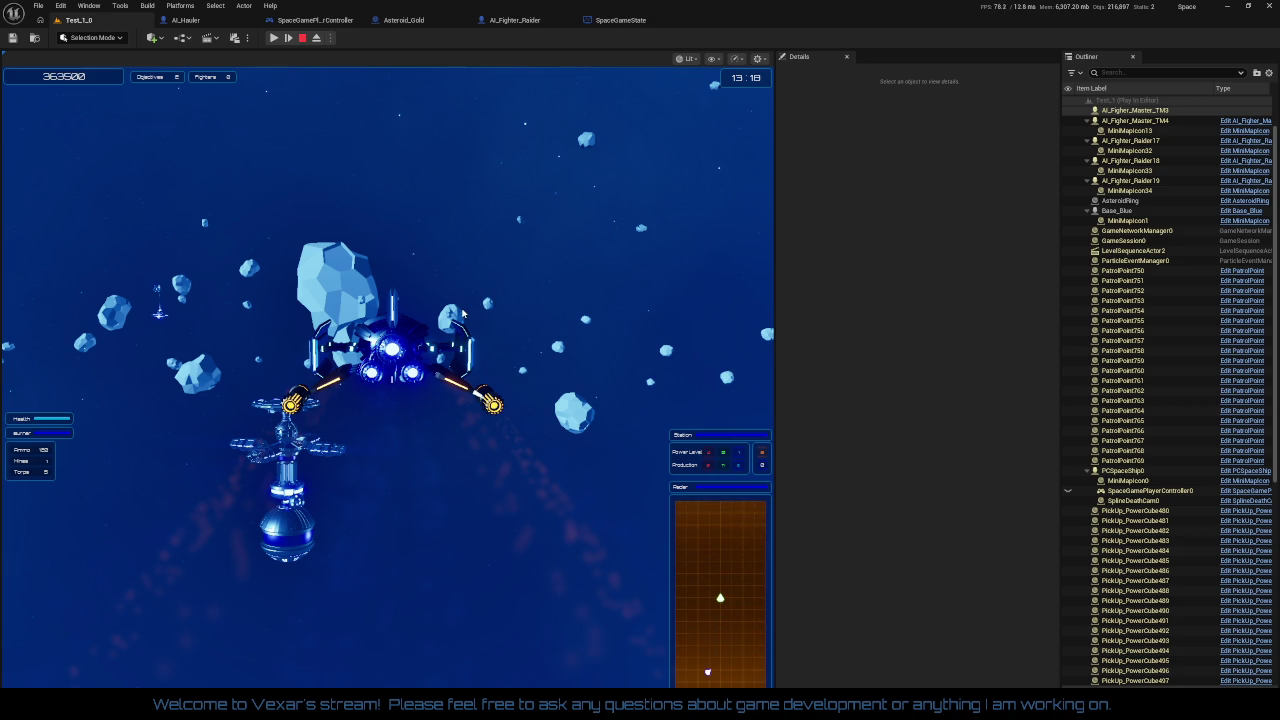
- Scroll through the Outliner's spawned actors in the paused Test_1_0 level
{"action": "scroll", "coordinate": [1150, 300], "scroll_direction": "down", "scroll_amount": 3}
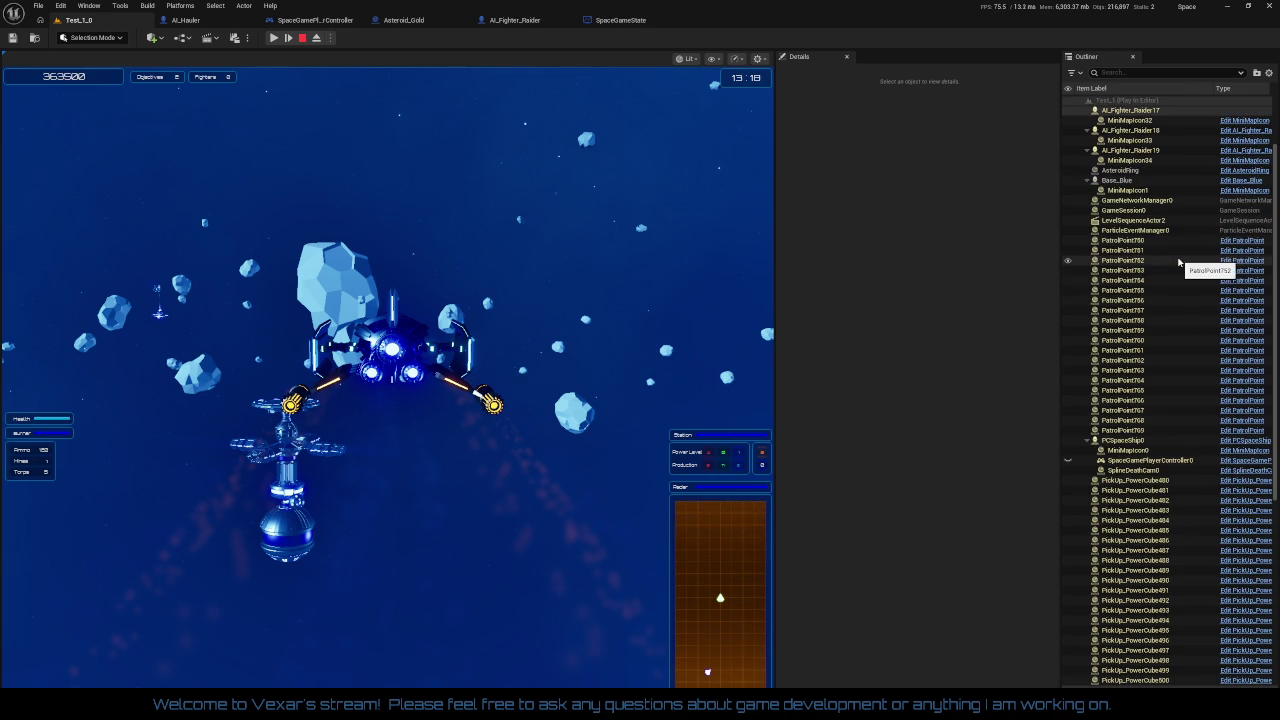
{"action": "scroll", "coordinate": [1180, 266], "scroll_direction": "down", "scroll_amount": 3}
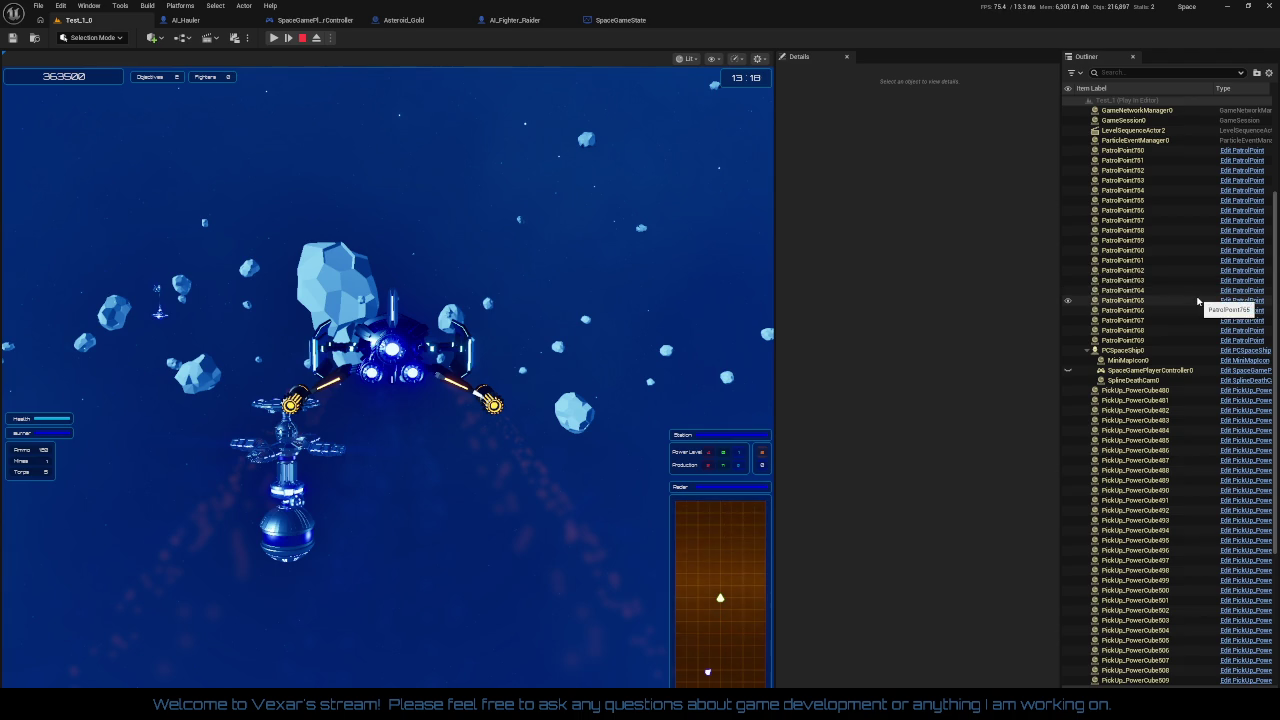
{"action": "scroll", "coordinate": [1200, 310], "scroll_direction": "down", "scroll_amount": 3}
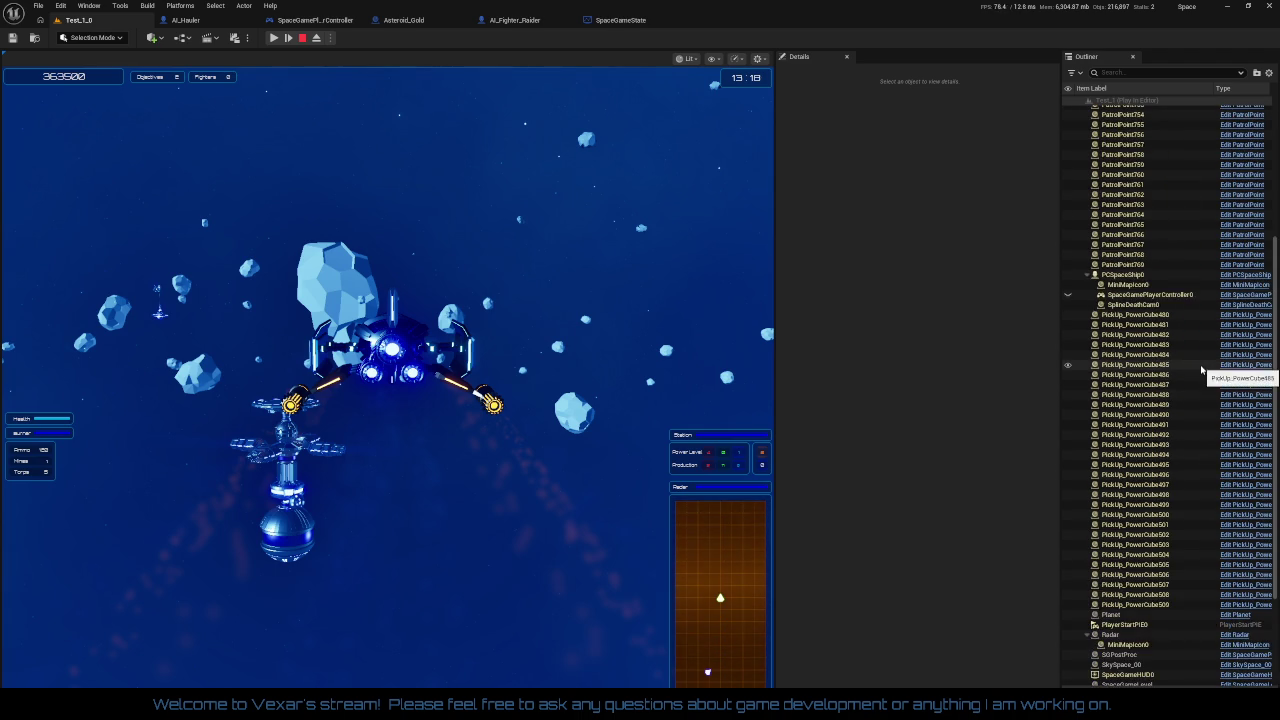
{"action": "scroll", "coordinate": [1202, 370], "scroll_direction": "up", "scroll_amount": 8}
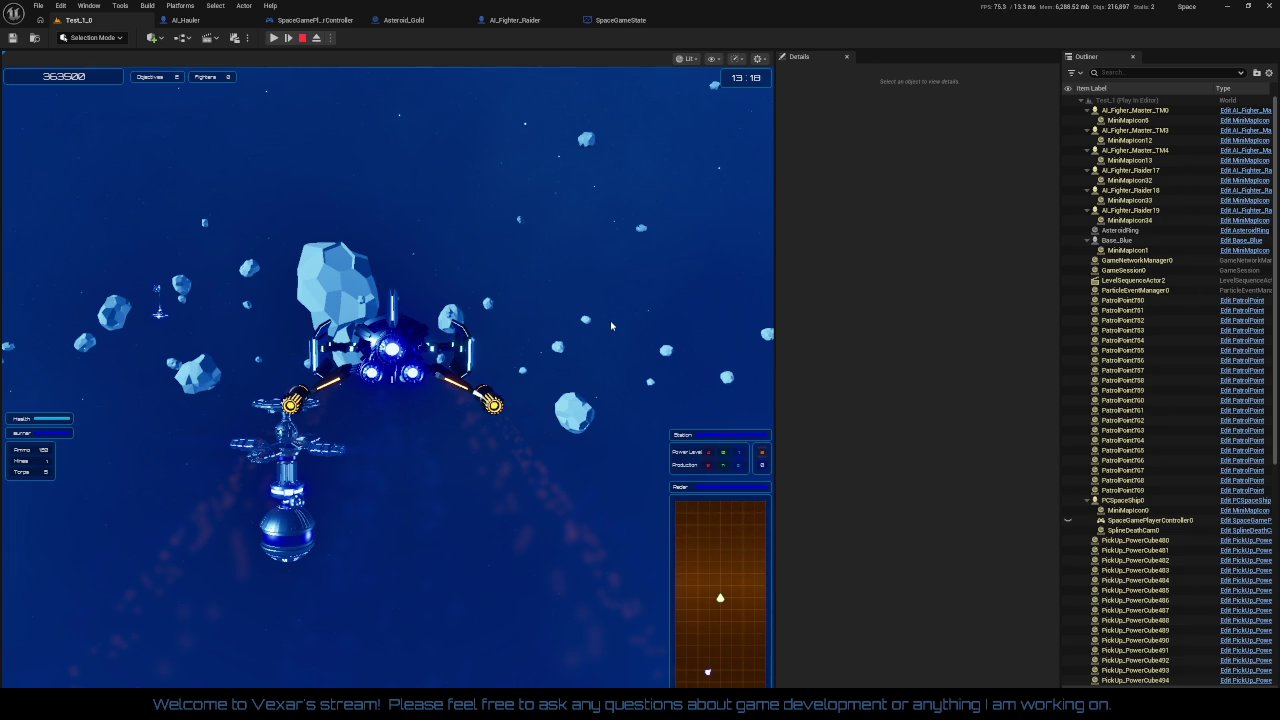
- Stop play and select the Is Mined? getter in Asteroid_Gold's event graph
{"action": "key", "text": "Escape"}
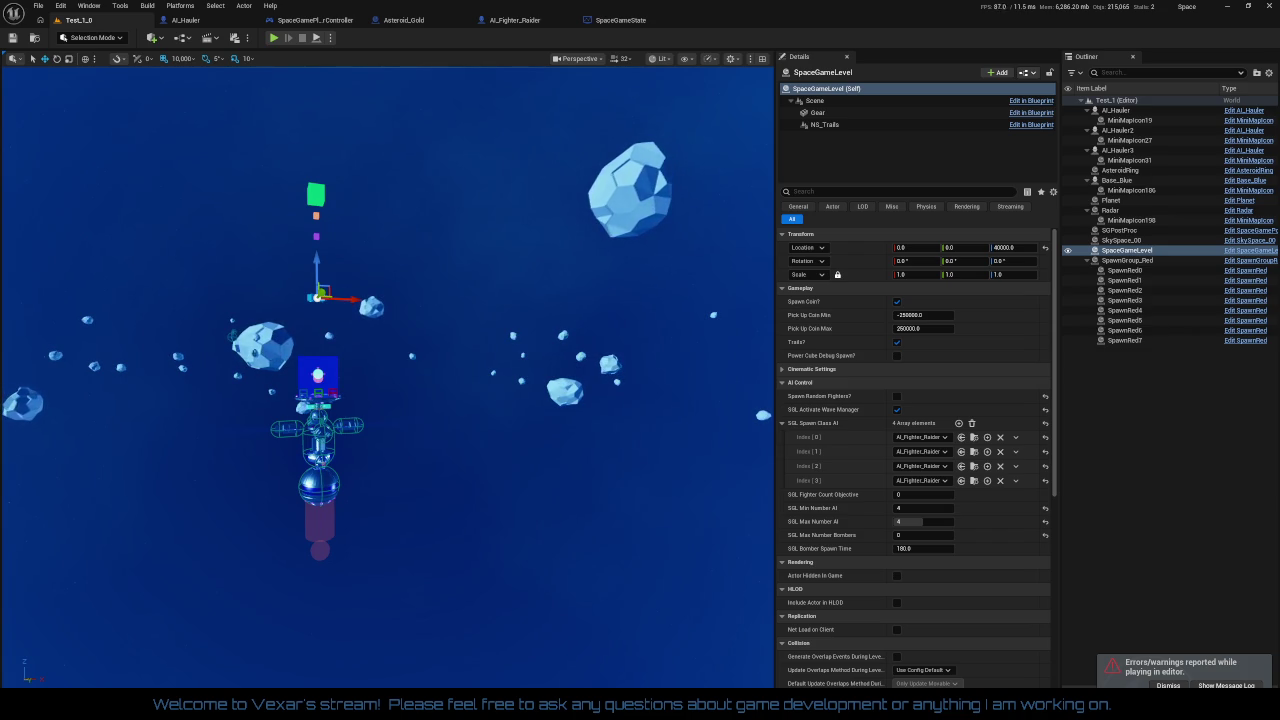
{"action": "left_click", "coordinate": [404, 20]}
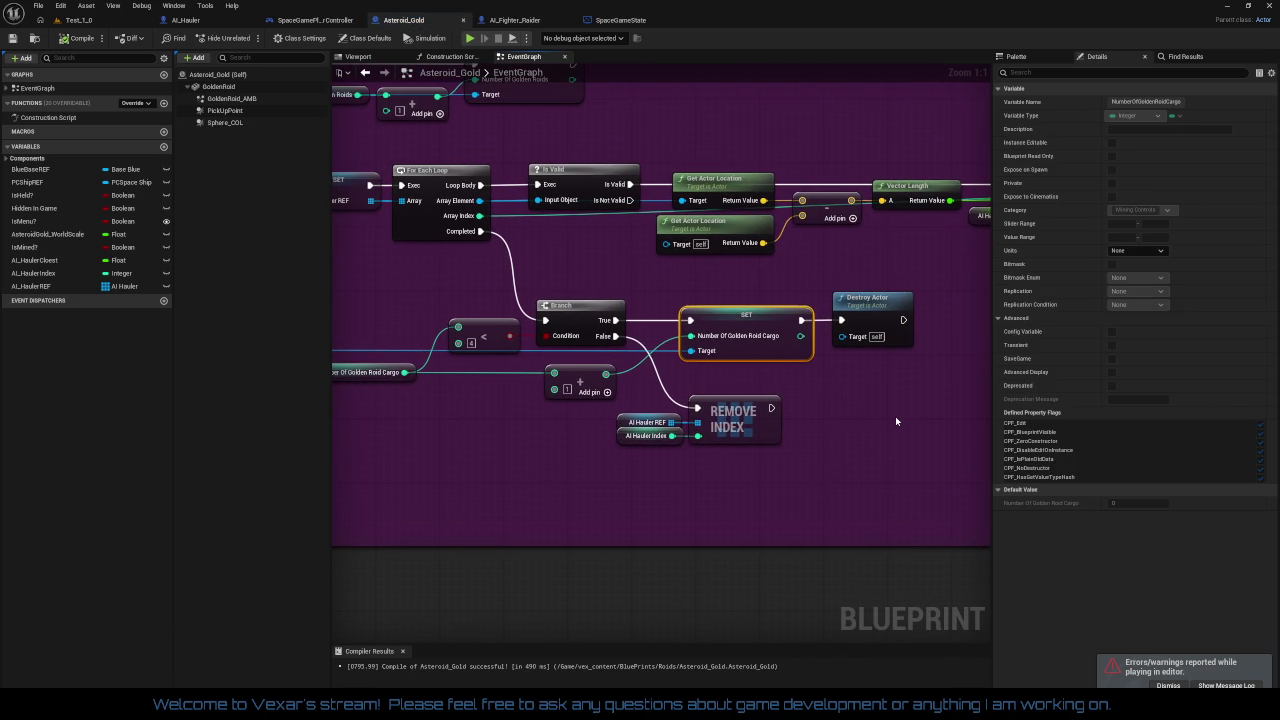
{"action": "left_click_drag", "start_coordinate": [895, 416], "coordinate": [775, 444]}
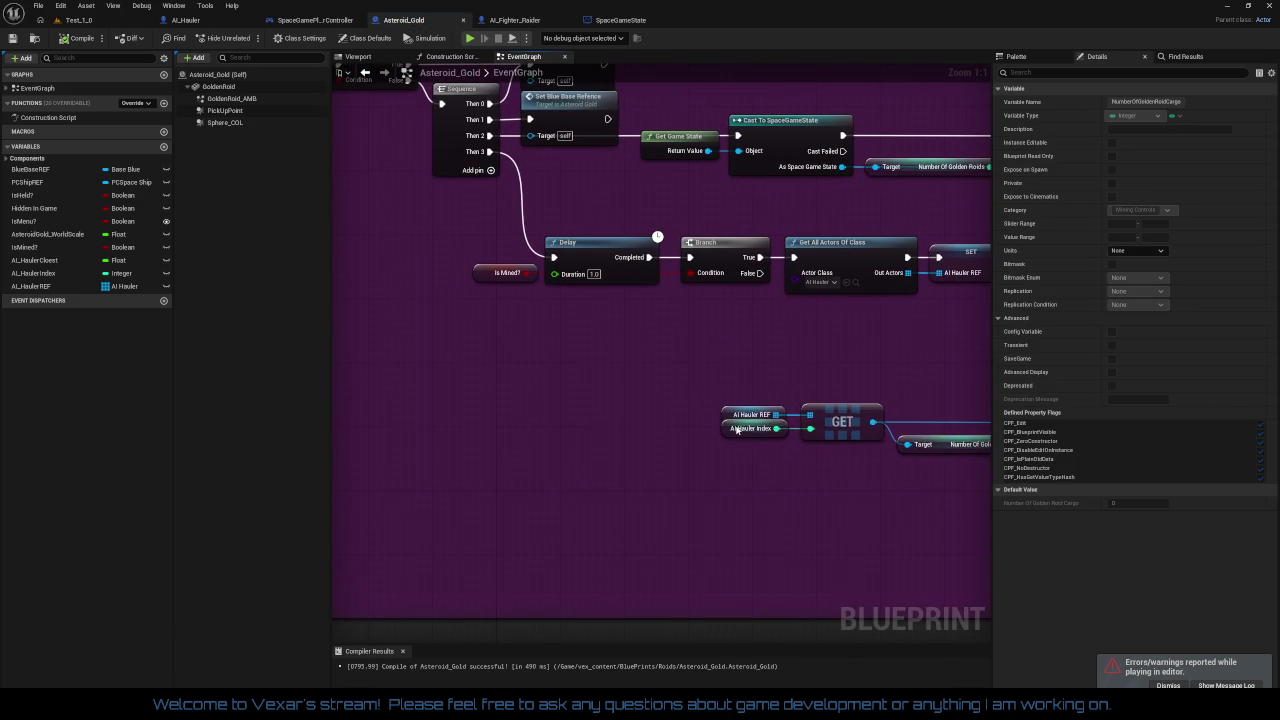
{"action": "left_click_drag", "start_coordinate": [690, 400], "coordinate": [751, 502]}
{"action": "mouse_move", "coordinate": [623, 452]}
{"action": "left_mouse_down"}
{"action": "mouse_move", "coordinate": [841, 469]}
{"action": "mouse_move", "coordinate": [937, 451]}
{"action": "mouse_move", "coordinate": [602, 420]}
{"action": "mouse_move", "coordinate": [449, 371]}
{"action": "left_mouse_up"}
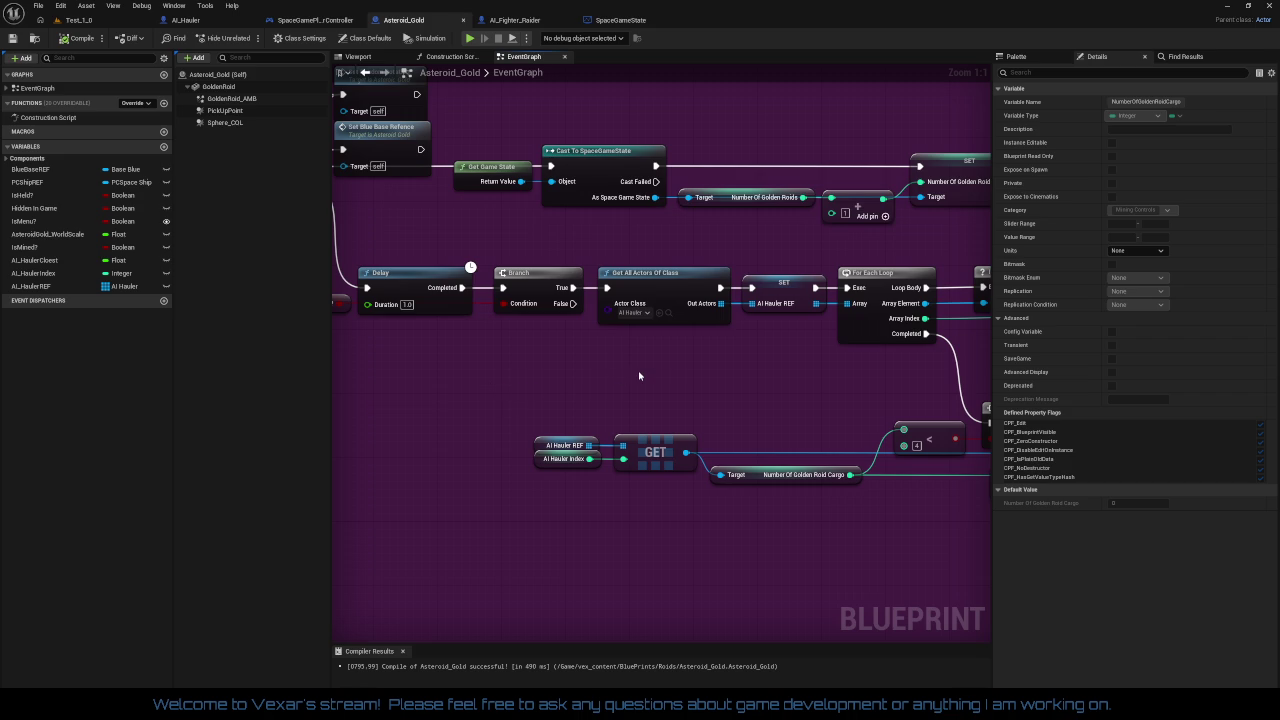
{"action": "left_click_drag", "start_coordinate": [639, 375], "coordinate": [837, 378]}
{"action": "left_click_drag", "start_coordinate": [24, 221], "coordinate": [504, 312]}
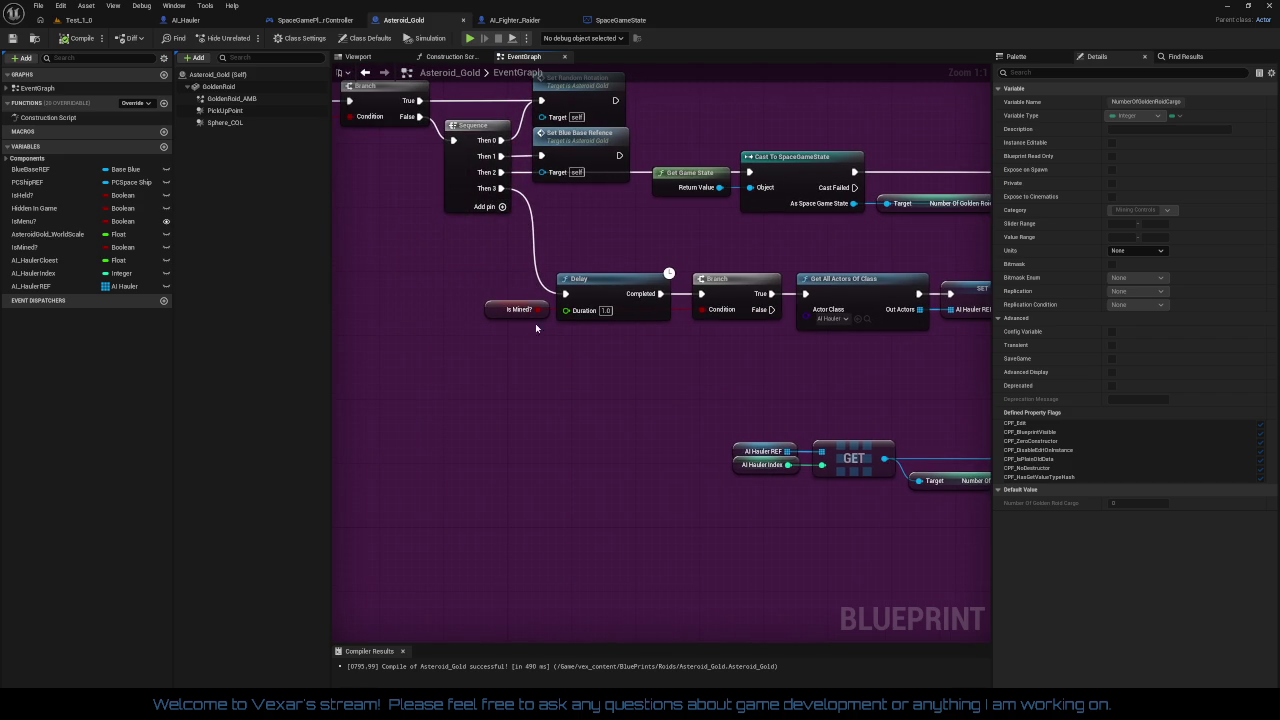
{"action": "left_click", "coordinate": [502, 314]}
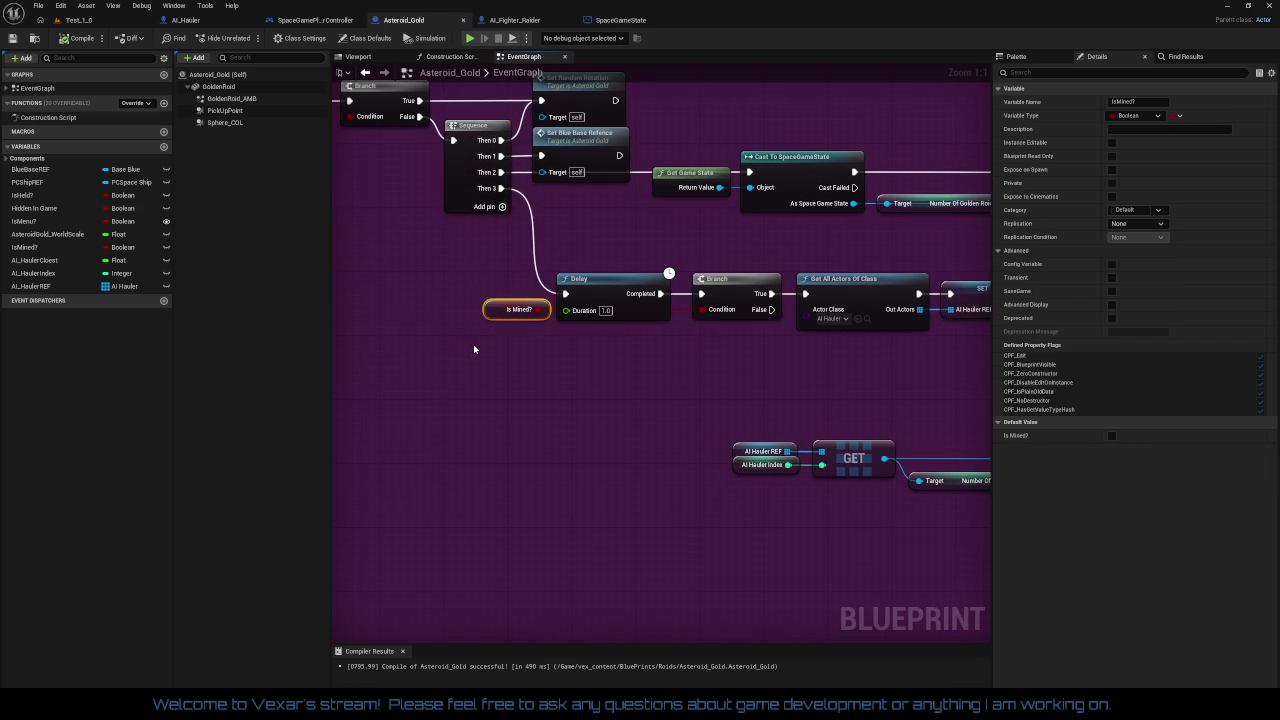
{"action": "left_click_drag", "start_coordinate": [473, 344], "coordinate": [502, 351]}
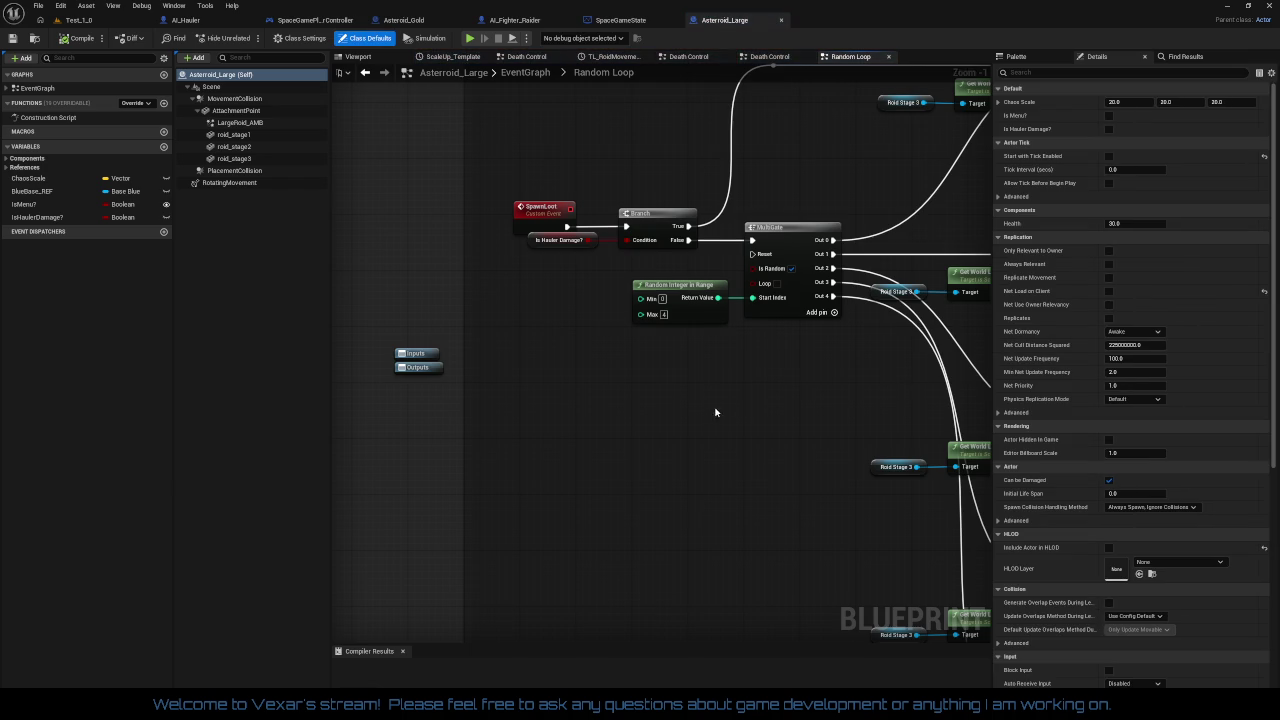
- Bring up Asteroid_Large's Random Loop graph with its MultiGate spawning Asteroid Gold, Asteroid Small and Pick Up Red
{"action": "mouse_move", "coordinate": [851, 509]}
{"action": "left_mouse_down"}
{"action": "mouse_move", "coordinate": [679, 486]}
{"action": "mouse_move", "coordinate": [656, 444]}
{"action": "mouse_move", "coordinate": [363, 491]}
{"action": "mouse_move", "coordinate": [651, 297]}
{"action": "left_mouse_up"}
{"action": "scroll", "coordinate": [656, 444], "scroll_direction": "down", "scroll_amount": 2}
{"action": "scroll", "coordinate": [651, 297], "scroll_direction": "up", "scroll_amount": 2}
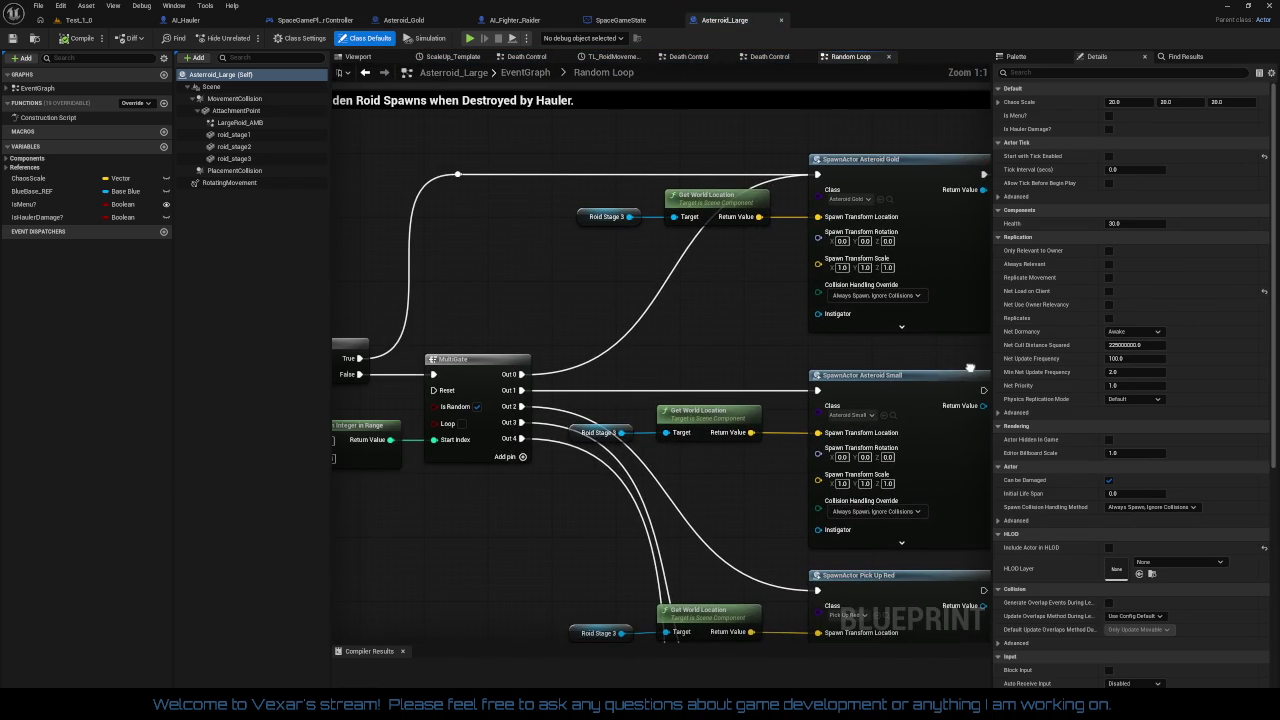
- Change the Is Mined? value on the SET node and compile Asteroid_Large
{"action": "left_click_drag", "start_coordinate": [793, 363], "coordinate": [445, 410]}
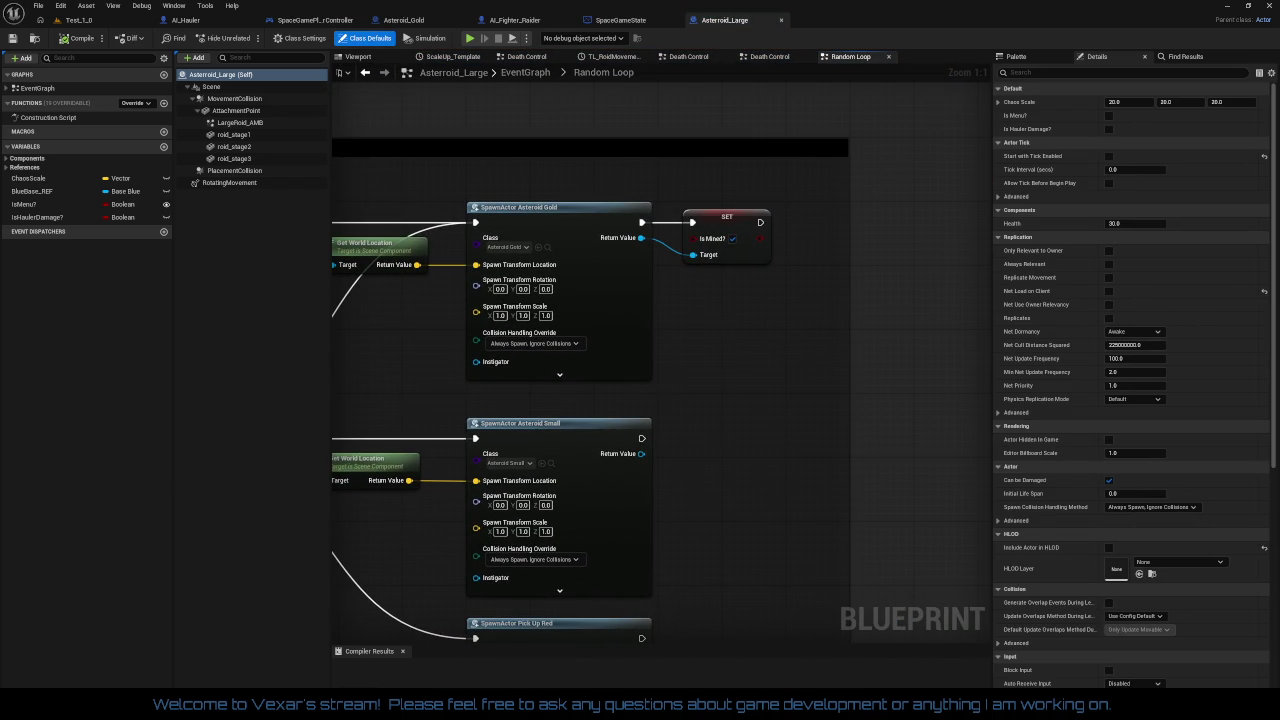
{"action": "scroll", "coordinate": [729, 327], "scroll_direction": "down", "scroll_amount": 2}
{"action": "scroll", "coordinate": [846, 209], "scroll_direction": "up", "scroll_amount": 2}
{"action": "left_click", "coordinate": [845, 204]}
{"action": "scroll", "coordinate": [846, 286], "scroll_direction": "down", "scroll_amount": 1}
{"action": "scroll", "coordinate": [543, 305], "scroll_direction": "up", "scroll_amount": 1}
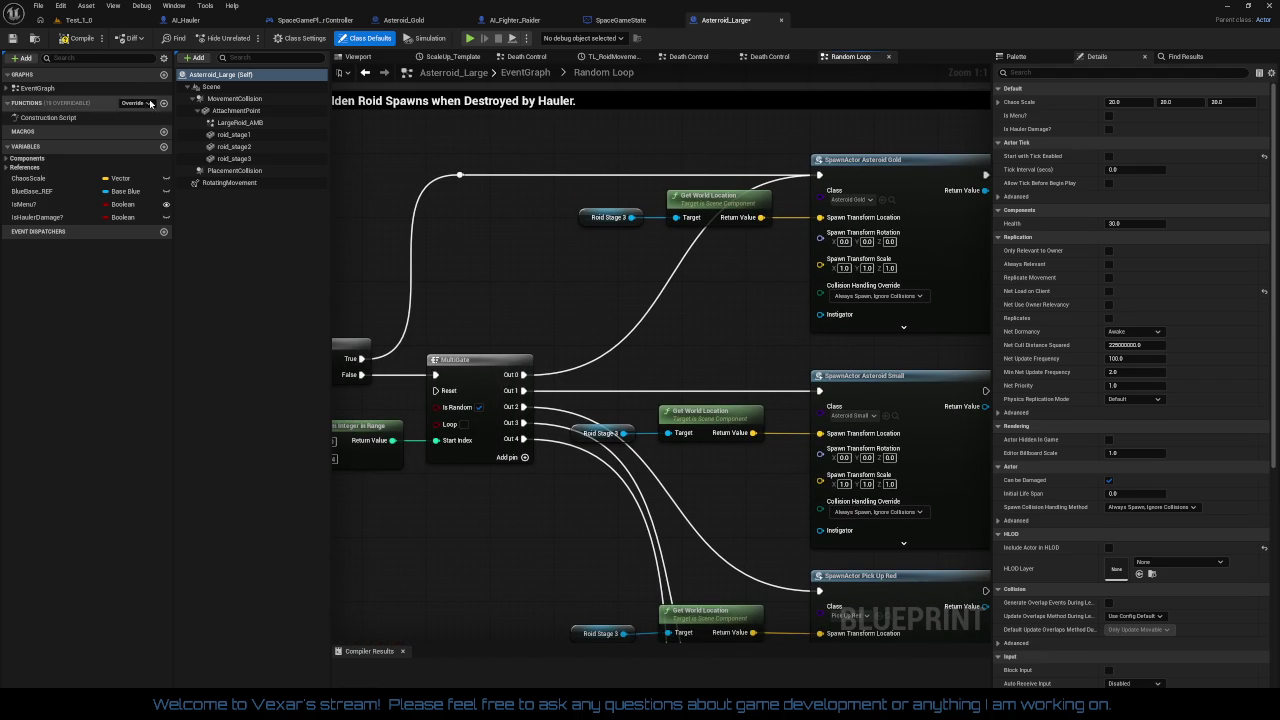
{"action": "left_click", "coordinate": [78, 38]}
- Hide the SpawnActor Asteroid Gold node's advanced pins, leaving only its basic inputs
{"action": "left_click_drag", "start_coordinate": [576, 291], "coordinate": [481, 293]}
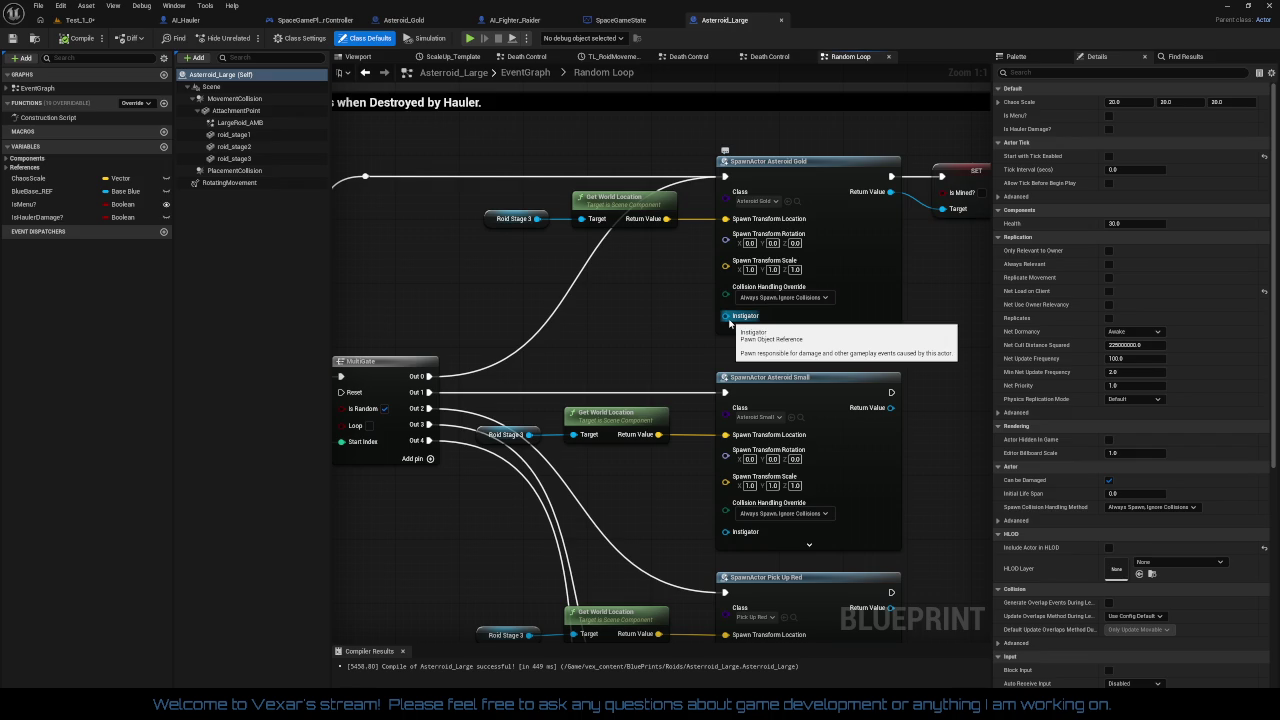
{"action": "mouse_move", "coordinate": [649, 323]}
{"action": "left_mouse_down"}
{"action": "mouse_move", "coordinate": [907, 269]}
{"action": "mouse_move", "coordinate": [973, 269]}
{"action": "mouse_move", "coordinate": [605, 291]}
{"action": "left_mouse_up"}
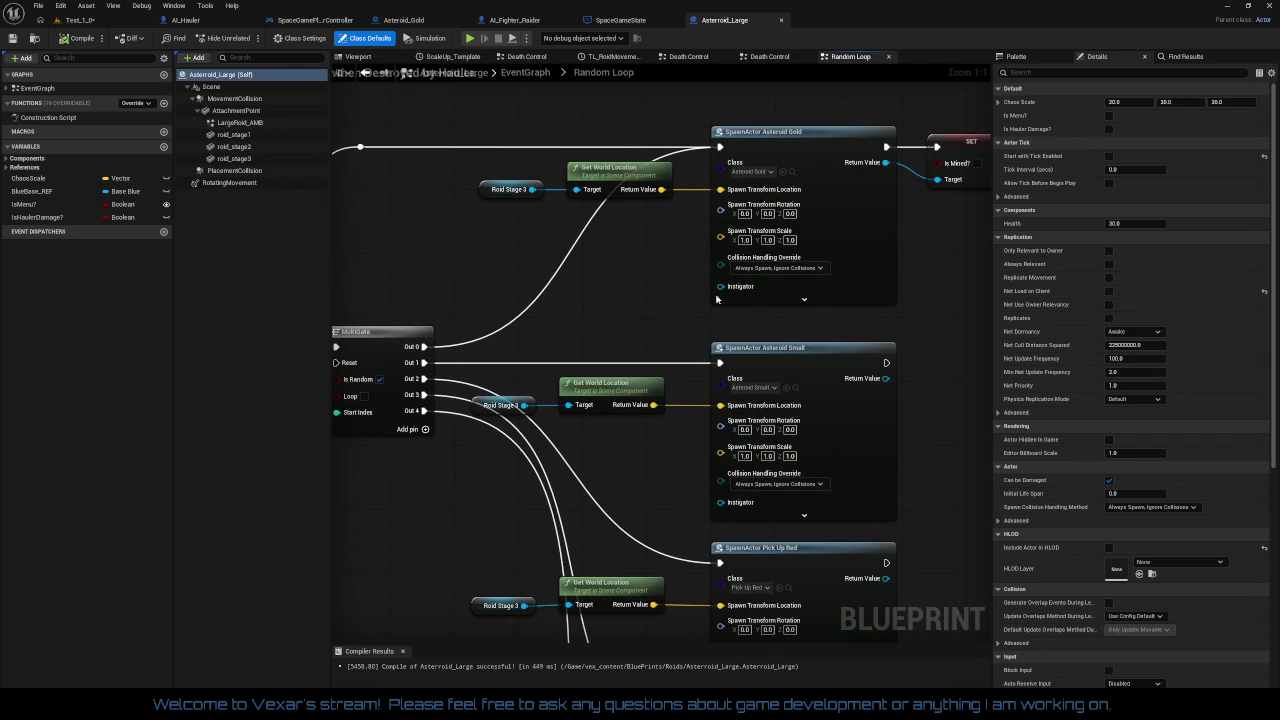
{"action": "left_click", "coordinate": [803, 298]}
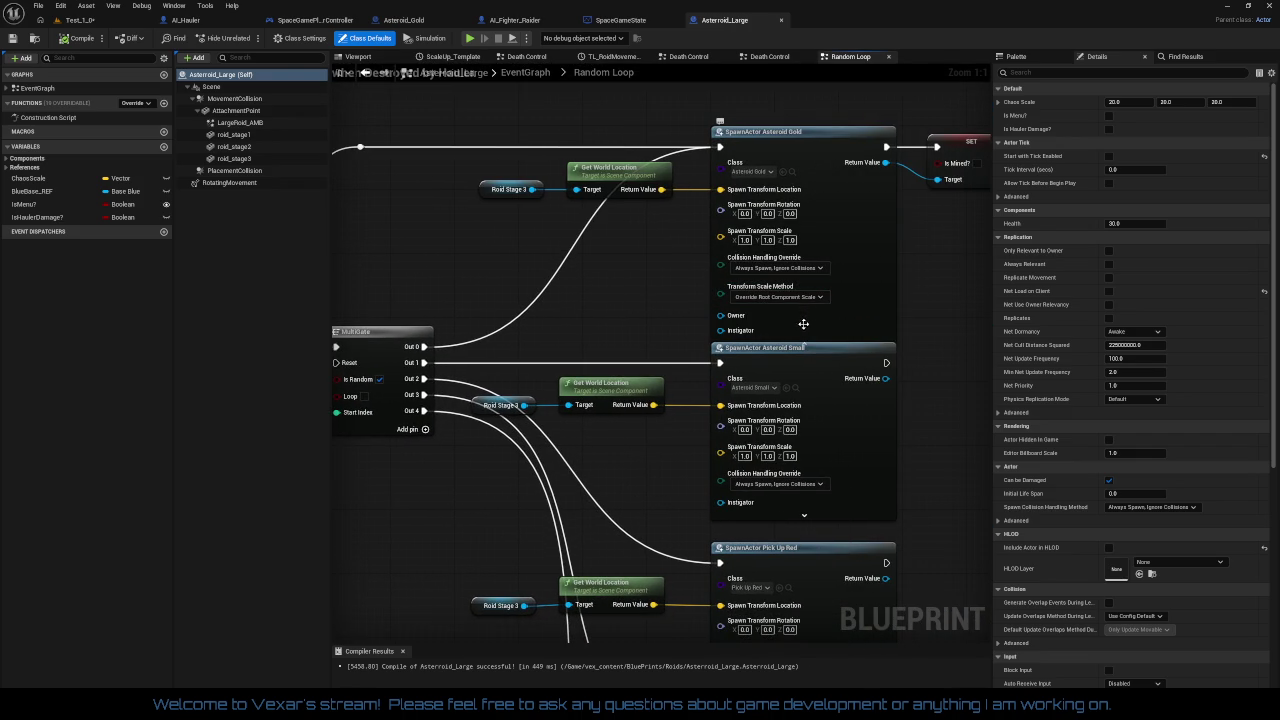
{"action": "mouse_move", "coordinate": [736, 320]}
{"action": "left_click", "coordinate": [805, 344]}
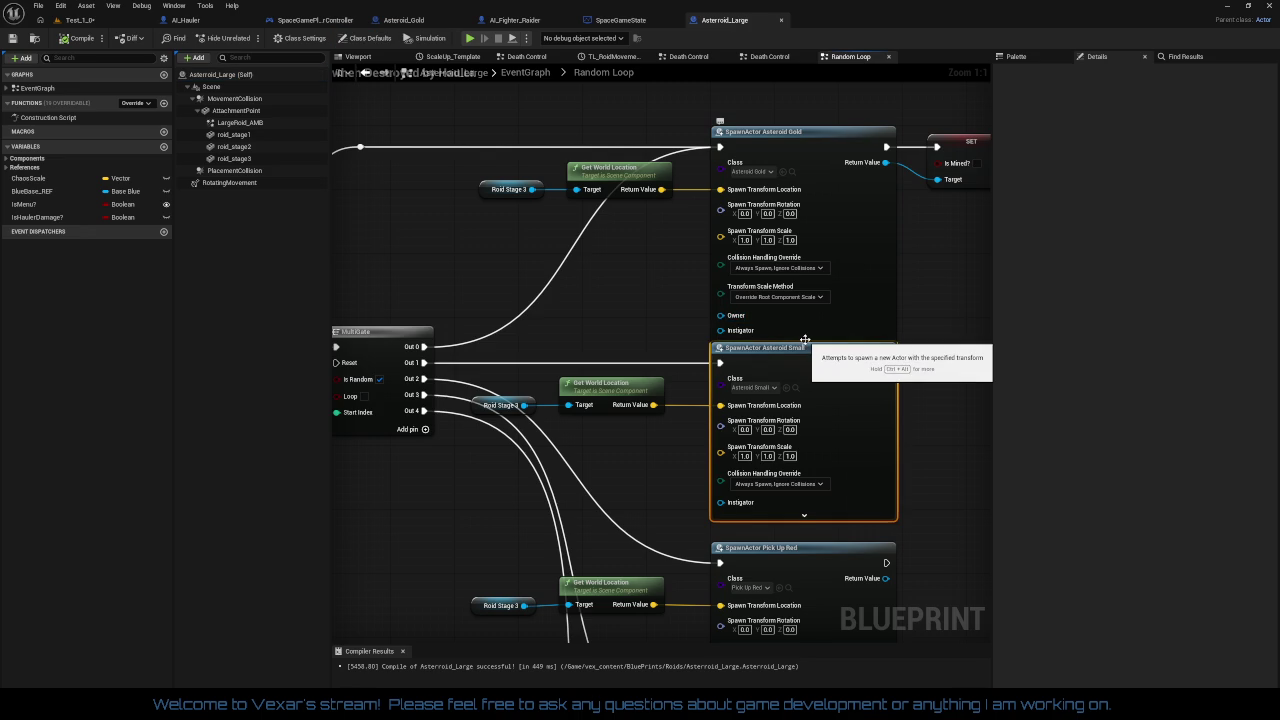
{"action": "left_click", "coordinate": [805, 340]}
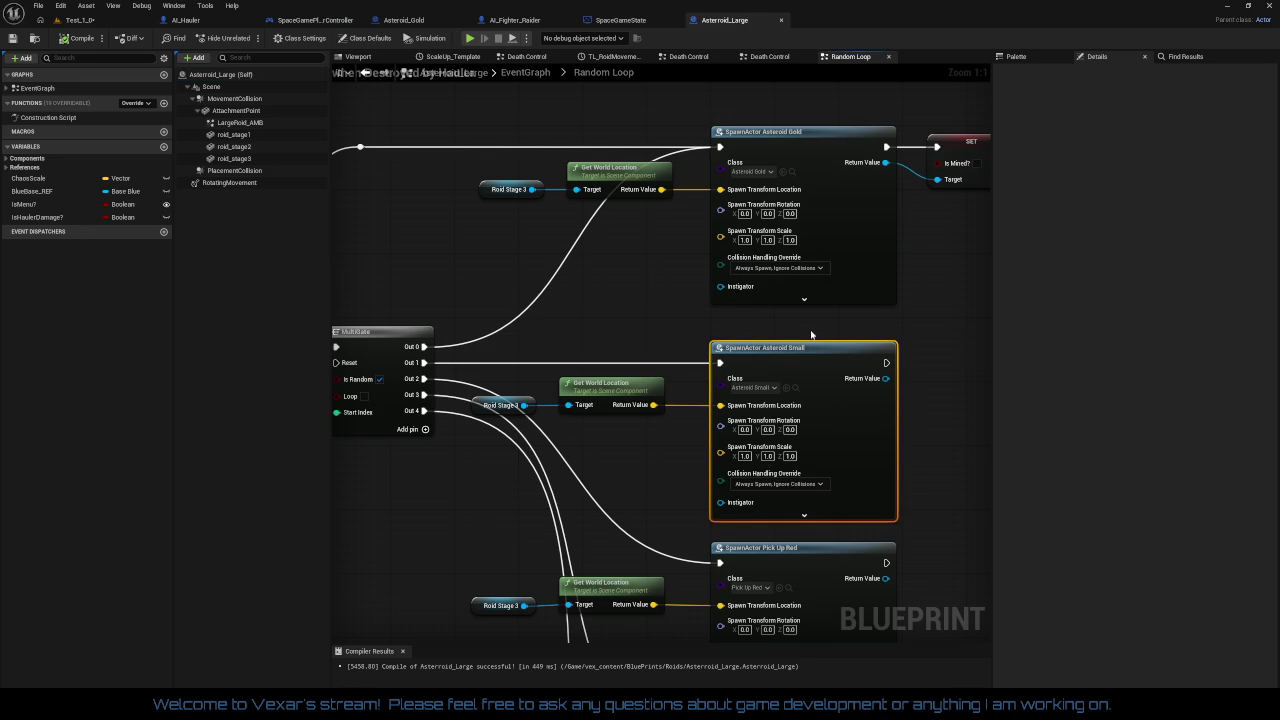
{"action": "scroll", "coordinate": [709, 311], "scroll_direction": "down", "scroll_amount": 2}
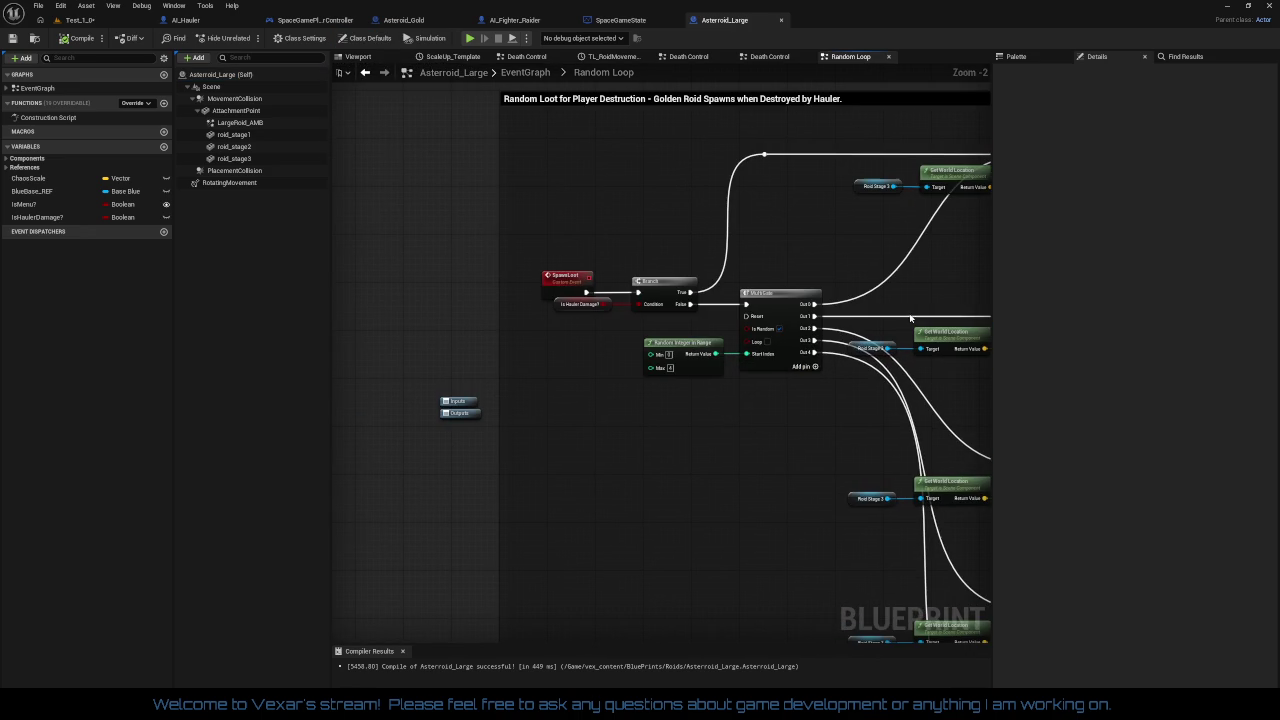
- Straighten the wires linking SpawnLoot, the Is Hauler Damage? getter and Branch using Q
{"action": "scroll", "coordinate": [743, 409], "scroll_direction": "up", "scroll_amount": 1}
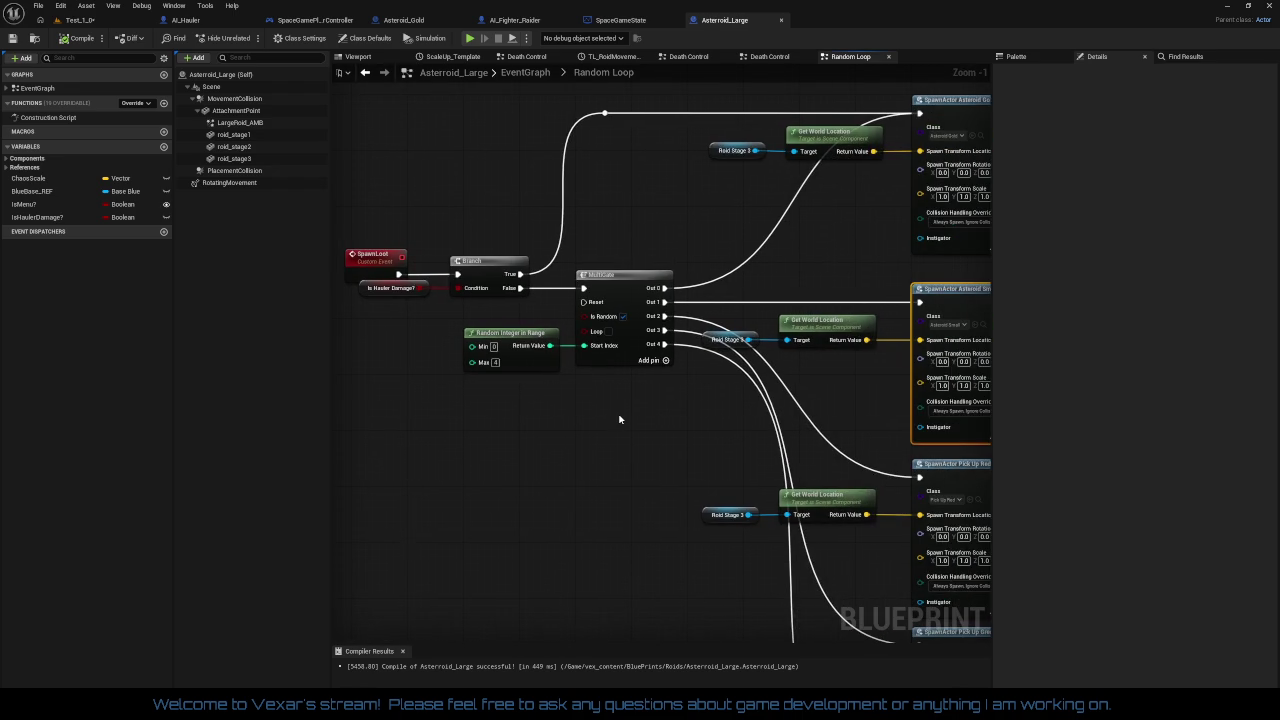
{"action": "mouse_move", "coordinate": [619, 420]}
{"action": "left_mouse_down"}
{"action": "mouse_move", "coordinate": [824, 413]}
{"action": "mouse_move", "coordinate": [615, 435]}
{"action": "left_mouse_up"}
{"action": "scroll", "coordinate": [820, 415], "scroll_direction": "down", "scroll_amount": 3}
{"action": "scroll", "coordinate": [615, 435], "scroll_direction": "up", "scroll_amount": 2}
{"action": "mouse_move", "coordinate": [700, 425]}
{"action": "left_mouse_down"}
{"action": "mouse_move", "coordinate": [792, 428]}
{"action": "mouse_move", "coordinate": [526, 466]}
{"action": "left_mouse_up"}
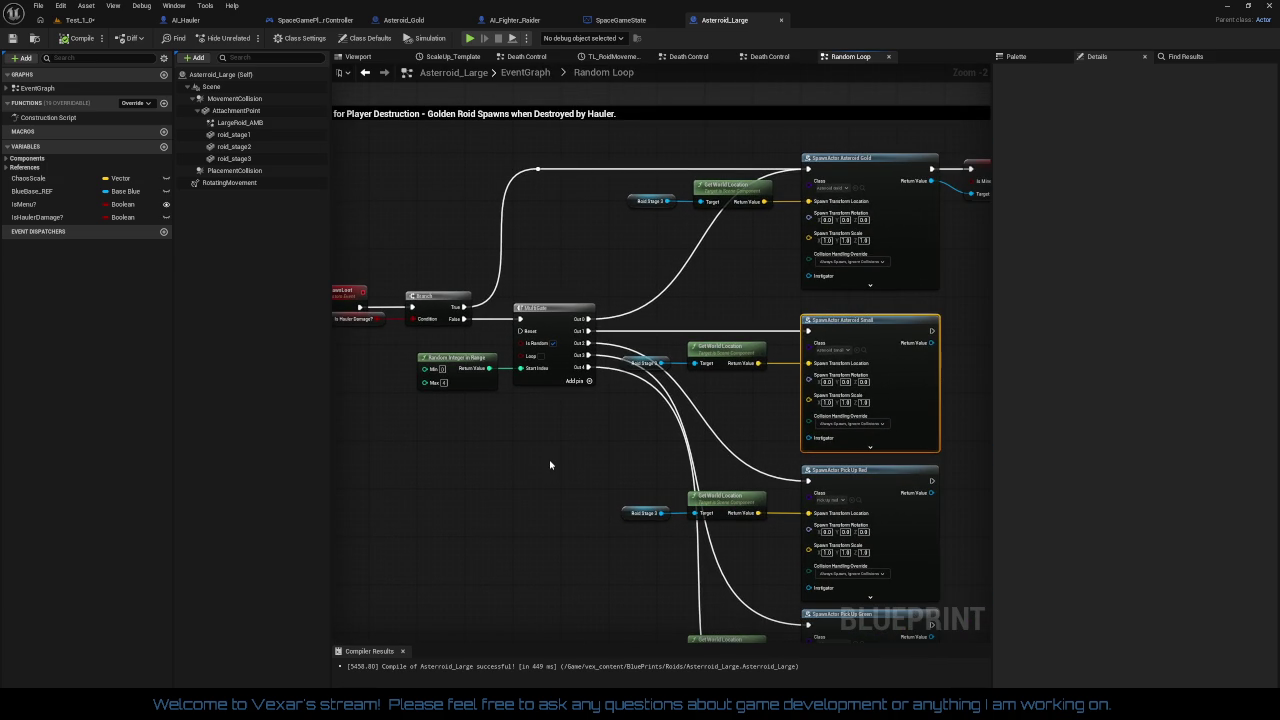
{"action": "left_click_drag", "start_coordinate": [553, 463], "coordinate": [638, 454]}
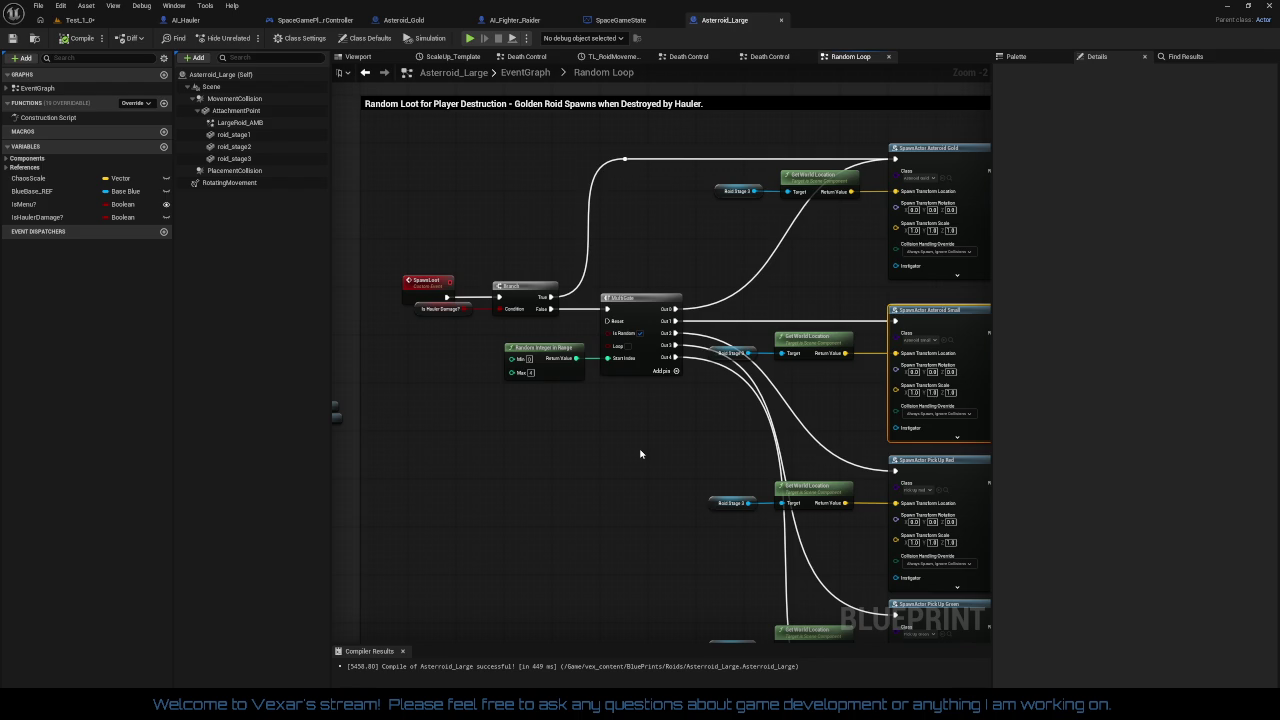
{"action": "scroll", "coordinate": [504, 400], "scroll_direction": "up", "scroll_amount": 2}
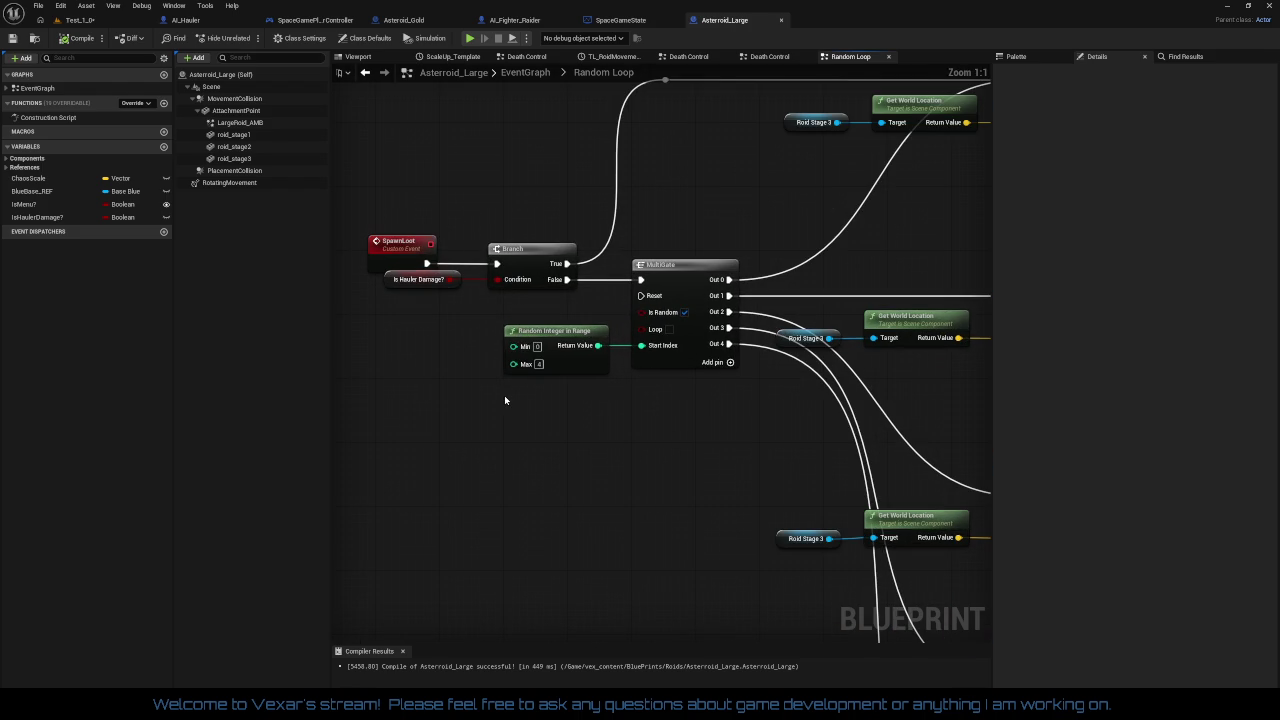
{"action": "left_click_drag", "start_coordinate": [406, 284], "coordinate": [426, 289]}
{"action": "mouse_move", "coordinate": [414, 200]}
{"action": "left_mouse_down"}
{"action": "mouse_move", "coordinate": [475, 292]}
{"action": "mouse_move", "coordinate": [519, 302]}
{"action": "left_mouse_up"}
{"action": "key", "text": "q"}
{"action": "left_click", "coordinate": [569, 394]}
- Lift the Asteroid Gold spawn row and its SET node higher in the graph
{"action": "mouse_move", "coordinate": [569, 394]}
{"action": "left_mouse_down"}
{"action": "mouse_move", "coordinate": [332, 450]}
{"action": "mouse_move", "coordinate": [439, 468]}
{"action": "left_mouse_up"}
{"action": "mouse_move", "coordinate": [588, 502]}
{"action": "left_mouse_down"}
{"action": "mouse_move", "coordinate": [714, 481]}
{"action": "mouse_move", "coordinate": [674, 486]}
{"action": "mouse_move", "coordinate": [677, 506]}
{"action": "mouse_move", "coordinate": [600, 473]}
{"action": "mouse_move", "coordinate": [696, 463]}
{"action": "mouse_move", "coordinate": [506, 509]}
{"action": "left_mouse_up"}
{"action": "scroll", "coordinate": [696, 463], "scroll_direction": "down", "scroll_amount": 2}
{"action": "scroll", "coordinate": [685, 332], "scroll_direction": "up", "scroll_amount": 1}
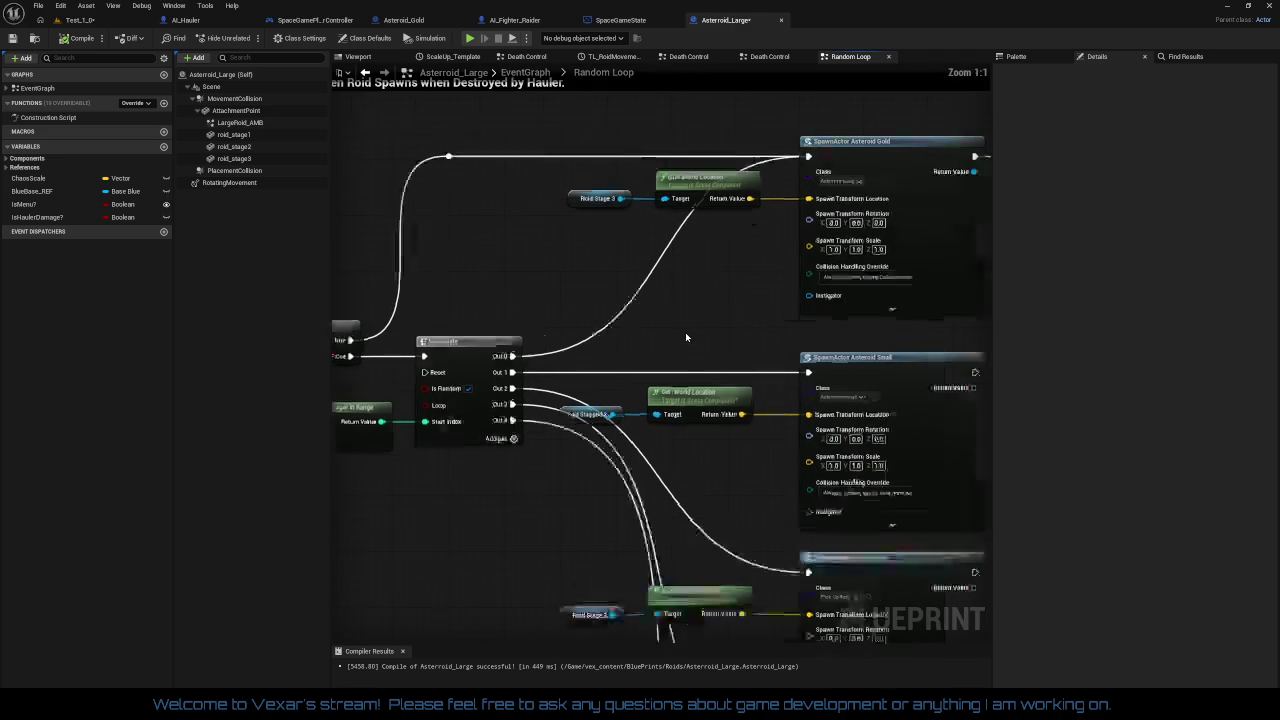
{"action": "left_click_drag", "start_coordinate": [685, 332], "coordinate": [554, 388]}
{"action": "mouse_move", "coordinate": [606, 179]}
{"action": "left_mouse_down"}
{"action": "mouse_move", "coordinate": [761, 298]}
{"action": "mouse_move", "coordinate": [741, 98]}
{"action": "mouse_move", "coordinate": [737, 131]}
{"action": "mouse_move", "coordinate": [692, 26]}
{"action": "left_mouse_up"}
{"action": "left_click_drag", "start_coordinate": [443, 220], "coordinate": [1033, 342]}
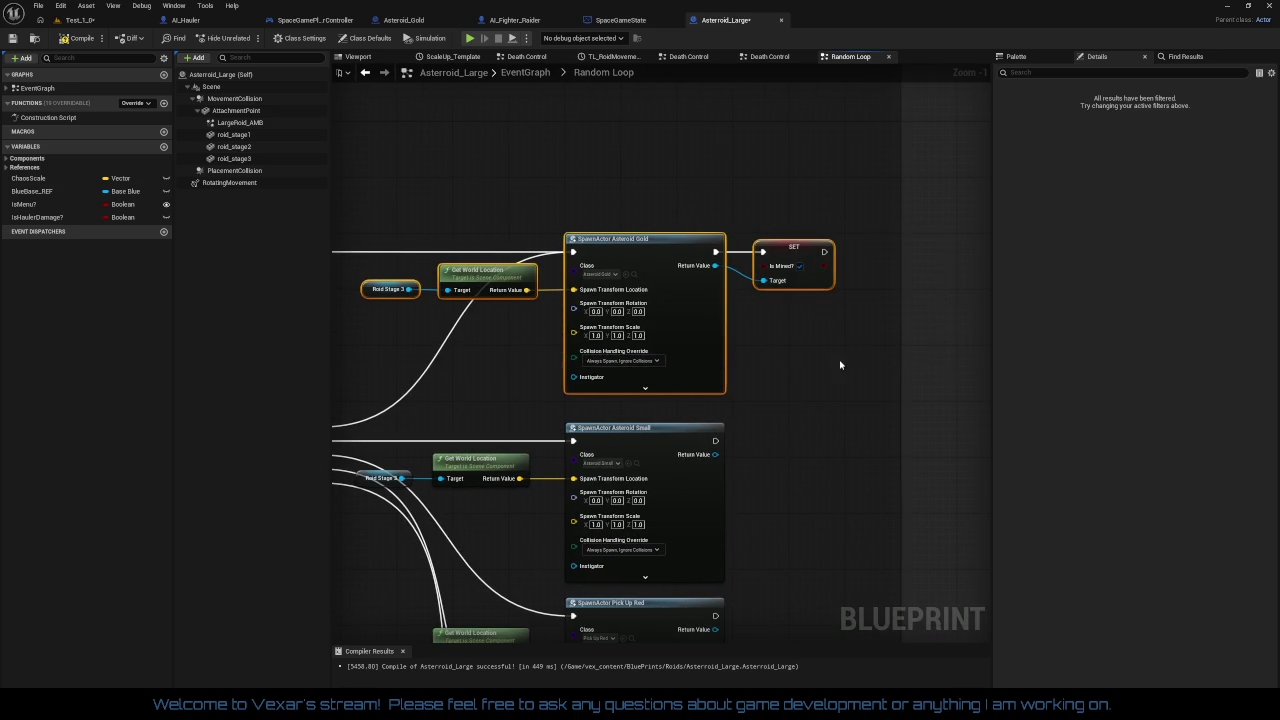
{"action": "mouse_move", "coordinate": [804, 360]}
{"action": "left_mouse_down"}
{"action": "mouse_move", "coordinate": [802, 296]}
{"action": "mouse_move", "coordinate": [820, 278]}
{"action": "mouse_move", "coordinate": [802, 262]}
{"action": "left_mouse_up"}
- Duplicate the Roid Stage 3, Get World Location and Asteroid Gold spawn nodes with Ctrl+D
{"action": "left_click", "coordinate": [681, 383]}
{"action": "left_click_drag", "start_coordinate": [681, 383], "coordinate": [703, 379]}
{"action": "mouse_move", "coordinate": [531, 139]}
{"action": "left_mouse_down"}
{"action": "mouse_move", "coordinate": [854, 292]}
{"action": "mouse_move", "coordinate": [787, 314]}
{"action": "left_mouse_up"}
{"action": "key", "text": "ctrl+d"}
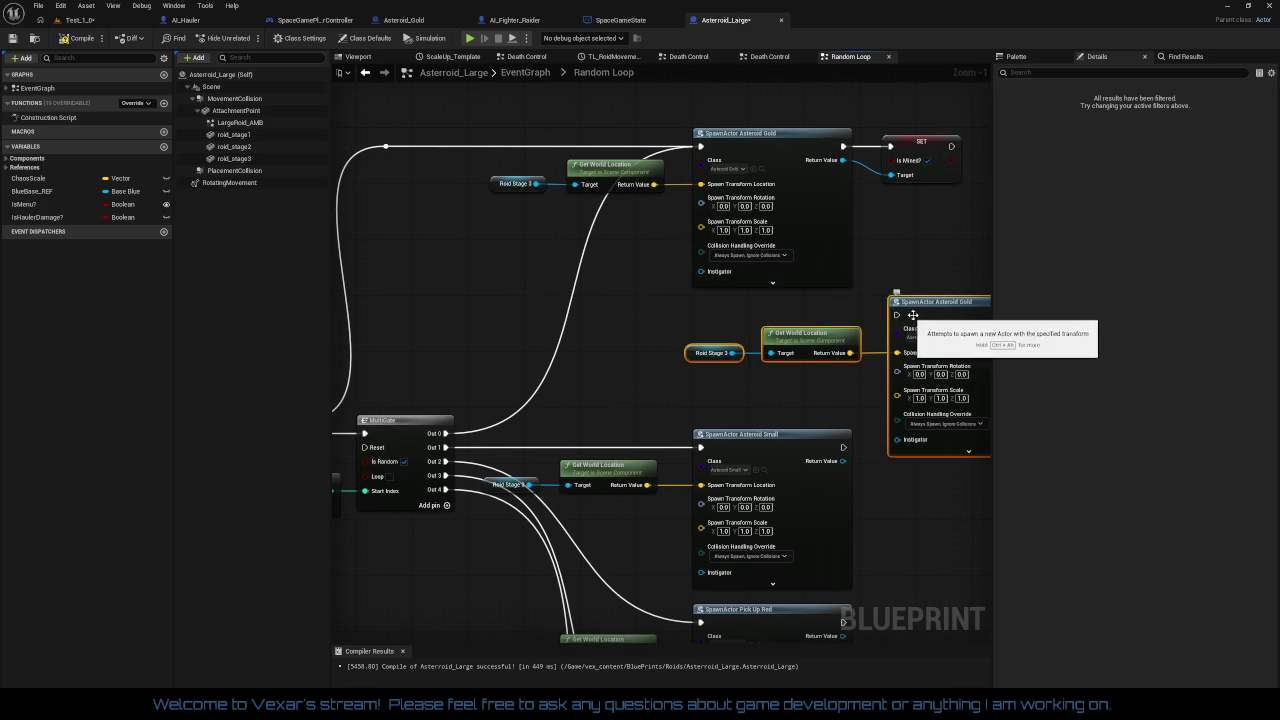
{"action": "mouse_move", "coordinate": [906, 316]}
{"action": "left_mouse_down"}
{"action": "mouse_move", "coordinate": [777, 302]}
{"action": "mouse_move", "coordinate": [757, 280]}
{"action": "mouse_move", "coordinate": [743, 288]}
{"action": "left_mouse_up"}
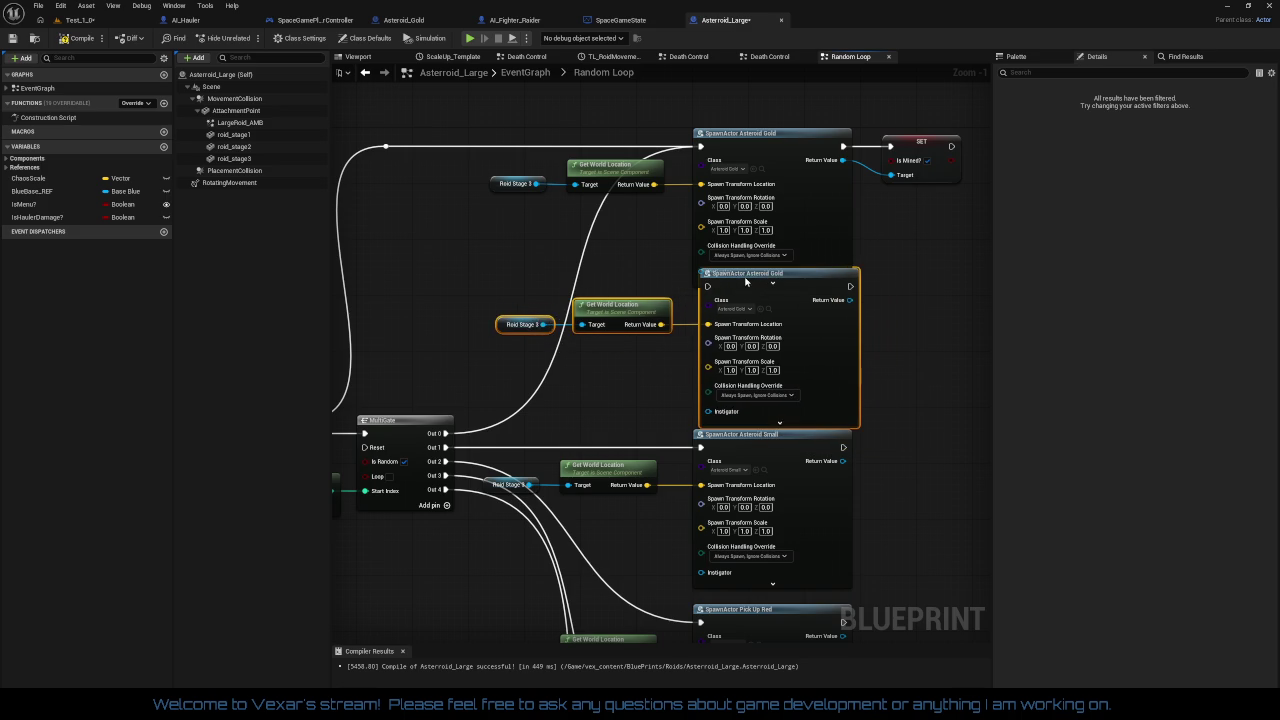
- Raise the original Gold spawn row and SET Is Mined? node clear of the duplicate
{"action": "mouse_move", "coordinate": [422, 158]}
{"action": "left_mouse_down"}
{"action": "mouse_move", "coordinate": [560, 206]}
{"action": "mouse_move", "coordinate": [937, 276]}
{"action": "left_mouse_up"}
{"action": "left_click_drag", "start_coordinate": [836, 258], "coordinate": [835, 235]}
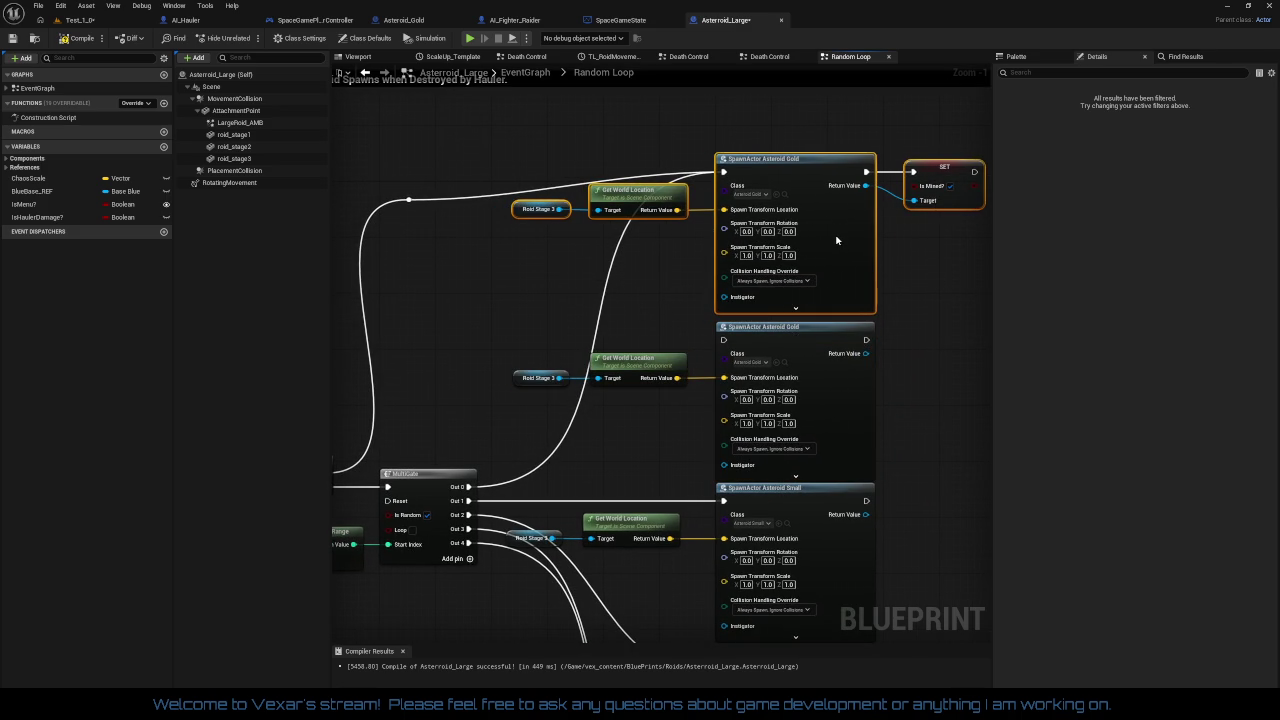
{"action": "left_click_drag", "start_coordinate": [836, 241], "coordinate": [836, 248]}
{"action": "mouse_move", "coordinate": [345, 158]}
{"action": "left_mouse_down"}
{"action": "mouse_move", "coordinate": [700, 183]}
{"action": "mouse_move", "coordinate": [970, 252]}
{"action": "mouse_move", "coordinate": [963, 261]}
{"action": "left_mouse_up"}
{"action": "left_click_drag", "start_coordinate": [667, 313], "coordinate": [529, 324]}
{"action": "left_click", "coordinate": [872, 324]}
{"action": "left_click", "coordinate": [826, 192]}
{"action": "left_click_drag", "start_coordinate": [813, 303], "coordinate": [914, 270]}
{"action": "left_click_drag", "start_coordinate": [614, 414], "coordinate": [674, 344]}
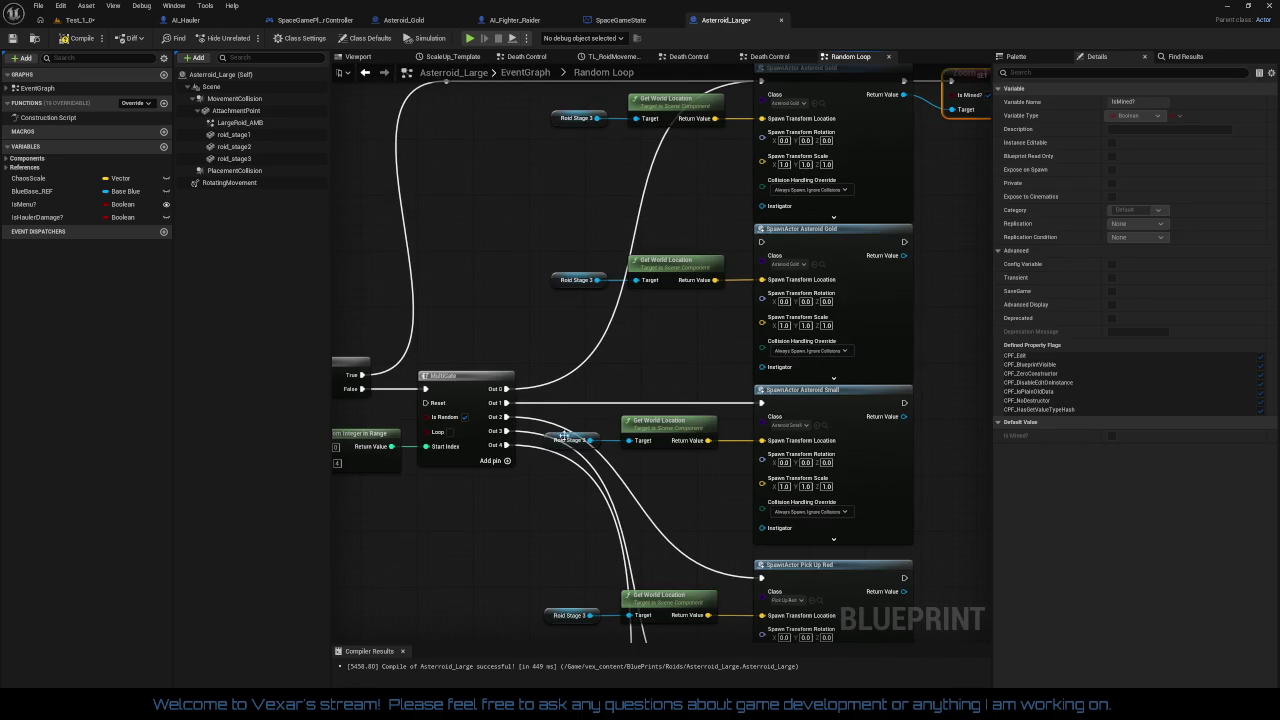
- Add MultiGate Out 5 and shift each output down one SpawnActor, Out 5 driving Pick Up Blue
{"action": "left_click", "coordinate": [508, 461]}
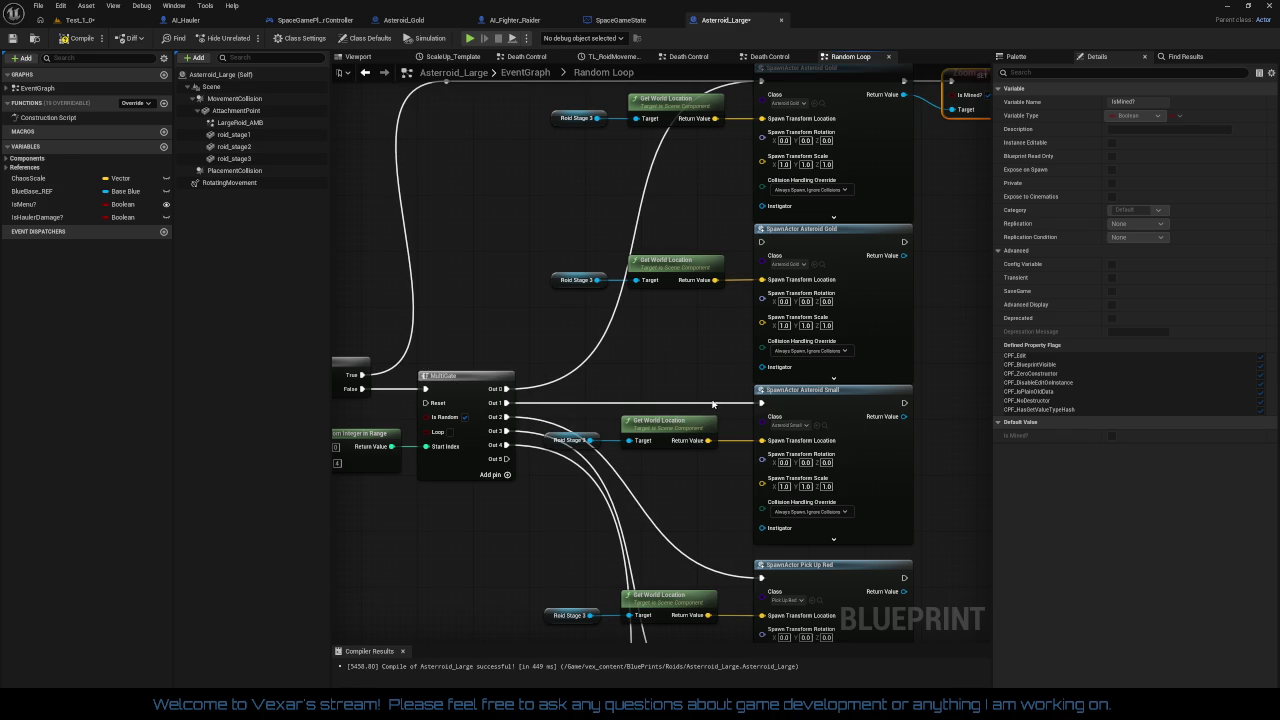
{"action": "left_click_drag", "start_coordinate": [762, 402], "coordinate": [765, 243]}
{"action": "left_click_drag", "start_coordinate": [762, 578], "coordinate": [763, 402]}
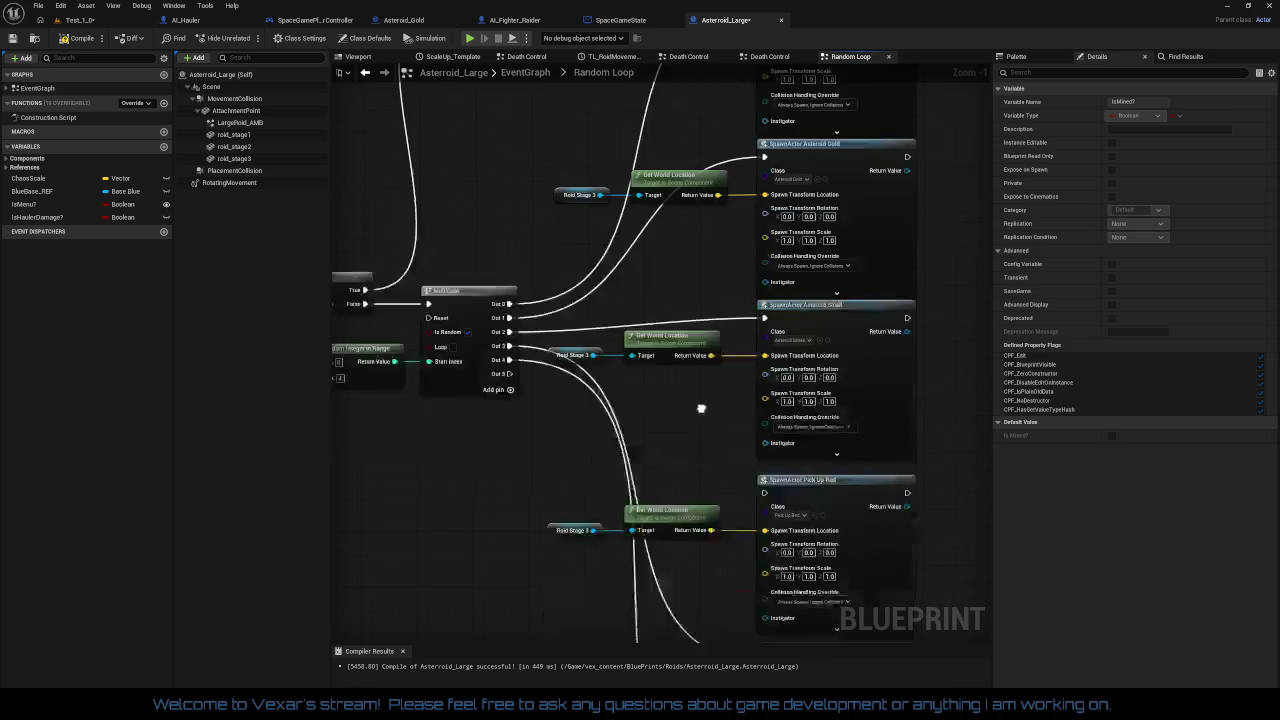
{"action": "mouse_move", "coordinate": [761, 607]}
{"action": "left_mouse_down"}
{"action": "mouse_move", "coordinate": [761, 440]}
{"action": "mouse_move", "coordinate": [691, 300]}
{"action": "left_mouse_up"}
{"action": "left_click_drag", "start_coordinate": [675, 632], "coordinate": [716, 374]}
{"action": "left_click_drag", "start_coordinate": [603, 287], "coordinate": [650, 408]}
{"action": "mouse_move", "coordinate": [508, 206]}
{"action": "left_mouse_down"}
{"action": "mouse_move", "coordinate": [706, 620]}
{"action": "mouse_move", "coordinate": [761, 503]}
{"action": "left_mouse_up"}
{"action": "left_click_drag", "start_coordinate": [650, 330], "coordinate": [650, 495]}
- Restack the two Gold and Asteroid Small spawn rows and move the reroute knot
{"action": "mouse_move", "coordinate": [611, 265]}
{"action": "left_mouse_down"}
{"action": "mouse_move", "coordinate": [606, 525]}
{"action": "mouse_move", "coordinate": [554, 490]}
{"action": "mouse_move", "coordinate": [520, 493]}
{"action": "mouse_move", "coordinate": [523, 593]}
{"action": "left_mouse_up"}
{"action": "mouse_move", "coordinate": [473, 313]}
{"action": "left_mouse_down"}
{"action": "mouse_move", "coordinate": [829, 367]}
{"action": "mouse_move", "coordinate": [830, 318]}
{"action": "left_mouse_up"}
{"action": "left_click_drag", "start_coordinate": [807, 495], "coordinate": [848, 351]}
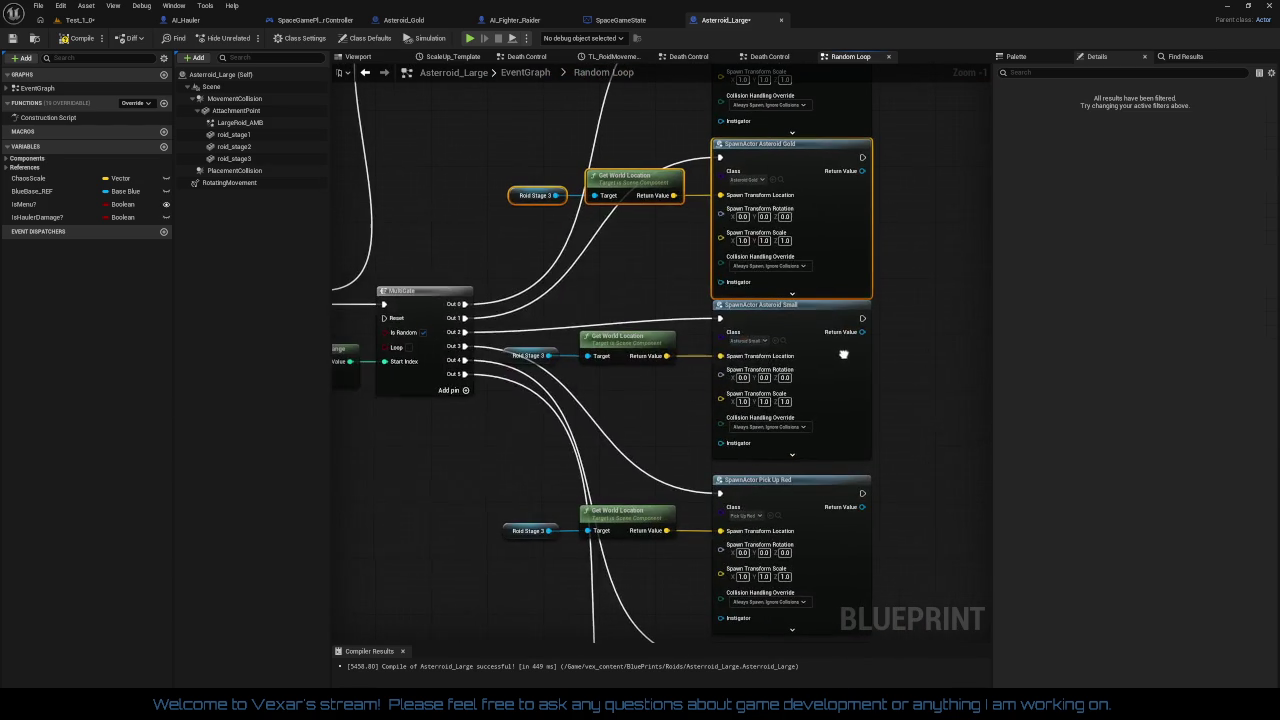
{"action": "left_click_drag", "start_coordinate": [545, 321], "coordinate": [823, 409]}
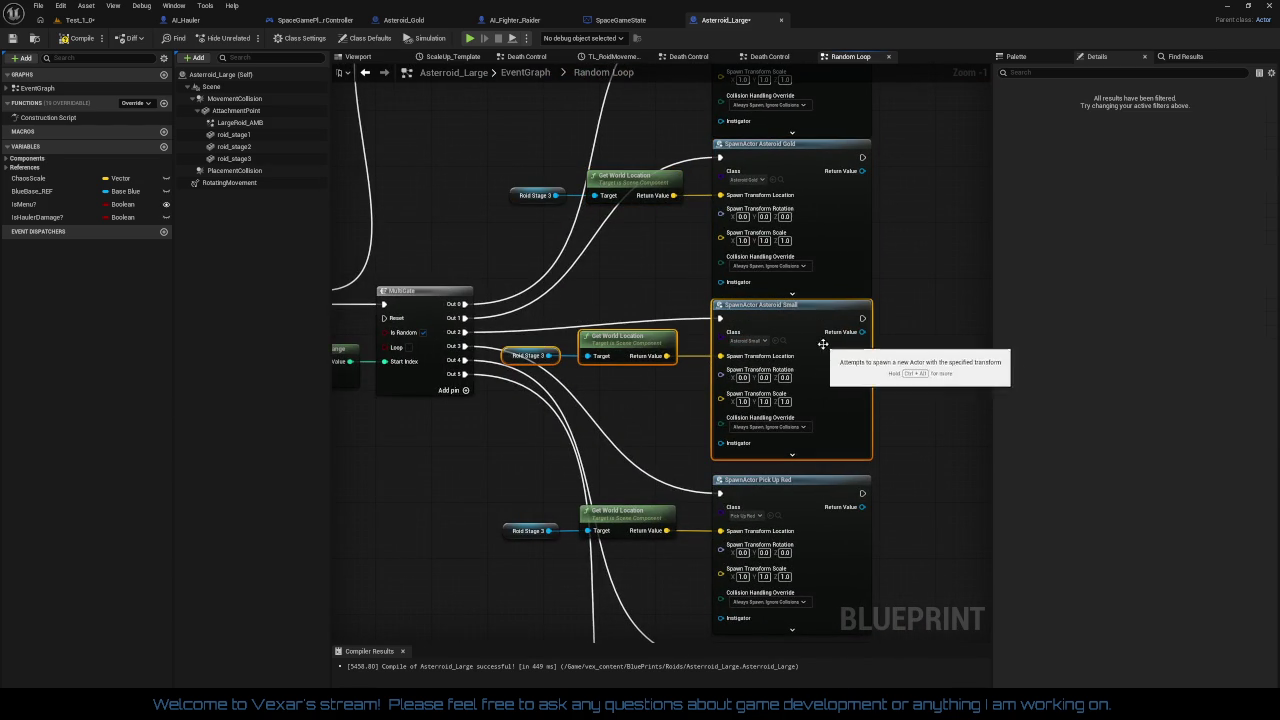
{"action": "left_click_drag", "start_coordinate": [822, 347], "coordinate": [822, 361]}
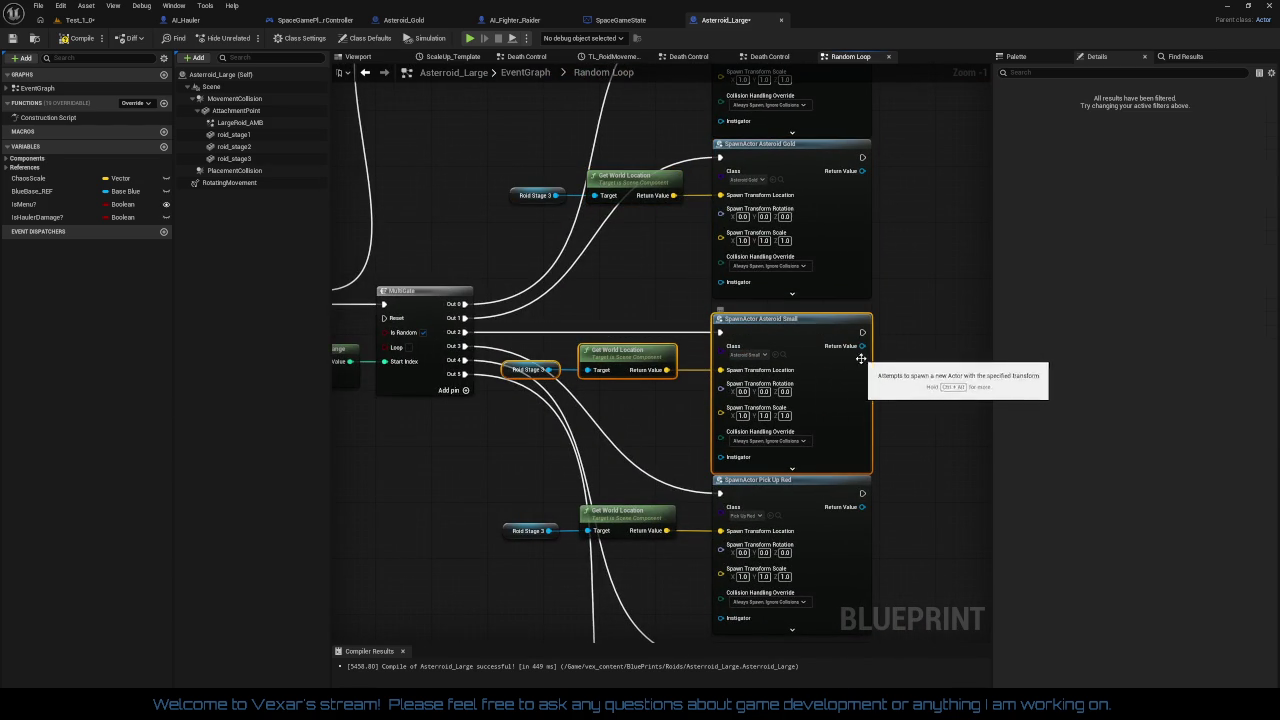
{"action": "left_click_drag", "start_coordinate": [664, 407], "coordinate": [658, 510]}
{"action": "left_click_drag", "start_coordinate": [495, 247], "coordinate": [882, 332]}
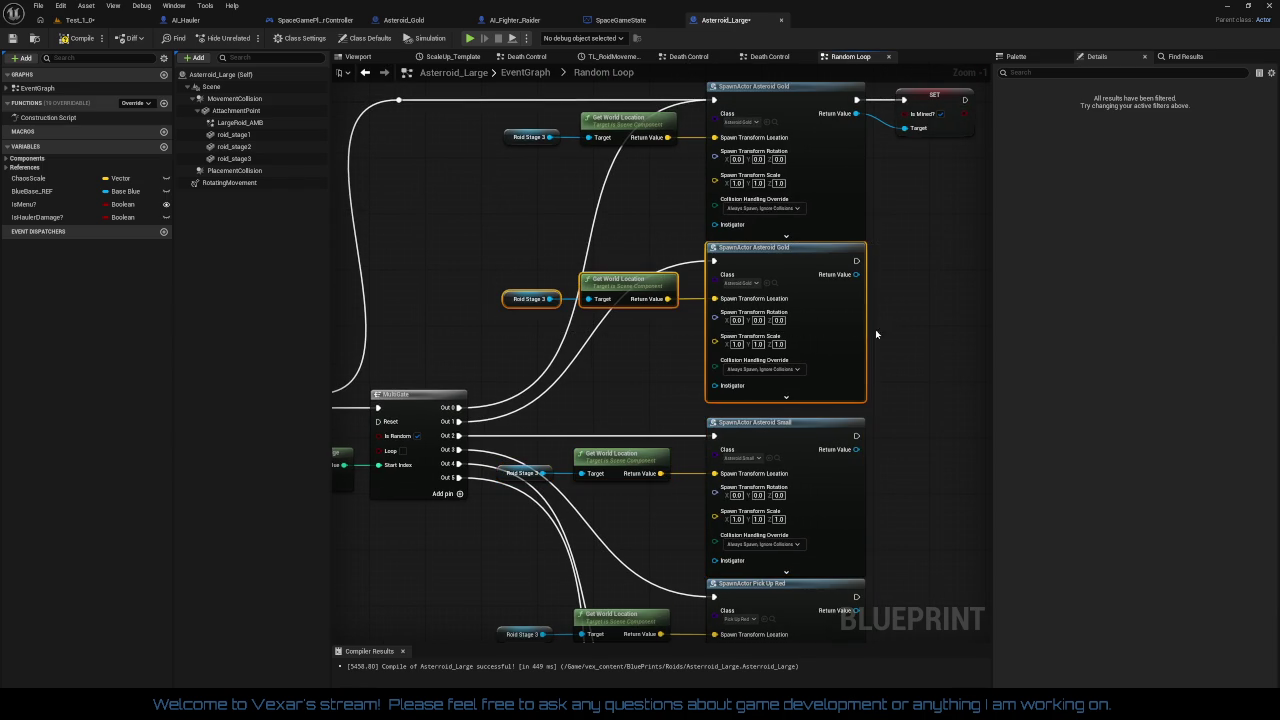
{"action": "mouse_move", "coordinate": [812, 296]}
{"action": "left_mouse_down"}
{"action": "mouse_move", "coordinate": [873, 347]}
{"action": "mouse_move", "coordinate": [851, 407]}
{"action": "left_mouse_up"}
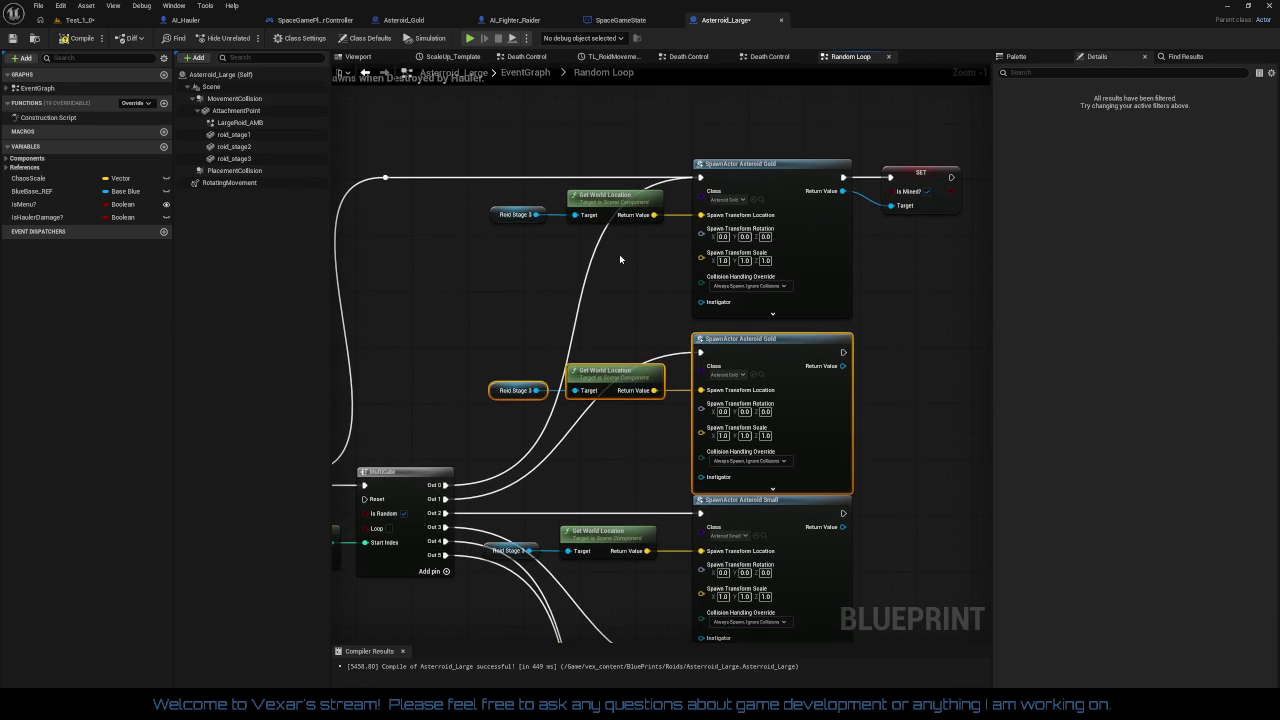
{"action": "left_click_drag", "start_coordinate": [484, 137], "coordinate": [911, 295]}
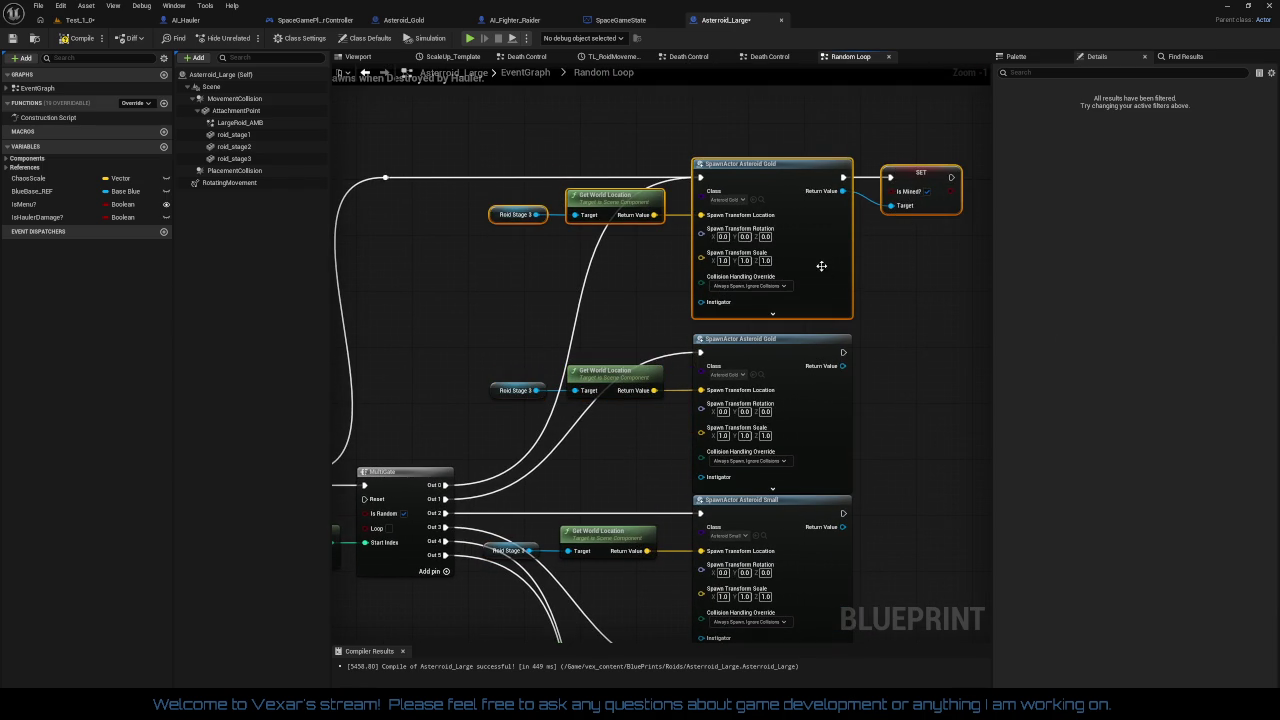
{"action": "left_click_drag", "start_coordinate": [822, 263], "coordinate": [822, 277]}
{"action": "left_click", "coordinate": [386, 178]}
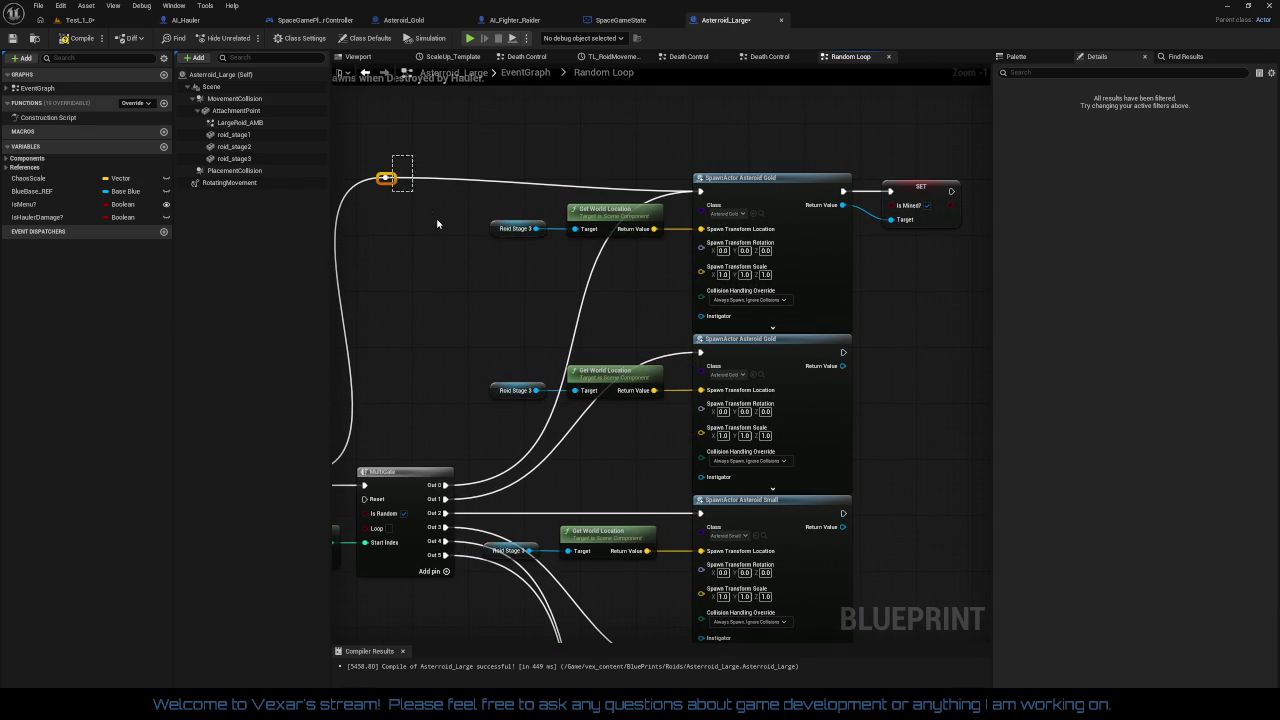
{"action": "mouse_move", "coordinate": [398, 184]}
{"action": "left_mouse_down"}
{"action": "mouse_move", "coordinate": [481, 197]}
{"action": "mouse_move", "coordinate": [514, 234]}
{"action": "left_mouse_up"}
- Create the 'If destroyed by Mining Hauler Toggle IsMined for sorting.' comment over the Gold spawn and SET nodes
{"action": "left_click", "coordinate": [527, 209]}
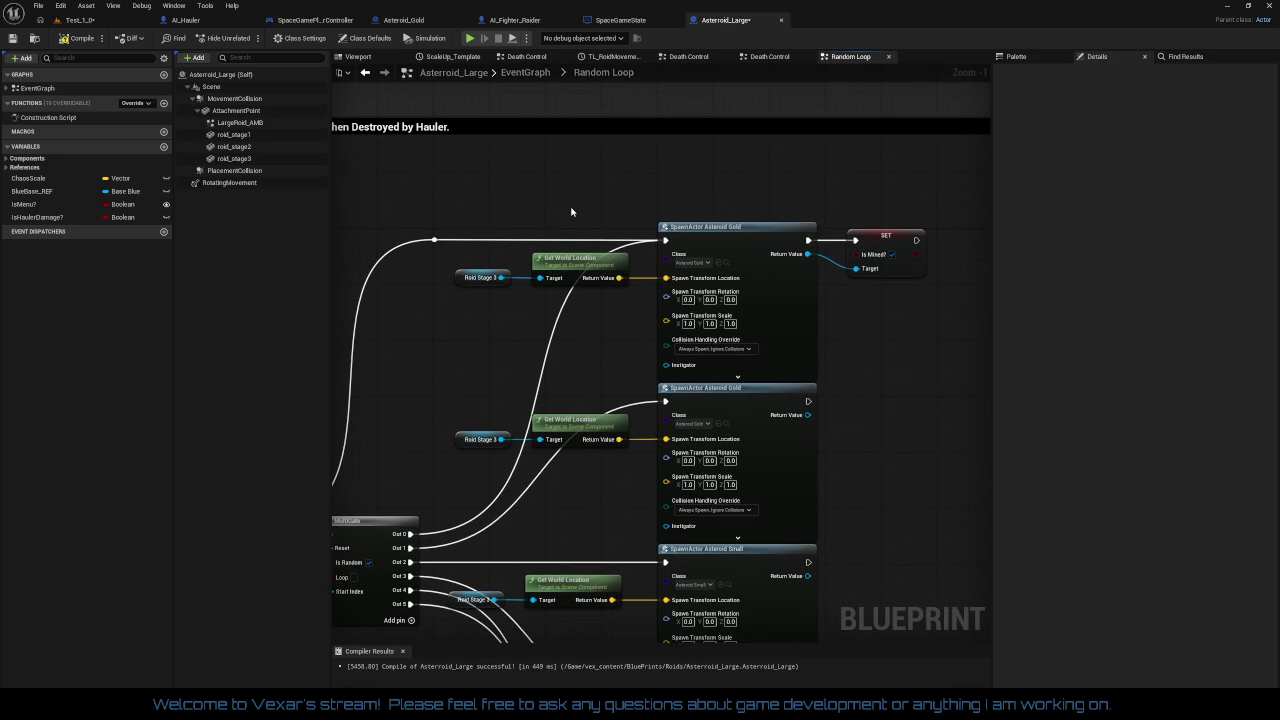
{"action": "left_click_drag", "start_coordinate": [639, 184], "coordinate": [631, 224]}
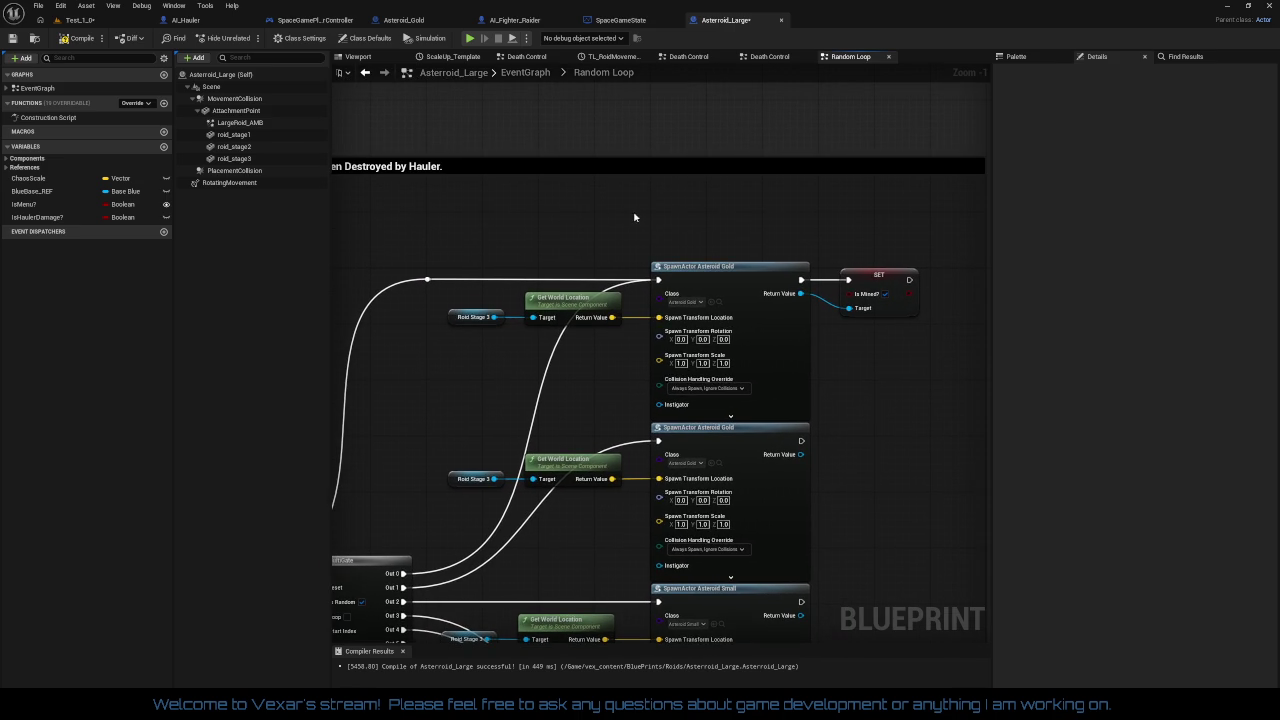
{"action": "key", "text": "c"}
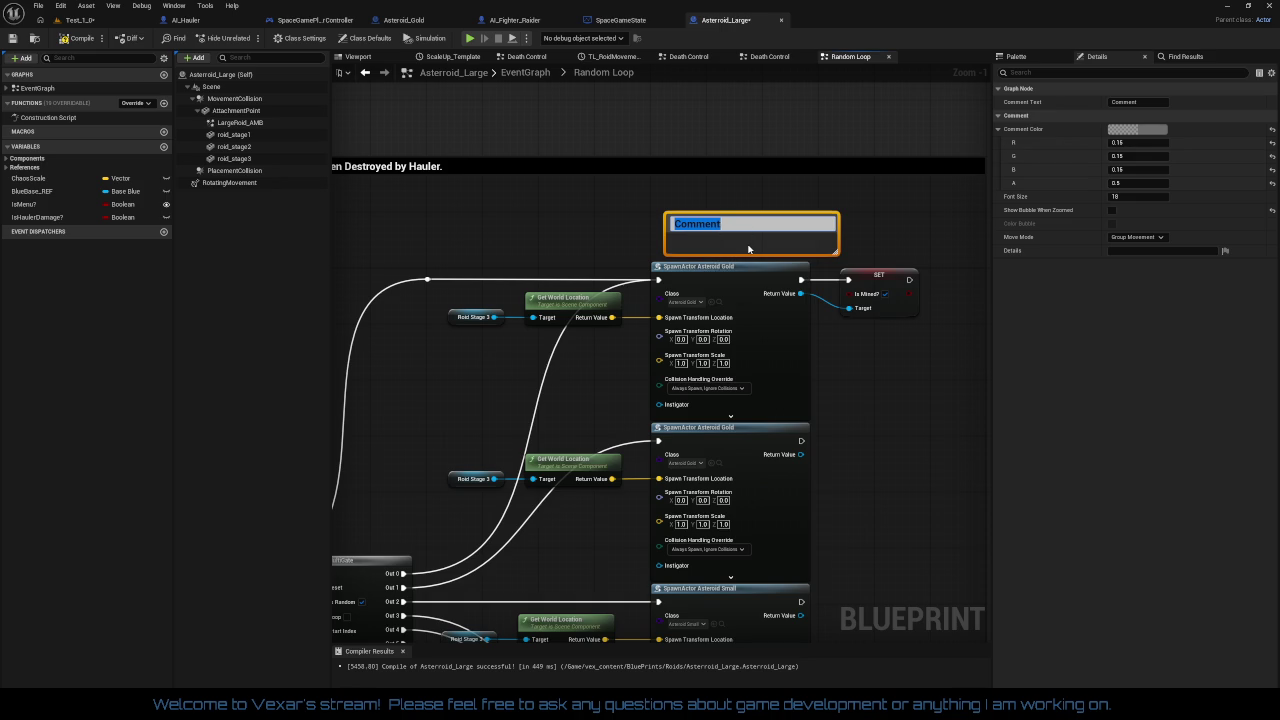
{"action": "type", "text": "If destroyed  by "}
{"action": "type", "text": "Hauler"}
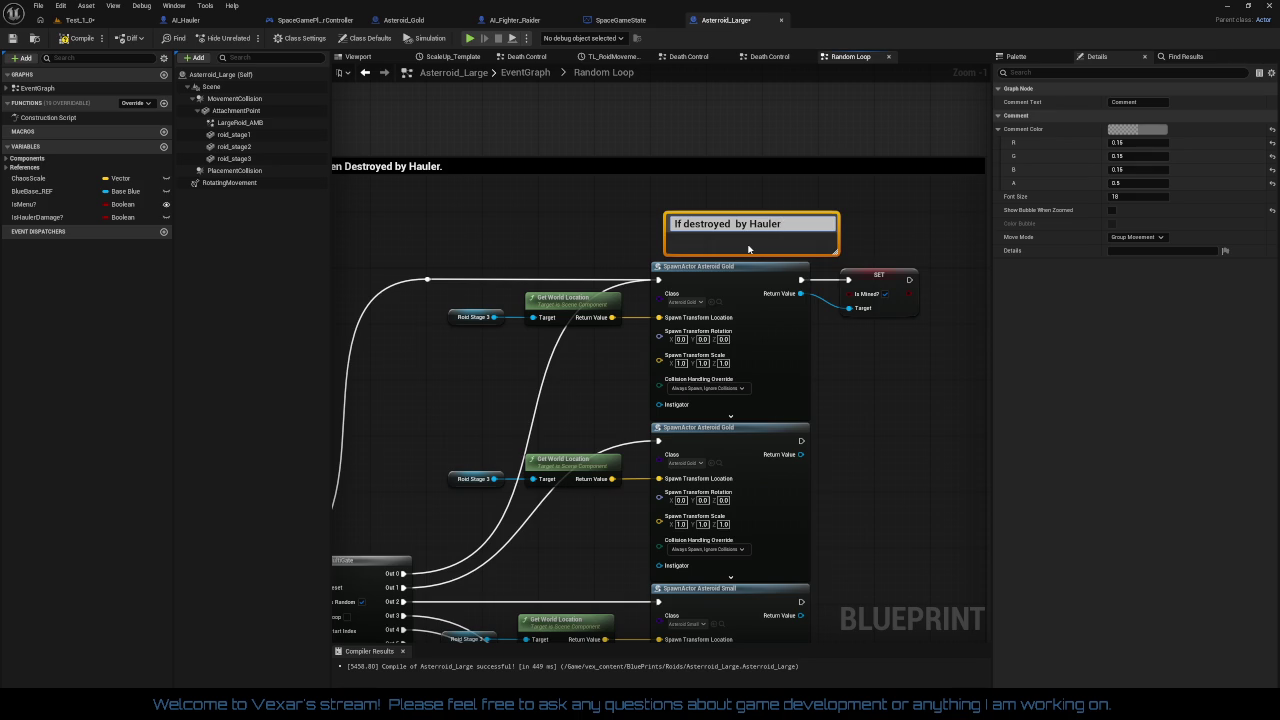
{"action": "type", "text": "Mining"}
{"action": "type", "text": " Hauler "}
{"action": "type", "text": "T"}
{"action": "type", "text": "oggle "}
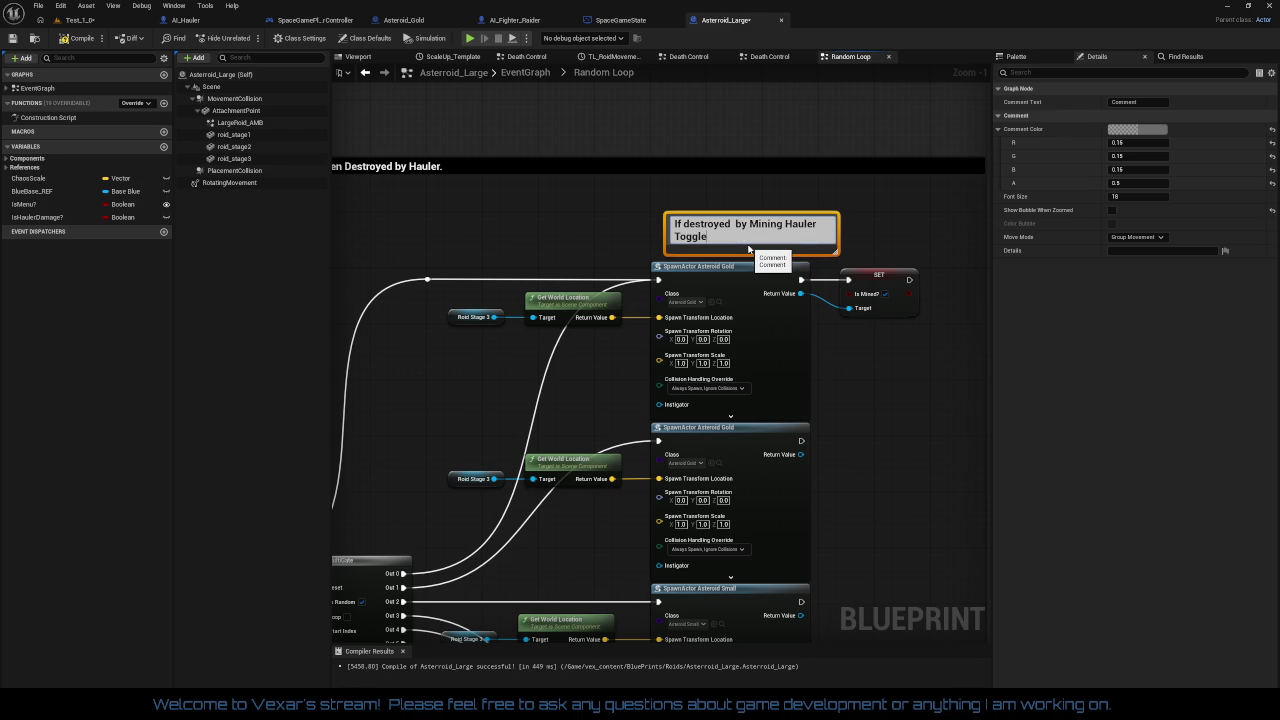
{"action": "type", "text": "IsMined for s"}
{"action": "type", "text": "orting."}
{"action": "key", "text": "Return"}
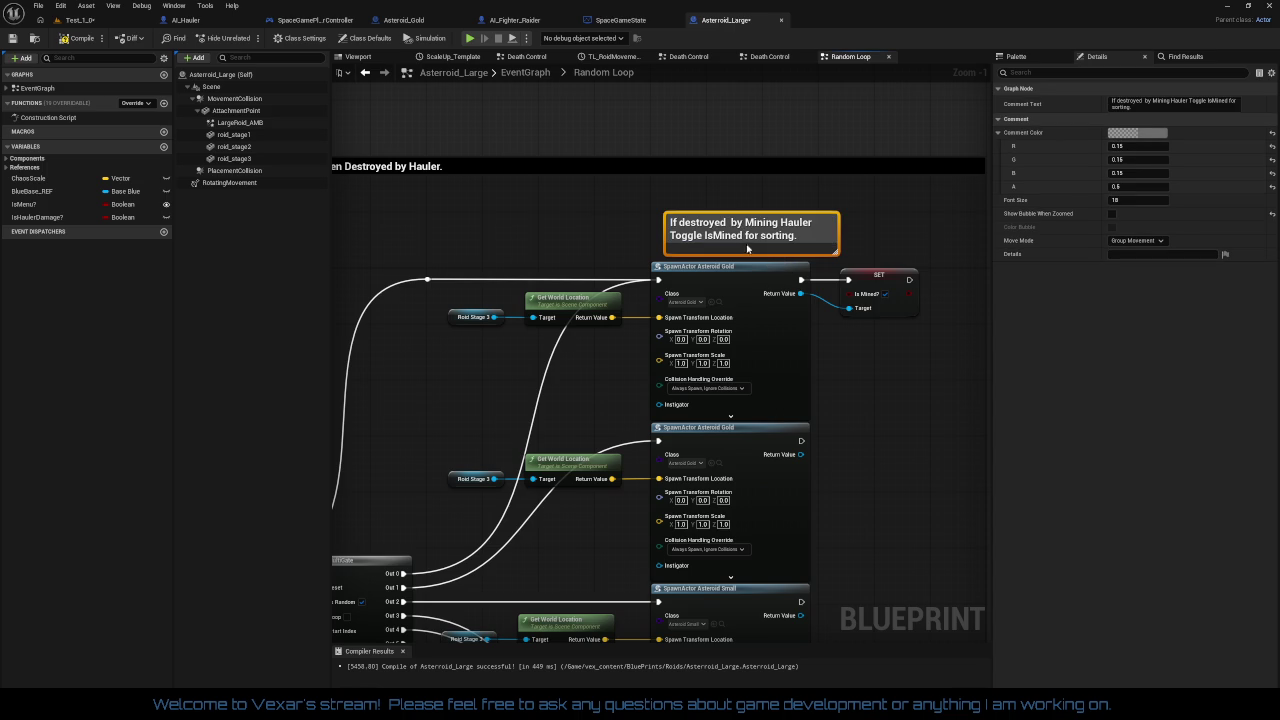
{"action": "left_click_drag", "start_coordinate": [748, 233], "coordinate": [727, 226]}
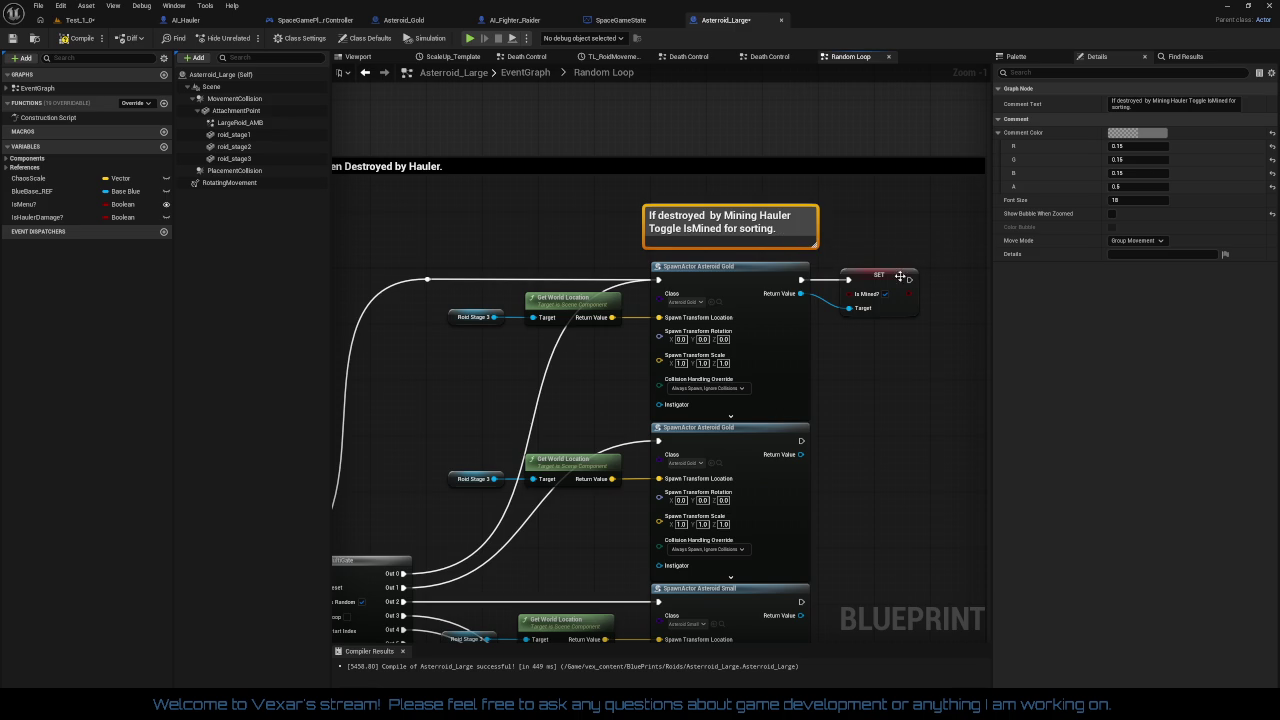
{"action": "left_click", "coordinate": [1145, 133]}
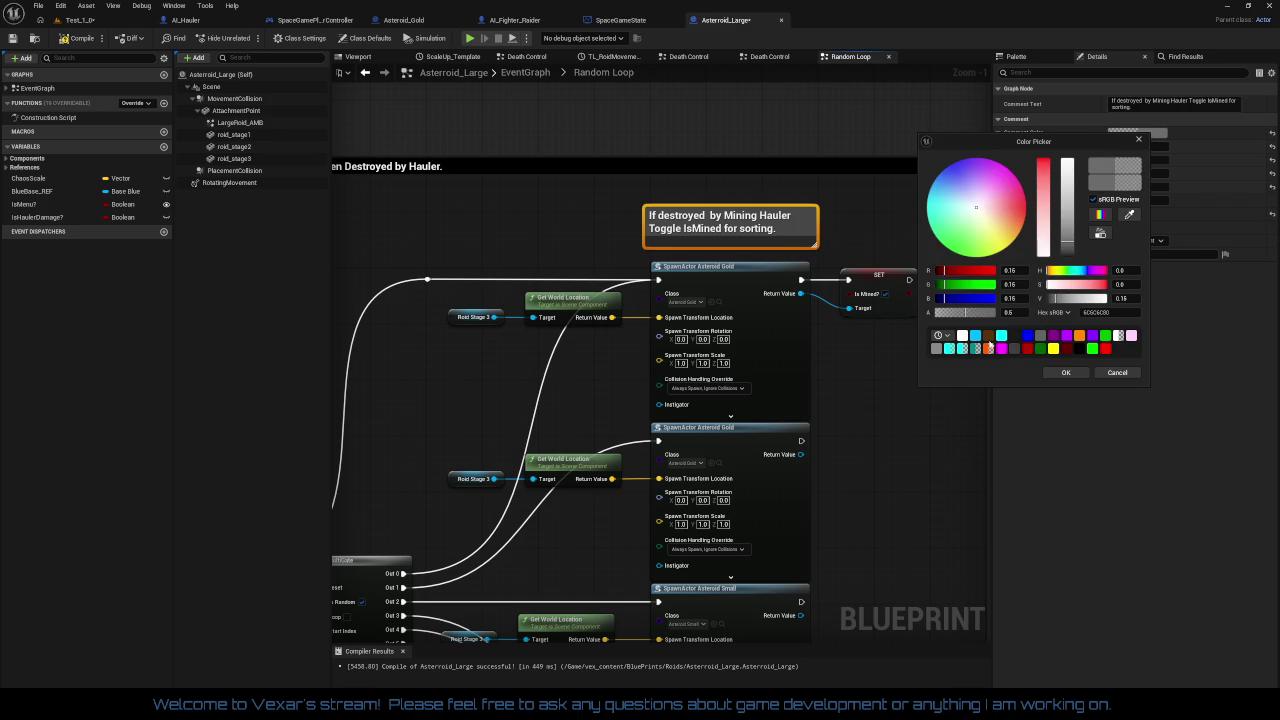
- Make the comment green at font size 12 with Show Bubble When Zoomed and Color Bubble enabled
{"action": "left_click", "coordinate": [950, 338]}
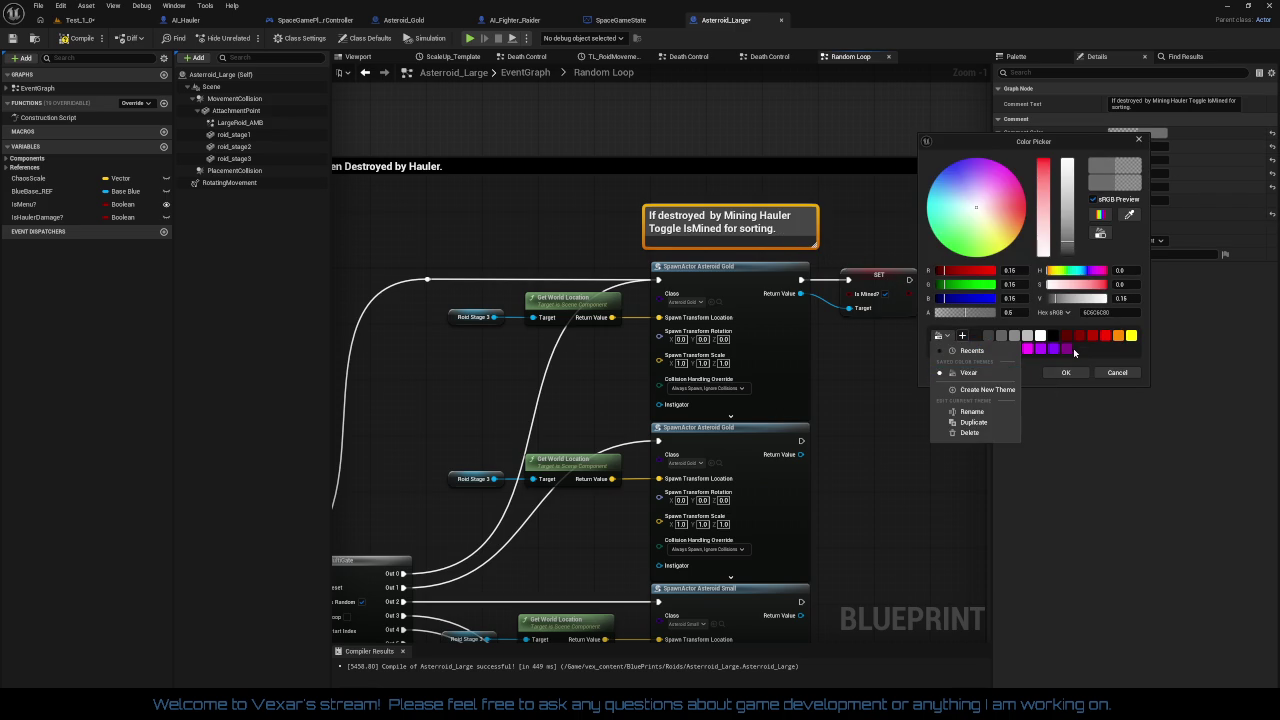
{"action": "left_click", "coordinate": [966, 373]}
{"action": "left_click", "coordinate": [976, 349]}
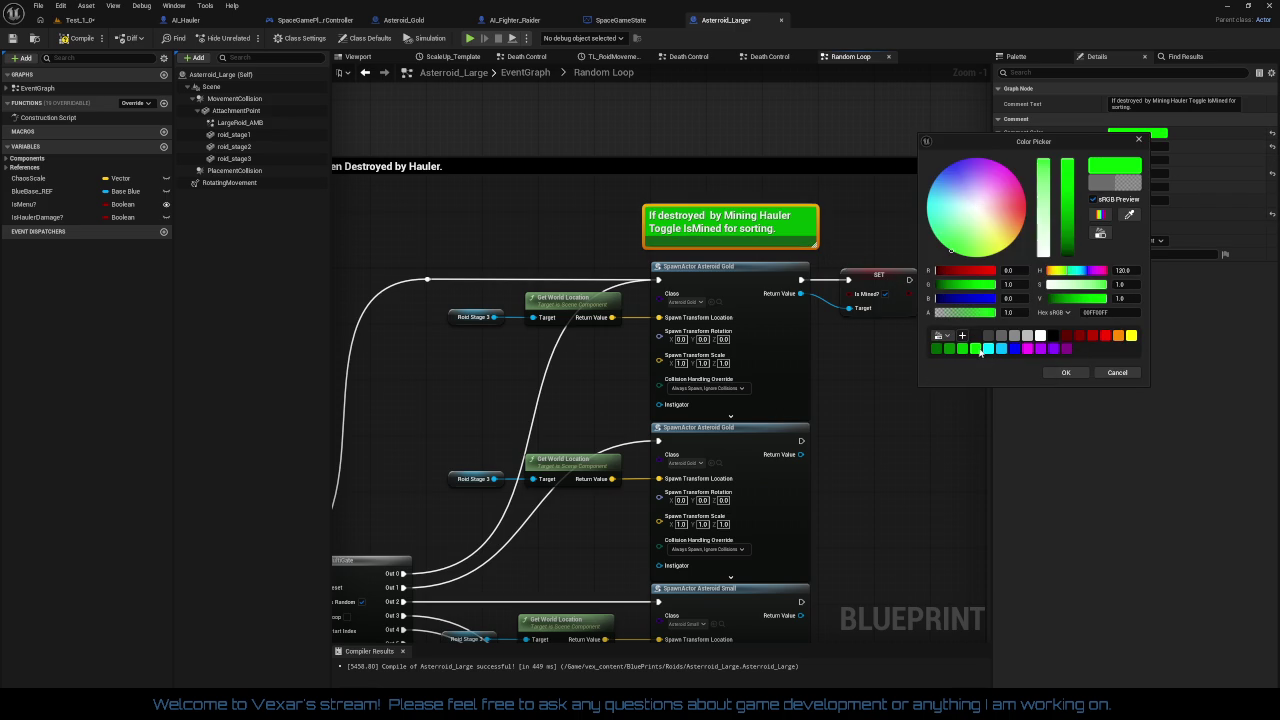
{"action": "left_click", "coordinate": [1066, 373]}
{"action": "left_click", "coordinate": [1140, 200]}
{"action": "type", "text": "12"}
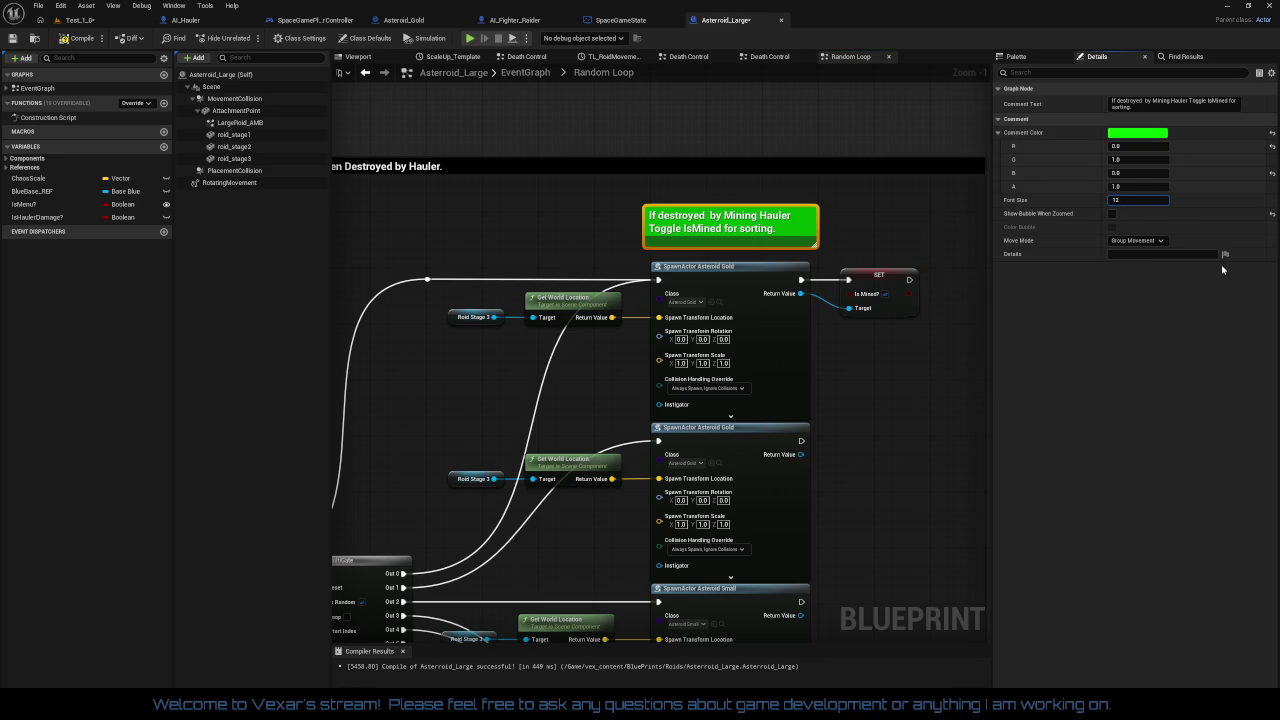
{"action": "type", "text": "8"}
{"action": "key", "text": "Return"}
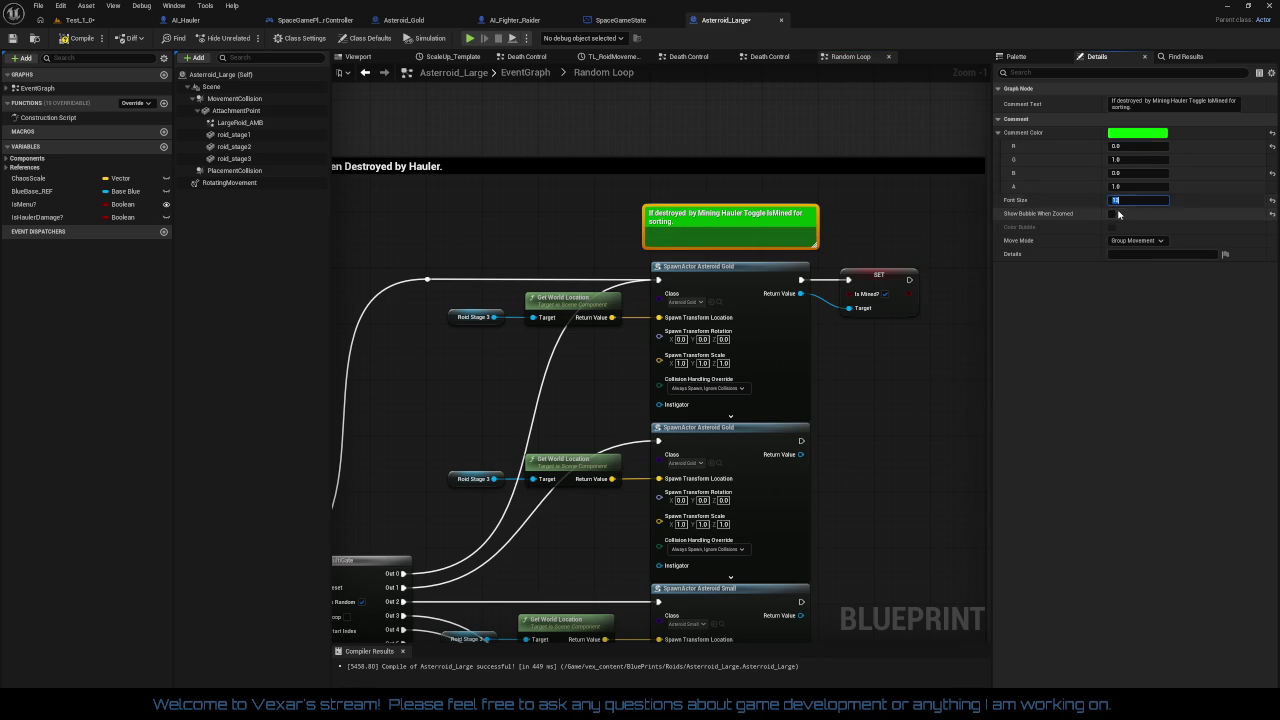
{"action": "left_click", "coordinate": [1114, 215]}
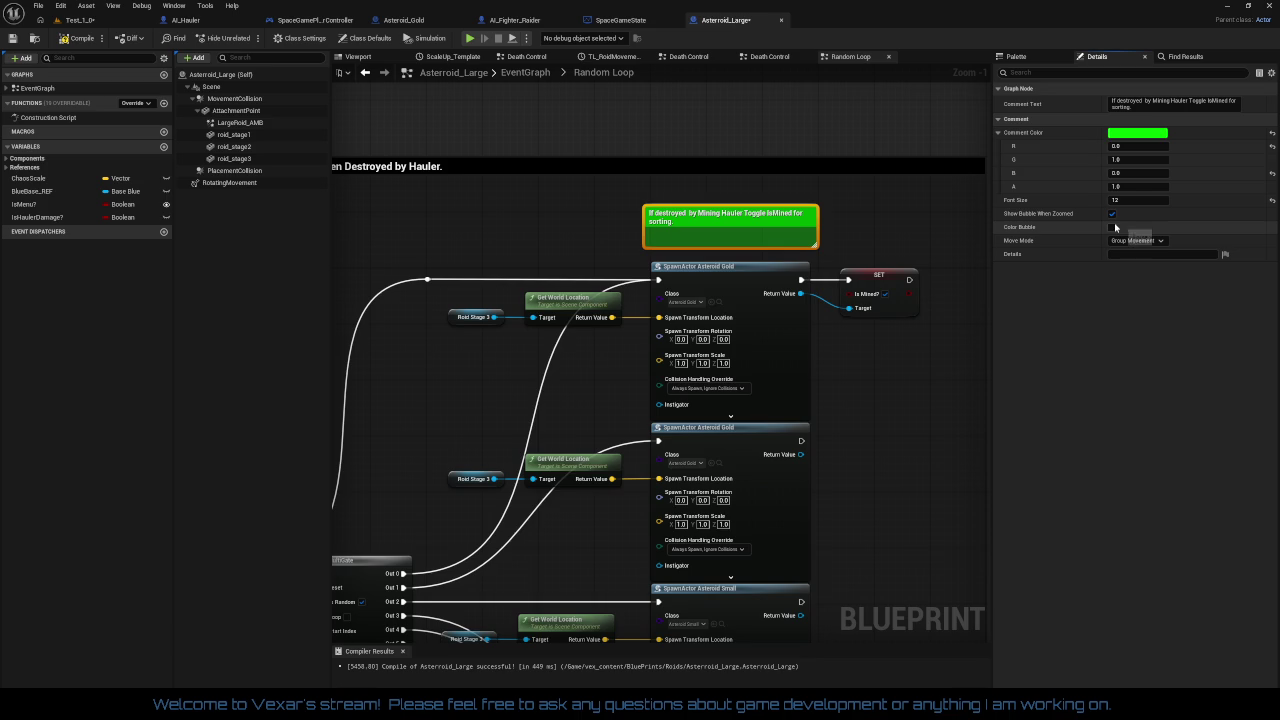
{"action": "left_click", "coordinate": [1112, 227]}
- Resize the comment box so its text fits on a single line
{"action": "scroll", "coordinate": [743, 224], "scroll_direction": "up", "scroll_amount": 1}
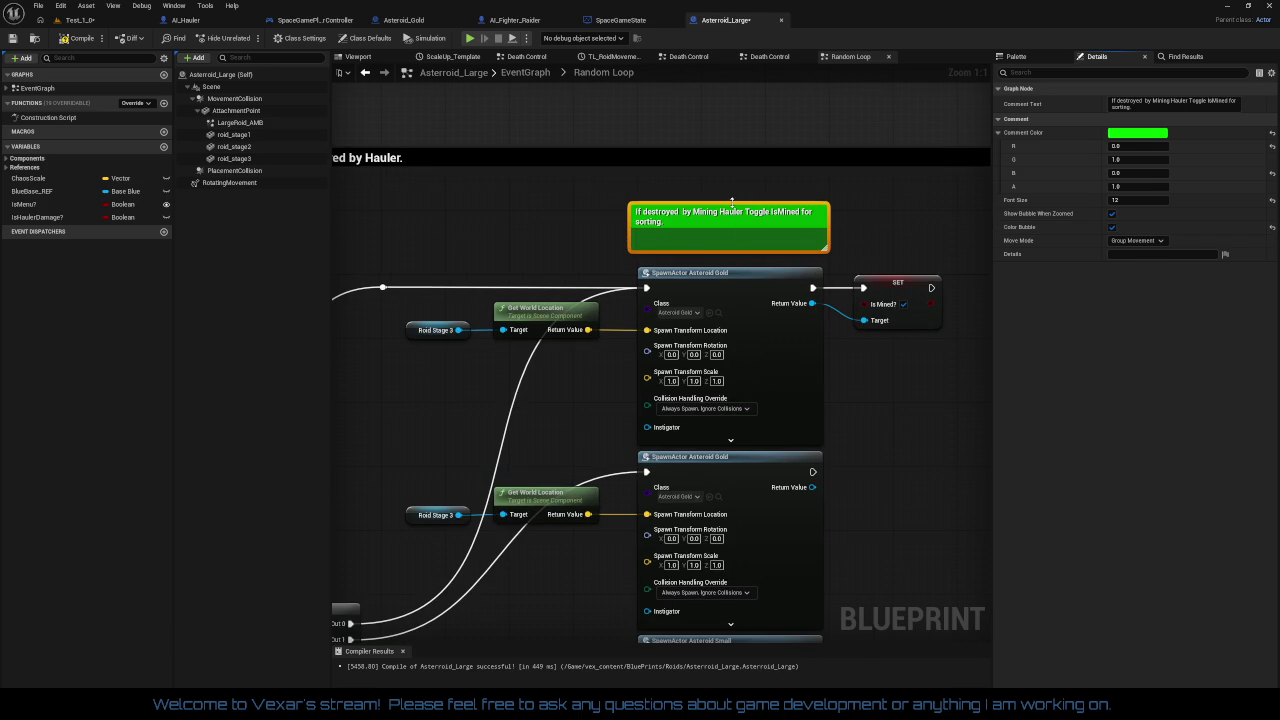
{"action": "left_click_drag", "start_coordinate": [732, 202], "coordinate": [732, 238]}
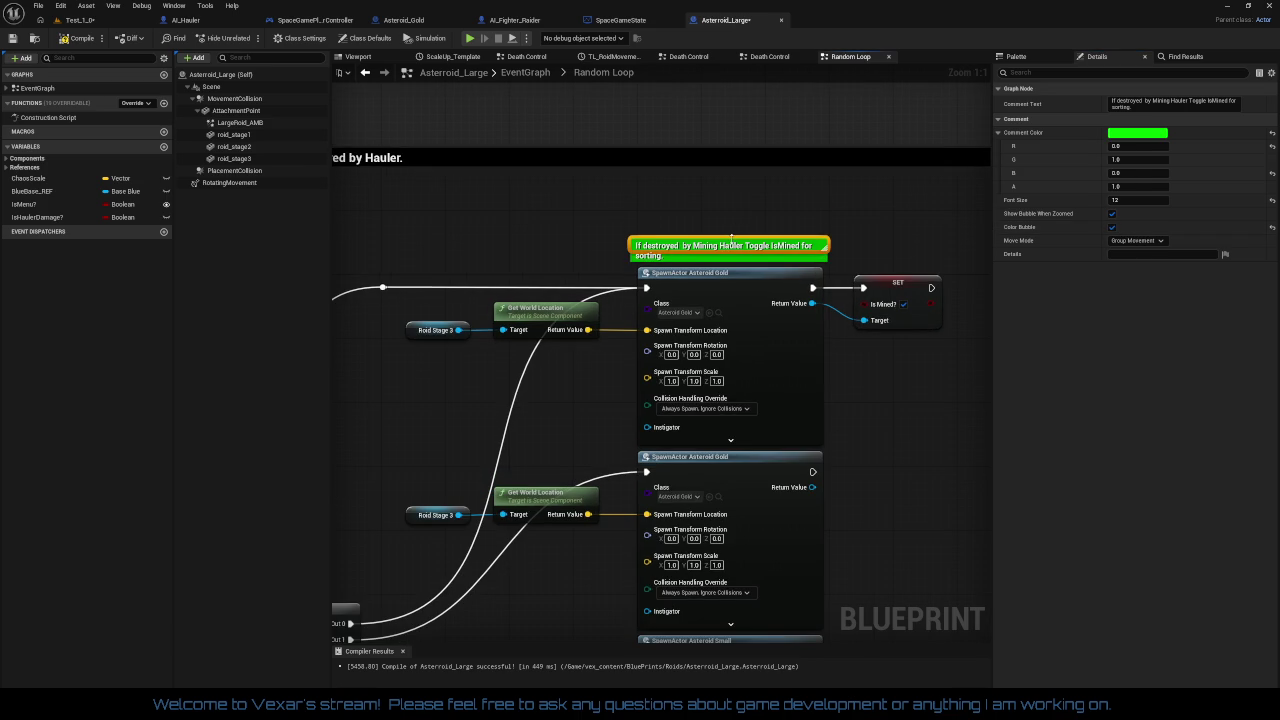
{"action": "left_click", "coordinate": [627, 245]}
{"action": "left_click_drag", "start_coordinate": [627, 245], "coordinate": [597, 245]}
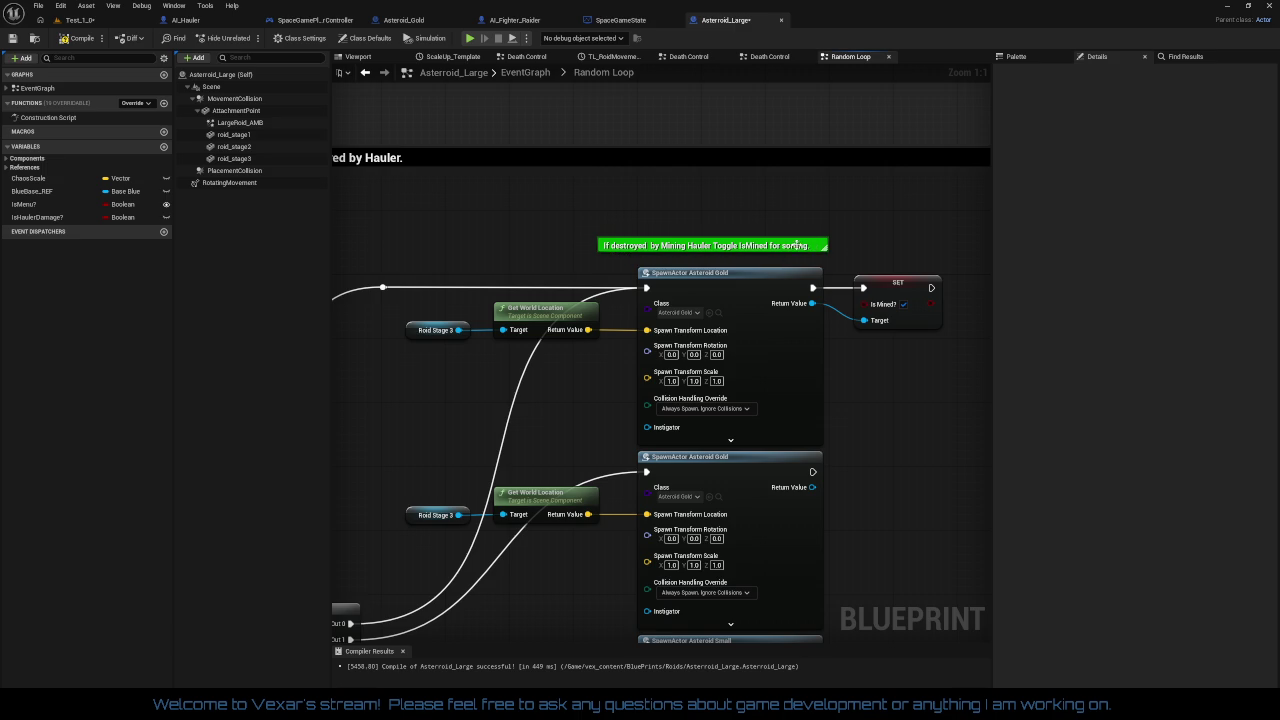
{"action": "left_click_drag", "start_coordinate": [795, 249], "coordinate": [811, 250]}
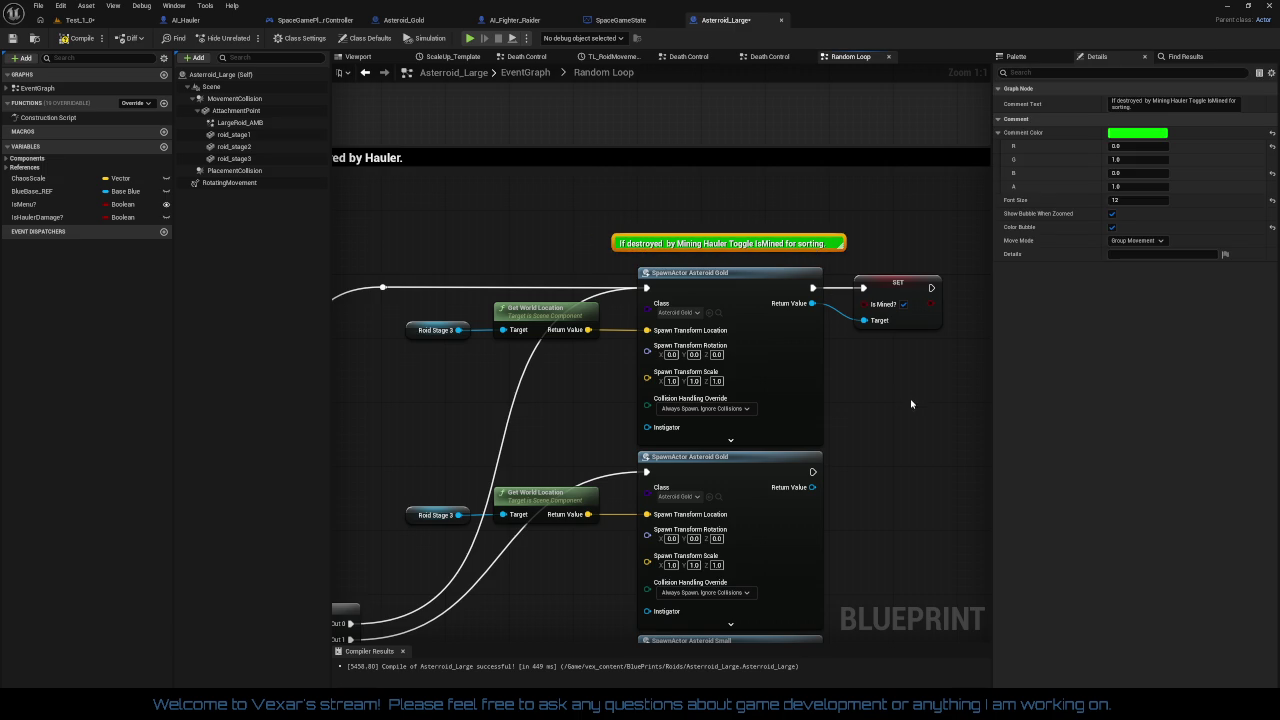
{"action": "left_click", "coordinate": [911, 404]}
{"action": "scroll", "coordinate": [909, 390], "scroll_direction": "down", "scroll_amount": 5}
{"action": "scroll", "coordinate": [910, 374], "scroll_direction": "down", "scroll_amount": 1}
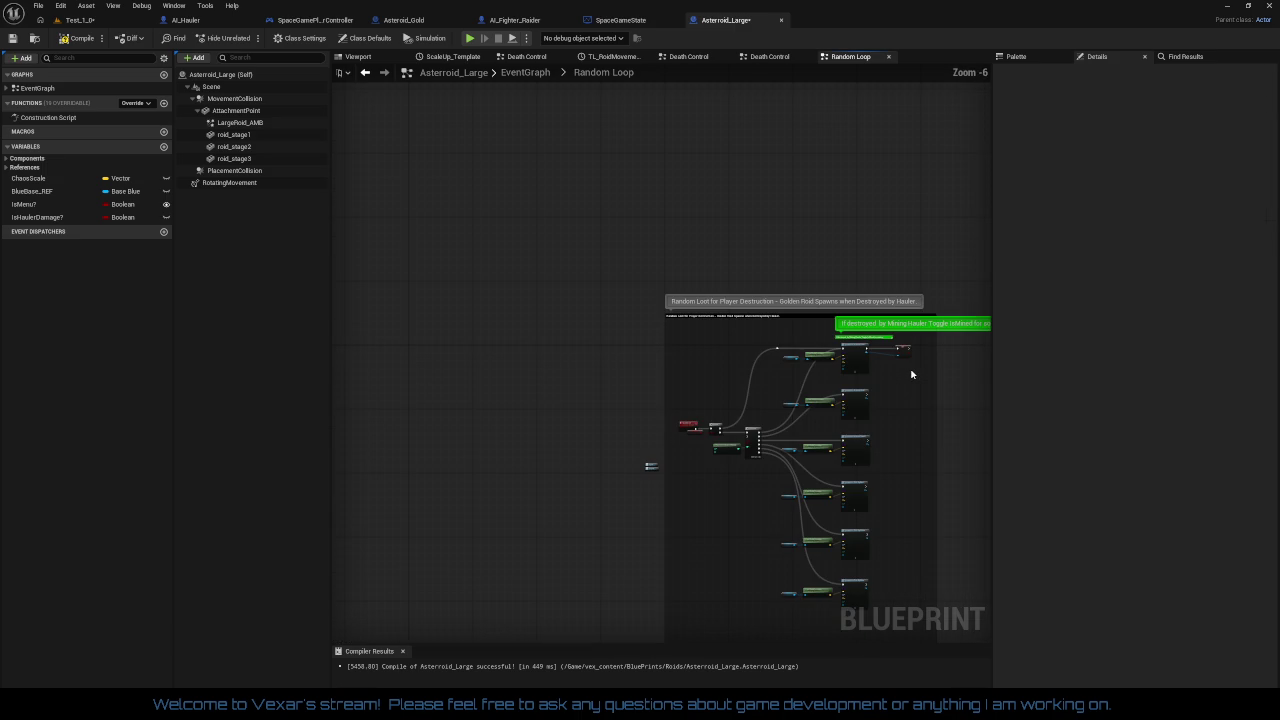
{"action": "scroll", "coordinate": [910, 374], "scroll_direction": "up", "scroll_amount": 7}
{"action": "mouse_move", "coordinate": [840, 396]}
{"action": "left_mouse_down"}
{"action": "mouse_move", "coordinate": [823, 269]}
{"action": "mouse_move", "coordinate": [902, 308]}
{"action": "mouse_move", "coordinate": [896, 344]}
{"action": "mouse_move", "coordinate": [963, 280]}
{"action": "left_mouse_up"}
{"action": "scroll", "coordinate": [902, 308], "scroll_direction": "down", "scroll_amount": 1}
{"action": "mouse_move", "coordinate": [714, 306]}
{"action": "left_mouse_down"}
{"action": "mouse_move", "coordinate": [712, 423]}
{"action": "mouse_move", "coordinate": [646, 357]}
{"action": "mouse_move", "coordinate": [594, 374]}
{"action": "mouse_move", "coordinate": [640, 359]}
{"action": "left_mouse_up"}
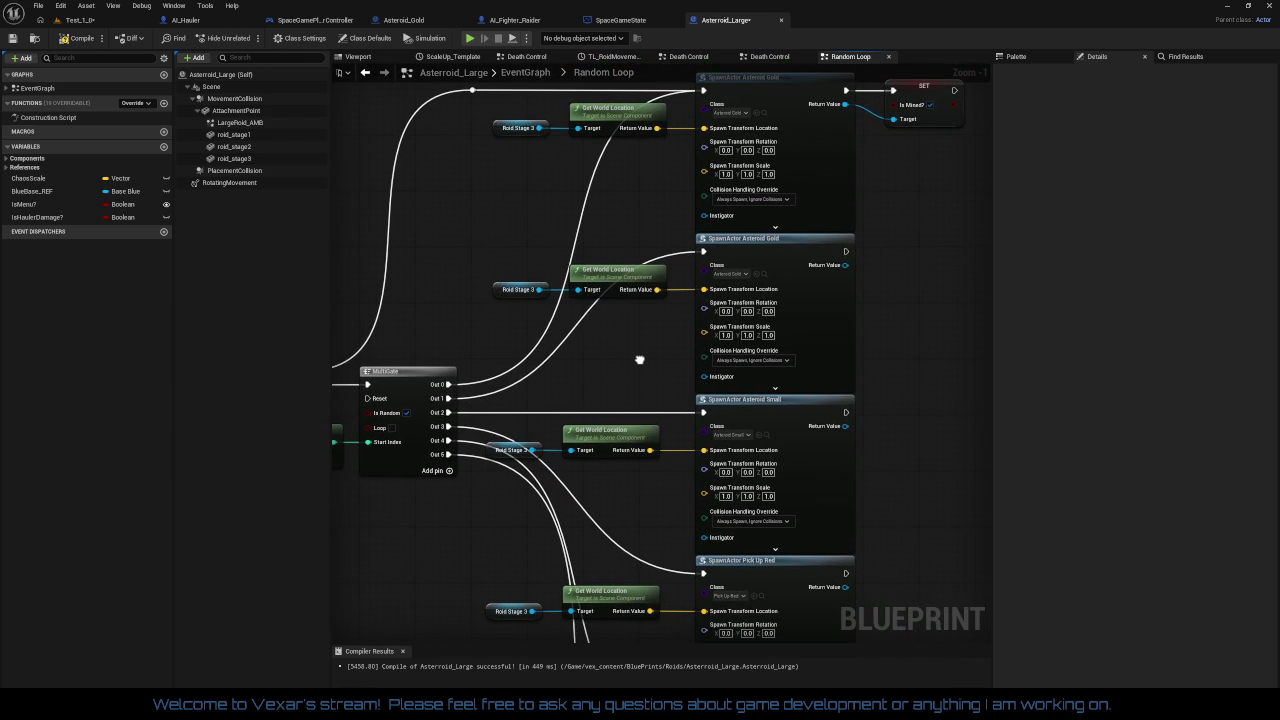
{"action": "mouse_move", "coordinate": [640, 359]}
{"action": "left_mouse_down"}
{"action": "mouse_move", "coordinate": [657, 297]}
{"action": "mouse_move", "coordinate": [760, 243]}
{"action": "mouse_move", "coordinate": [734, 294]}
{"action": "mouse_move", "coordinate": [779, 360]}
{"action": "mouse_move", "coordinate": [892, 365]}
{"action": "mouse_move", "coordinate": [656, 410]}
{"action": "mouse_move", "coordinate": [876, 188]}
{"action": "left_mouse_up"}
{"action": "left_click", "coordinate": [516, 288]}
{"action": "left_click_drag", "start_coordinate": [613, 336], "coordinate": [621, 410]}
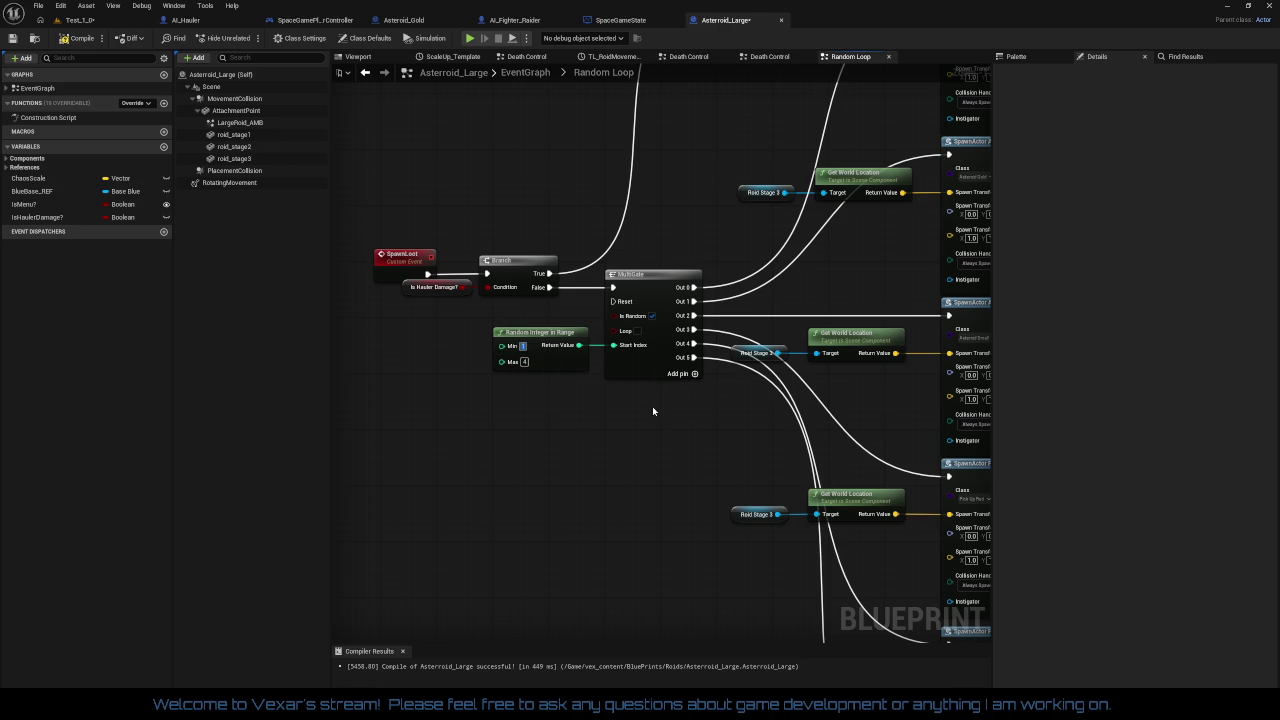
{"action": "mouse_move", "coordinate": [654, 413]}
{"action": "left_mouse_down"}
{"action": "mouse_move", "coordinate": [609, 491]}
{"action": "mouse_move", "coordinate": [616, 294]}
{"action": "mouse_move", "coordinate": [510, 40]}
{"action": "left_mouse_up"}
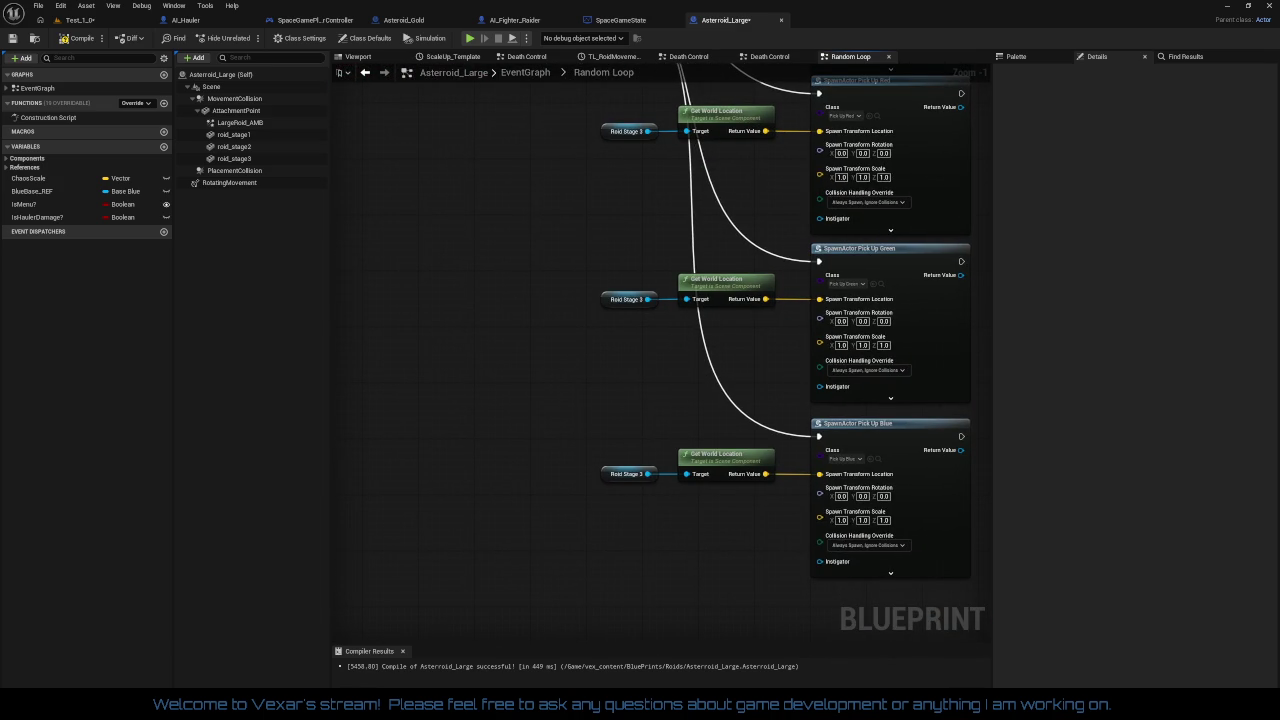
{"action": "mouse_move", "coordinate": [526, 30]}
{"action": "left_mouse_down"}
{"action": "mouse_move", "coordinate": [556, 313]}
{"action": "mouse_move", "coordinate": [552, 514]}
{"action": "left_mouse_up"}
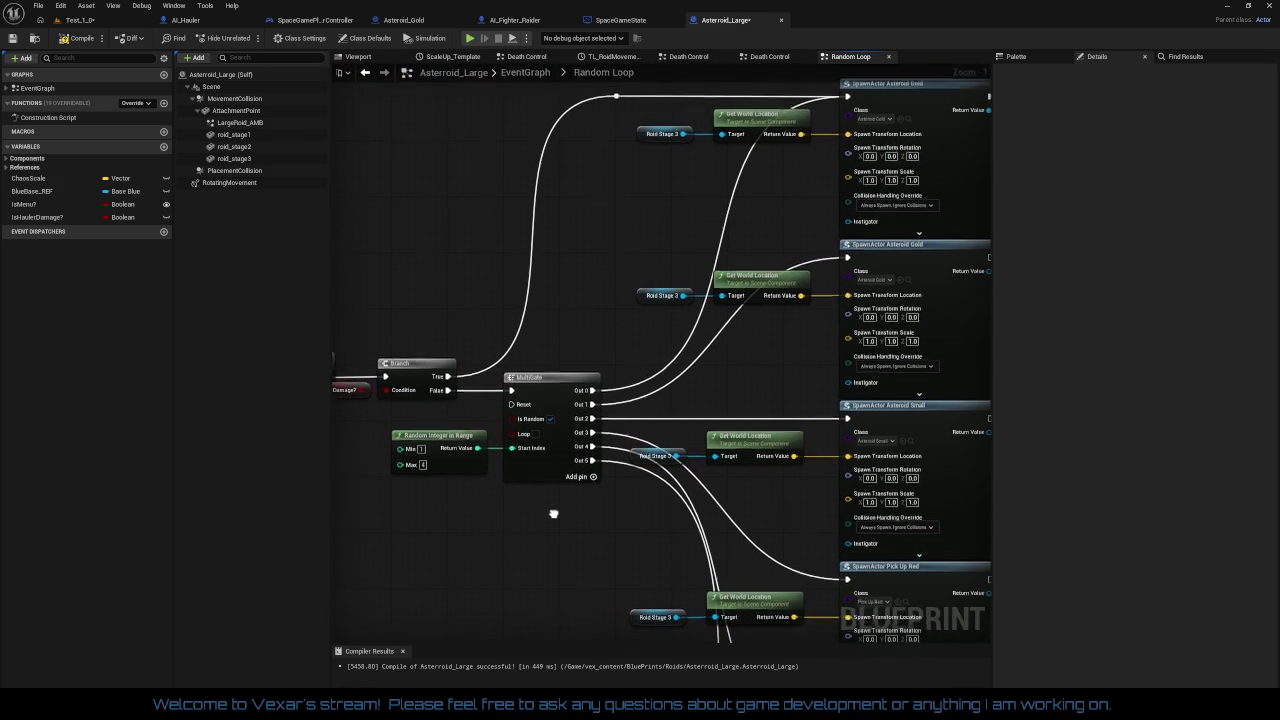
- Break MultiGate Out 0's link and remove the extra execution pin
{"action": "right_click", "coordinate": [592, 393]}
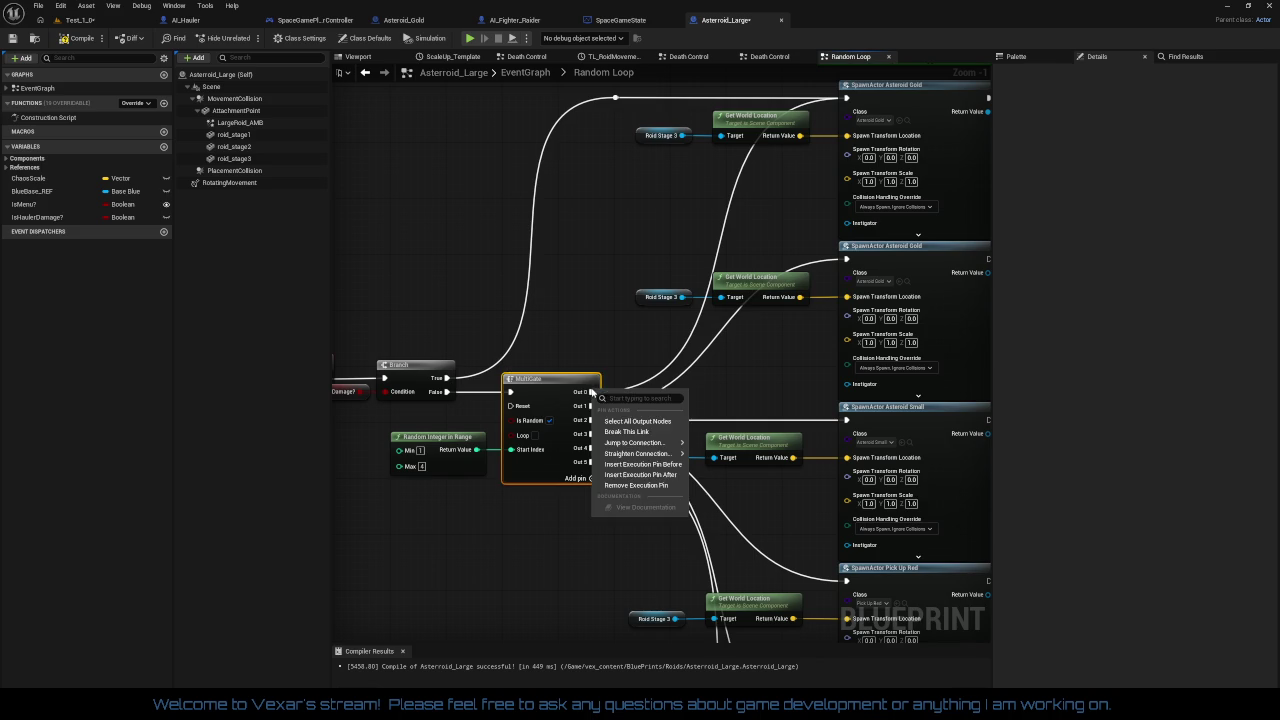
{"action": "left_click", "coordinate": [626, 431]}
{"action": "right_click", "coordinate": [591, 393]}
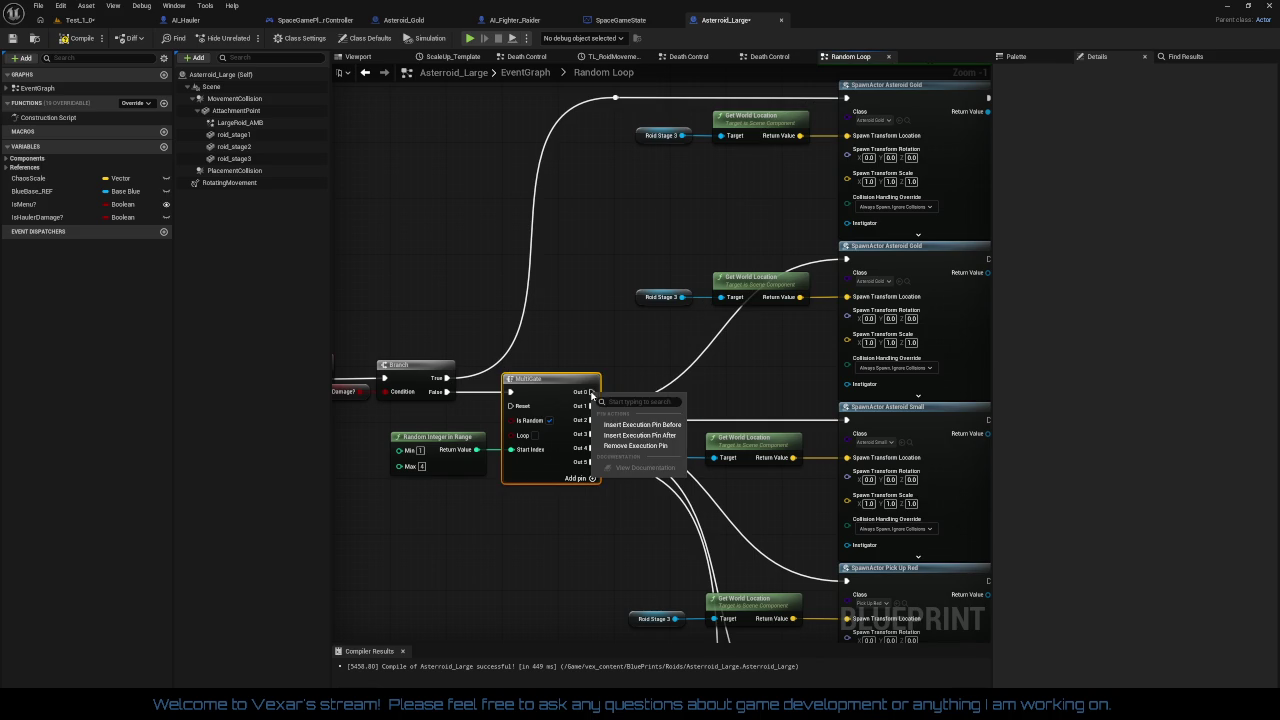
{"action": "left_click", "coordinate": [630, 445]}
{"action": "left_click_drag", "start_coordinate": [603, 497], "coordinate": [627, 461]}
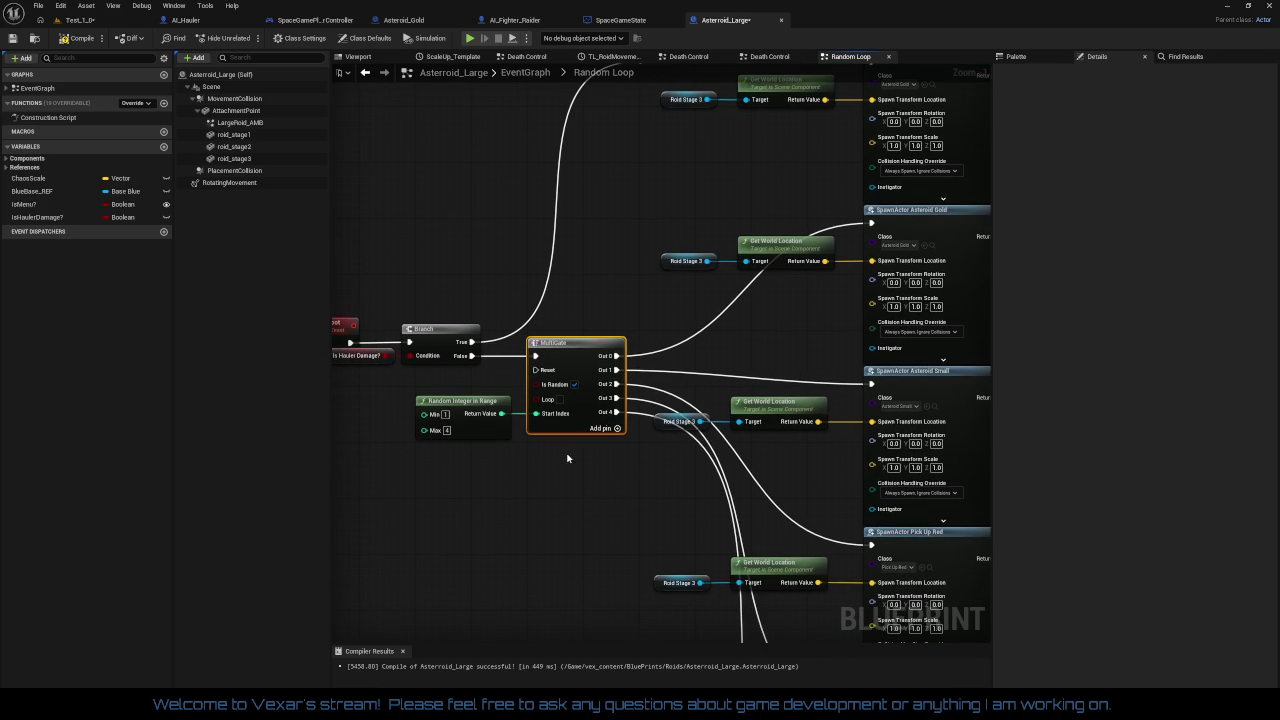
- Set Random Integer in Range Min to 0 and shift the four loot-logic nodes slightly down
{"action": "left_click", "coordinate": [445, 414]}
{"action": "mouse_move", "coordinate": [610, 497]}
{"action": "left_mouse_down"}
{"action": "mouse_move", "coordinate": [558, 560]}
{"action": "mouse_move", "coordinate": [601, 475]}
{"action": "mouse_move", "coordinate": [693, 423]}
{"action": "left_mouse_up"}
{"action": "left_click_drag", "start_coordinate": [386, 220], "coordinate": [656, 420]}
{"action": "left_click_drag", "start_coordinate": [665, 347], "coordinate": [669, 364]}
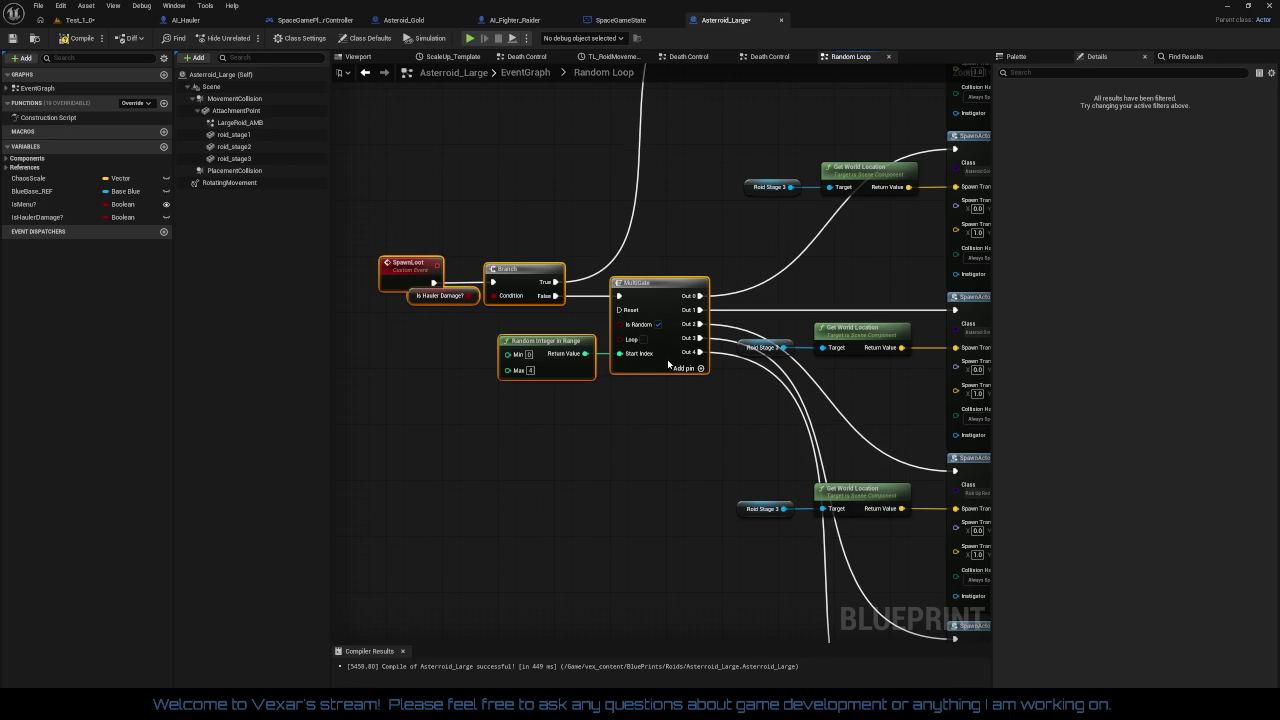
{"action": "left_click", "coordinate": [676, 469]}
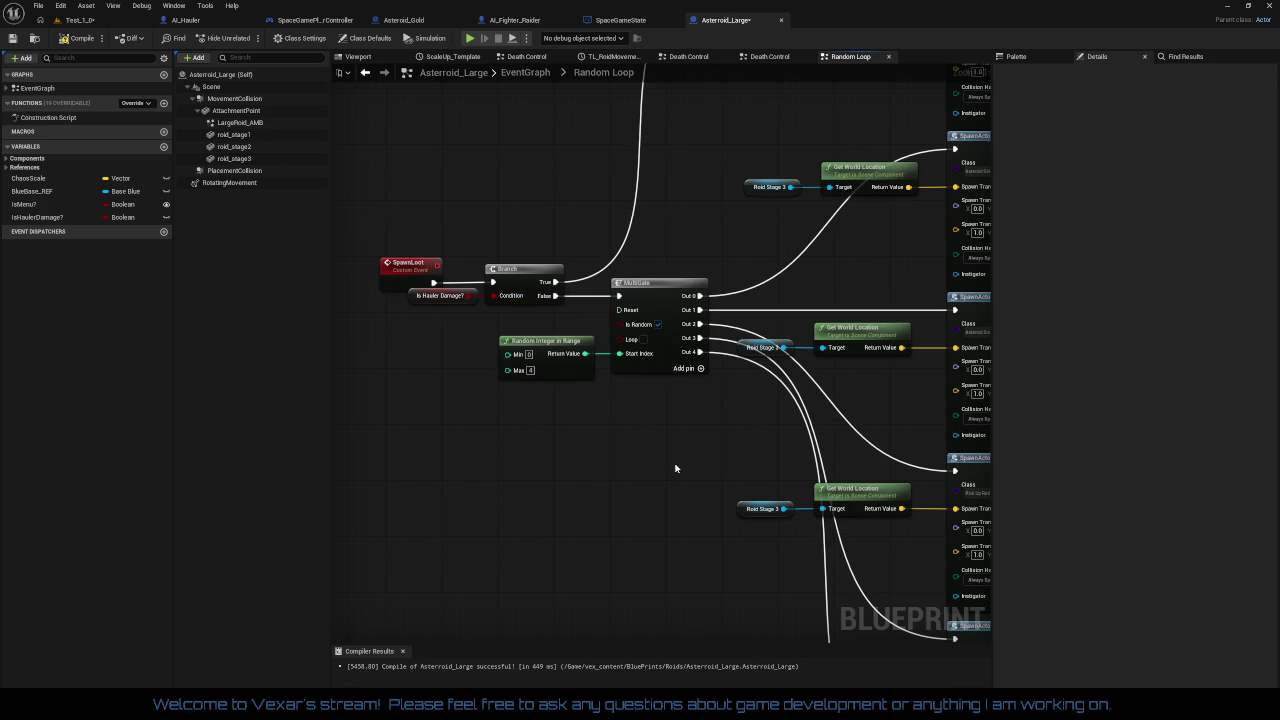
{"action": "left_click_drag", "start_coordinate": [676, 467], "coordinate": [668, 508]}
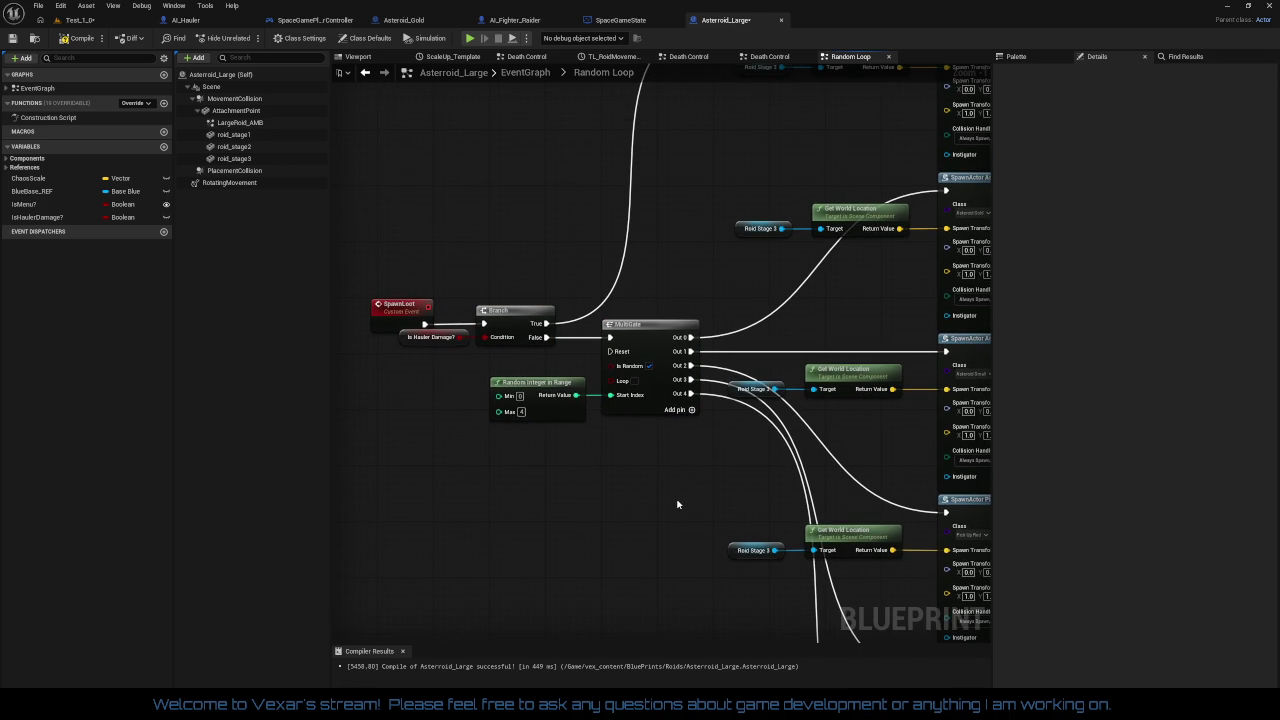
{"action": "mouse_move", "coordinate": [677, 505]}
{"action": "left_mouse_down"}
{"action": "mouse_move", "coordinate": [680, 486]}
{"action": "mouse_move", "coordinate": [531, 189]}
{"action": "mouse_move", "coordinate": [540, 560]}
{"action": "mouse_move", "coordinate": [597, 585]}
{"action": "mouse_move", "coordinate": [600, 625]}
{"action": "mouse_move", "coordinate": [623, 560]}
{"action": "mouse_move", "coordinate": [428, 677]}
{"action": "mouse_move", "coordinate": [334, 429]}
{"action": "mouse_move", "coordinate": [529, 506]}
{"action": "mouse_move", "coordinate": [579, 410]}
{"action": "left_mouse_up"}
{"action": "scroll", "coordinate": [334, 429], "scroll_direction": "down", "scroll_amount": 1}
{"action": "scroll", "coordinate": [579, 410], "scroll_direction": "down", "scroll_amount": 1}
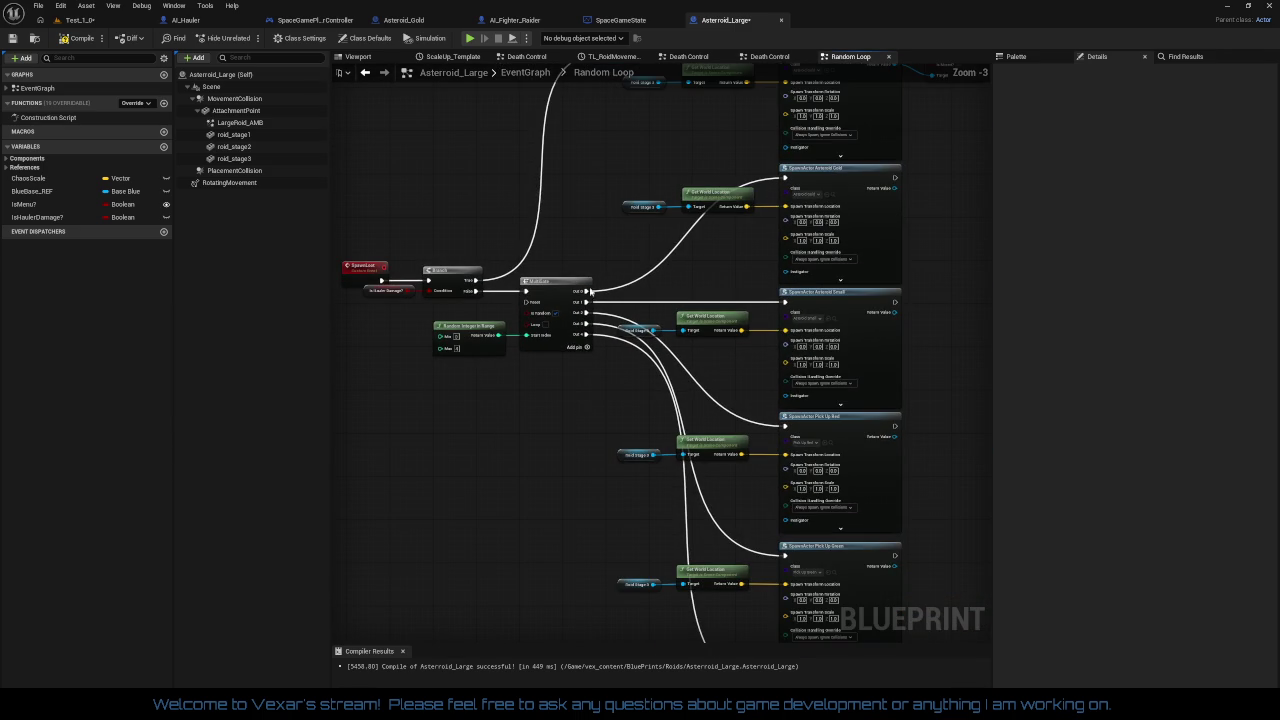
- Reposition the loot-logic nodes and the top gold-spawn group in the Random Loop graph
{"action": "mouse_move", "coordinate": [598, 201]}
{"action": "left_mouse_down"}
{"action": "mouse_move", "coordinate": [905, 420]}
{"action": "mouse_move", "coordinate": [912, 655]}
{"action": "left_mouse_up"}
{"action": "left_click_drag", "start_coordinate": [539, 475], "coordinate": [602, 519]}
{"action": "mouse_move", "coordinate": [549, 356]}
{"action": "left_mouse_down"}
{"action": "mouse_move", "coordinate": [468, 285]}
{"action": "mouse_move", "coordinate": [489, 304]}
{"action": "left_mouse_up"}
{"action": "mouse_move", "coordinate": [630, 281]}
{"action": "left_mouse_down"}
{"action": "mouse_move", "coordinate": [620, 335]}
{"action": "mouse_move", "coordinate": [632, 352]}
{"action": "mouse_move", "coordinate": [575, 414]}
{"action": "left_mouse_up"}
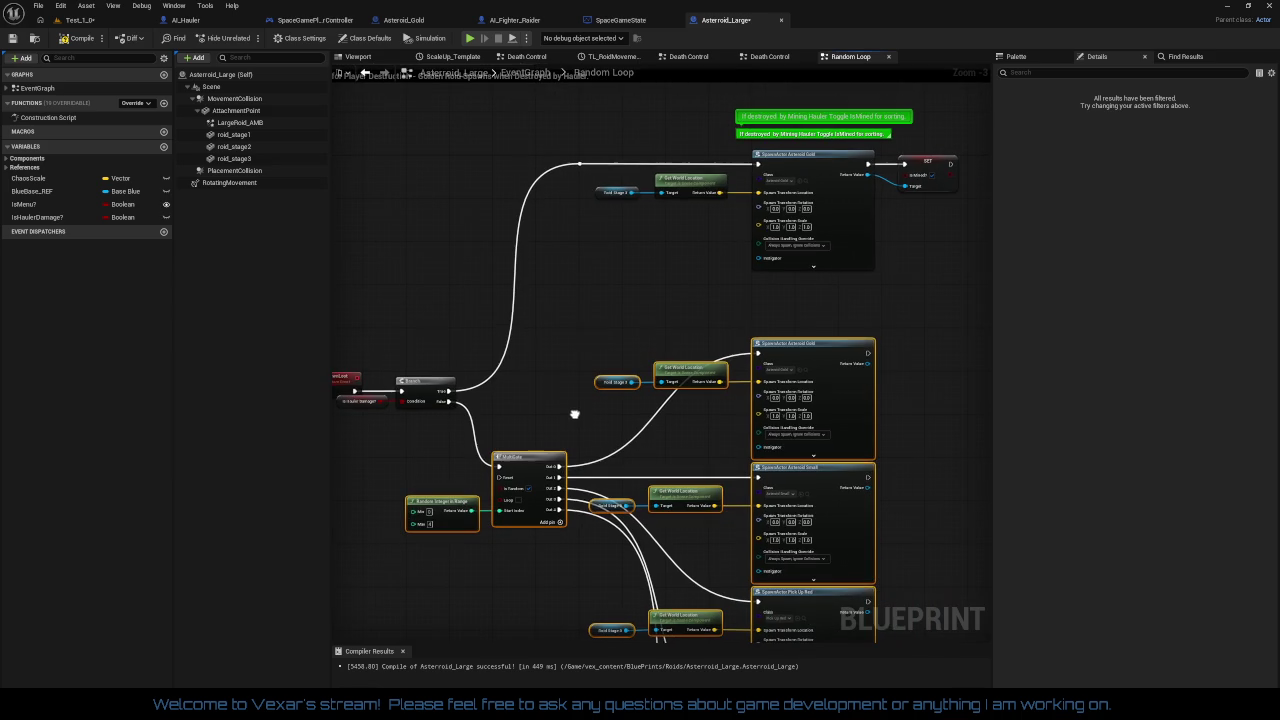
{"action": "mouse_move", "coordinate": [519, 135]}
{"action": "left_mouse_down"}
{"action": "mouse_move", "coordinate": [720, 250]}
{"action": "mouse_move", "coordinate": [960, 275]}
{"action": "left_mouse_up"}
{"action": "mouse_move", "coordinate": [707, 168]}
{"action": "left_mouse_down"}
{"action": "mouse_move", "coordinate": [642, 203]}
{"action": "mouse_move", "coordinate": [749, 175]}
{"action": "mouse_move", "coordinate": [849, 185]}
{"action": "left_mouse_up"}
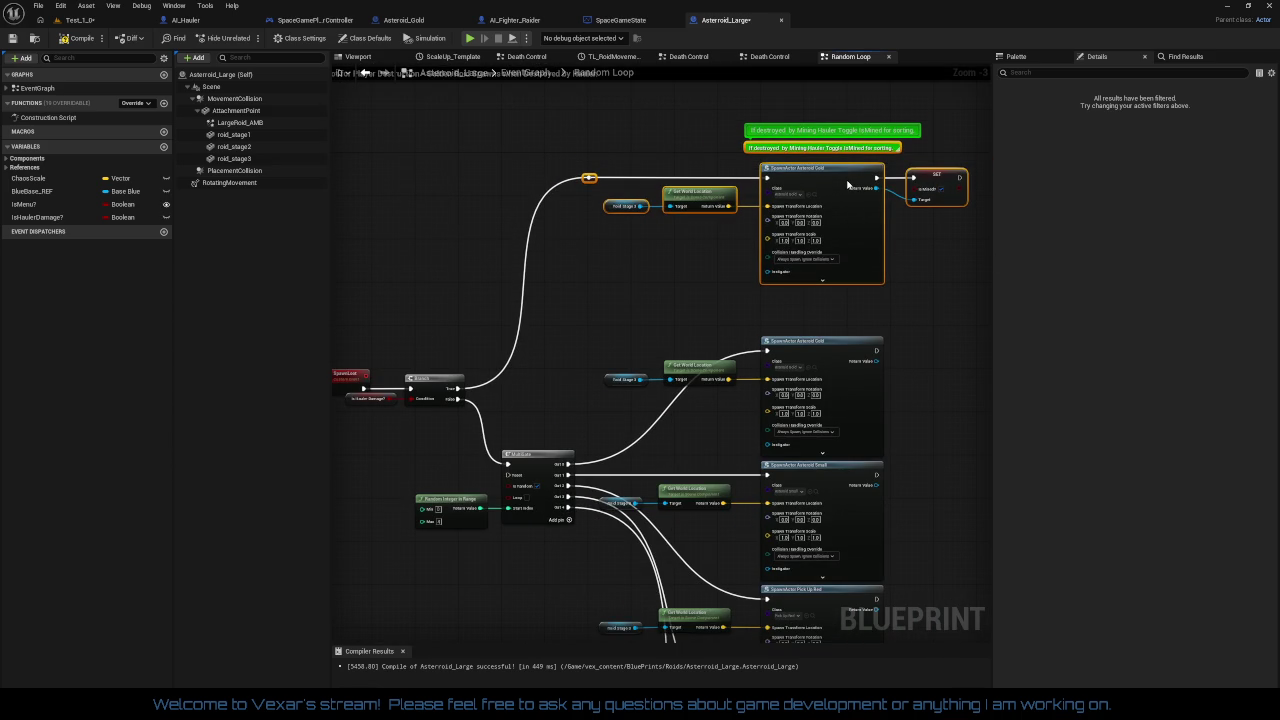
{"action": "mouse_move", "coordinate": [707, 296]}
{"action": "left_mouse_down"}
{"action": "mouse_move", "coordinate": [700, 243]}
{"action": "mouse_move", "coordinate": [848, 218]}
{"action": "left_mouse_up"}
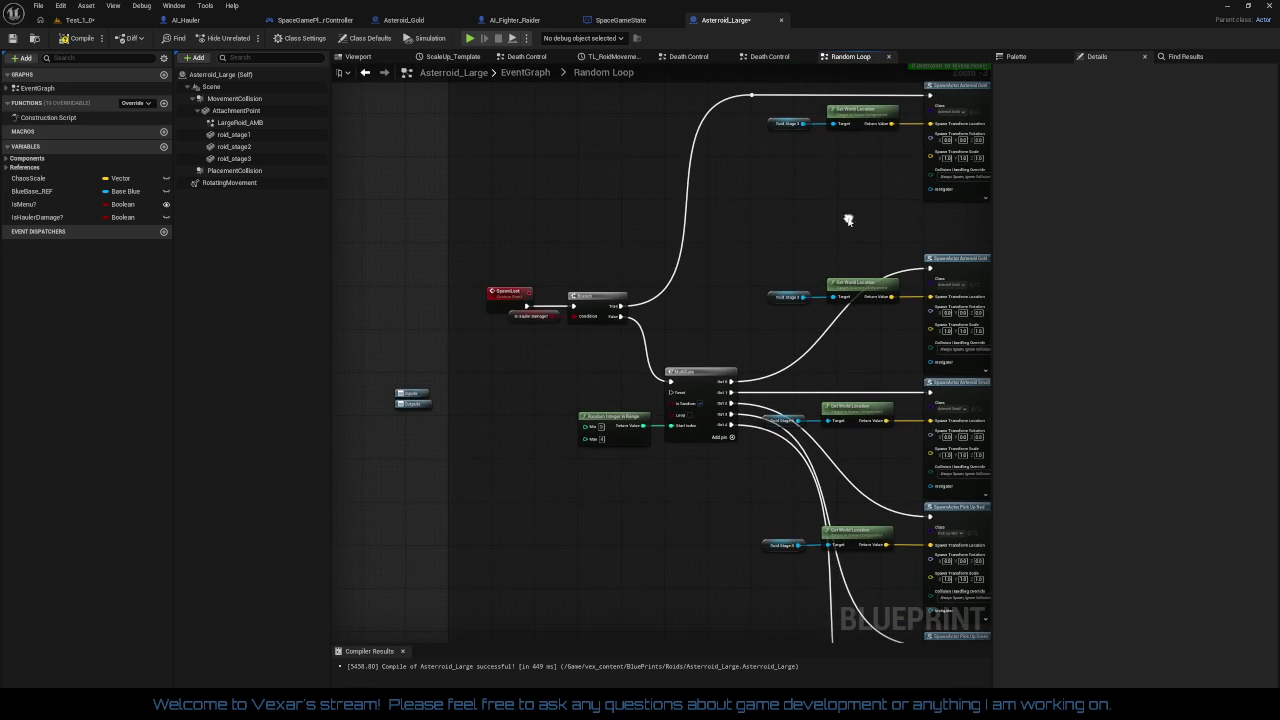
{"action": "scroll", "coordinate": [635, 273], "scroll_direction": "up", "scroll_amount": 3}
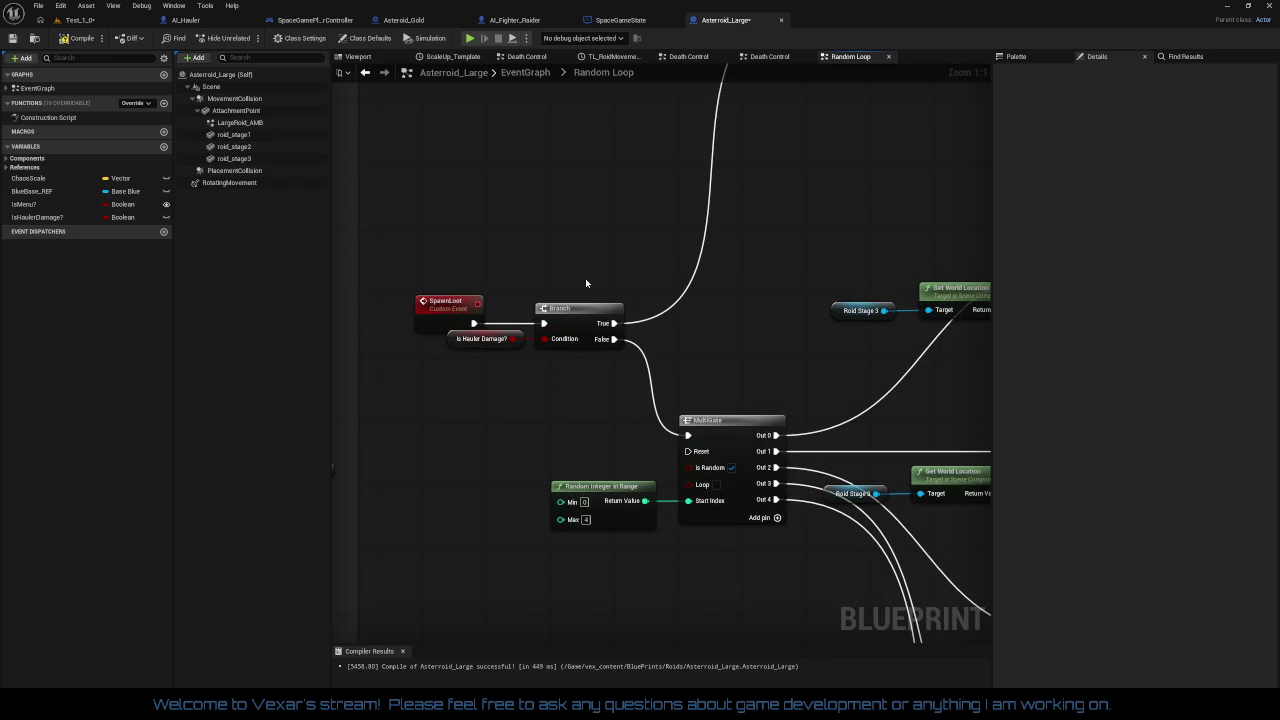
{"action": "left_click_drag", "start_coordinate": [436, 311], "coordinate": [443, 311]}
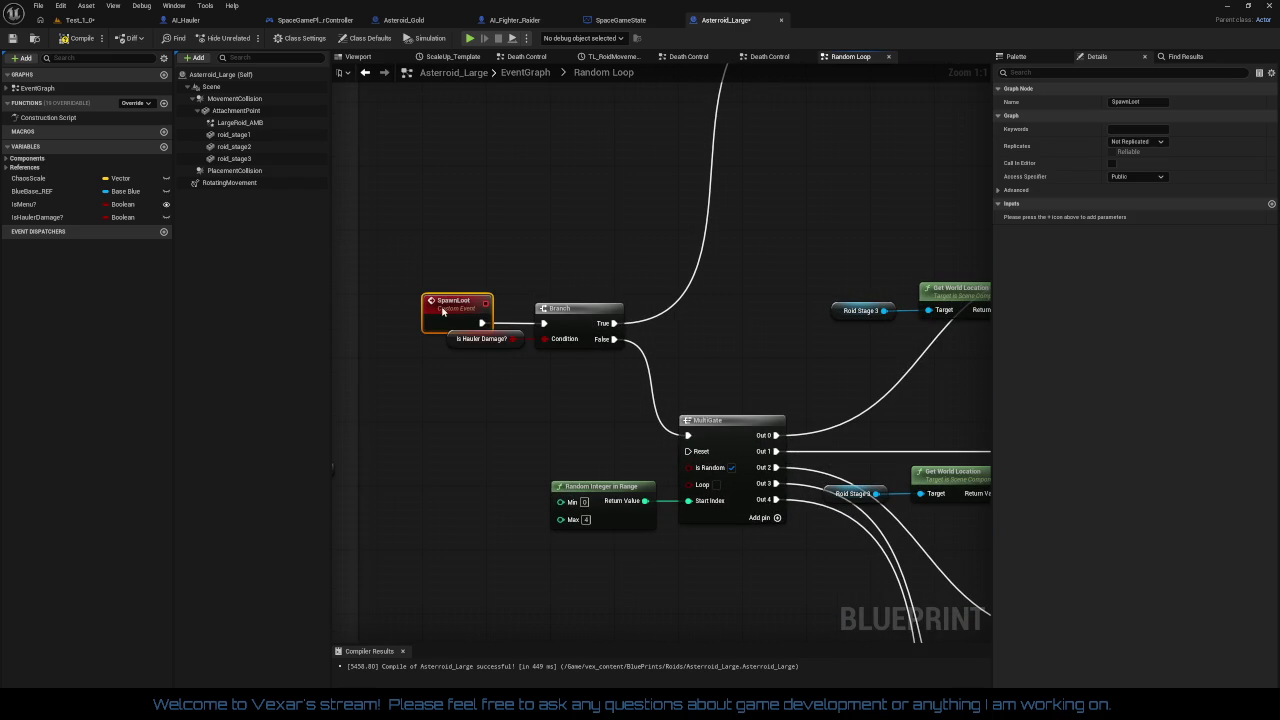
- Align SpawnLoot and Branch with MultiGate and extend the comment box around all nodes
{"action": "left_click_drag", "start_coordinate": [400, 271], "coordinate": [663, 371]}
{"action": "scroll", "coordinate": [580, 357], "scroll_direction": "down", "scroll_amount": 1}
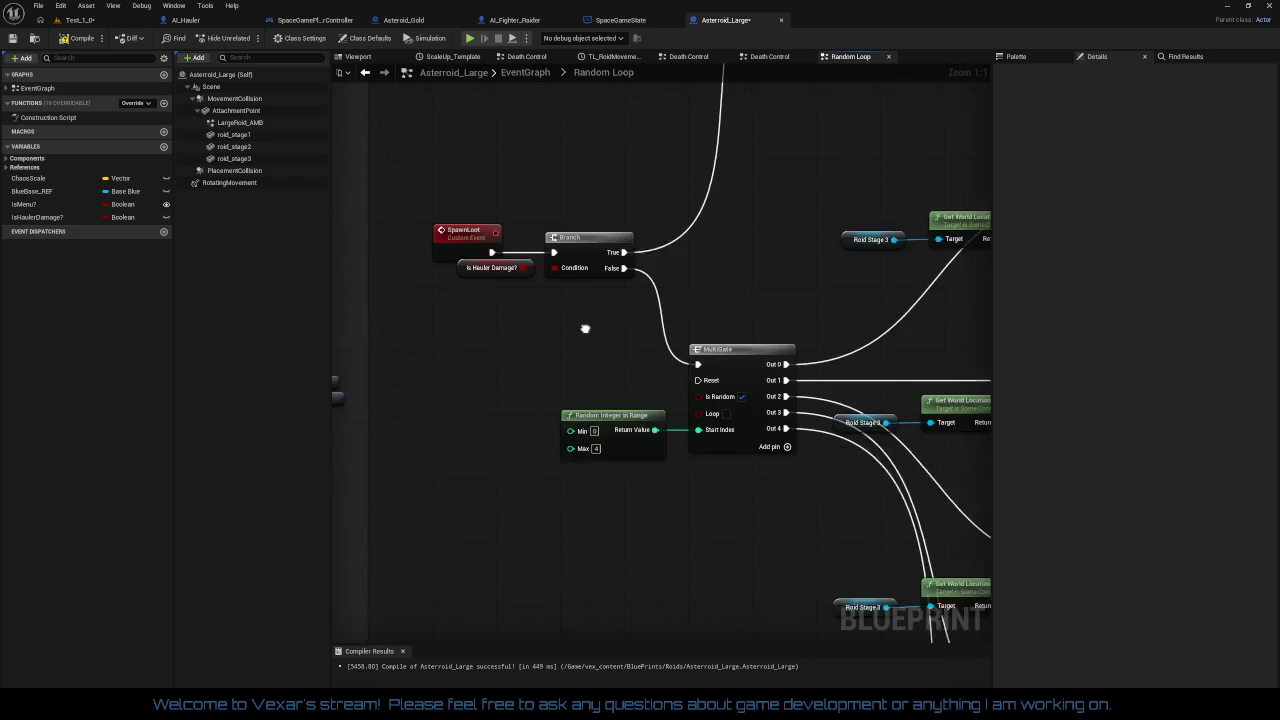
{"action": "left_click_drag", "start_coordinate": [604, 315], "coordinate": [624, 356]}
{"action": "mouse_move", "coordinate": [509, 231]}
{"action": "left_mouse_down"}
{"action": "mouse_move", "coordinate": [634, 322]}
{"action": "mouse_move", "coordinate": [617, 292]}
{"action": "mouse_move", "coordinate": [614, 362]}
{"action": "left_mouse_up"}
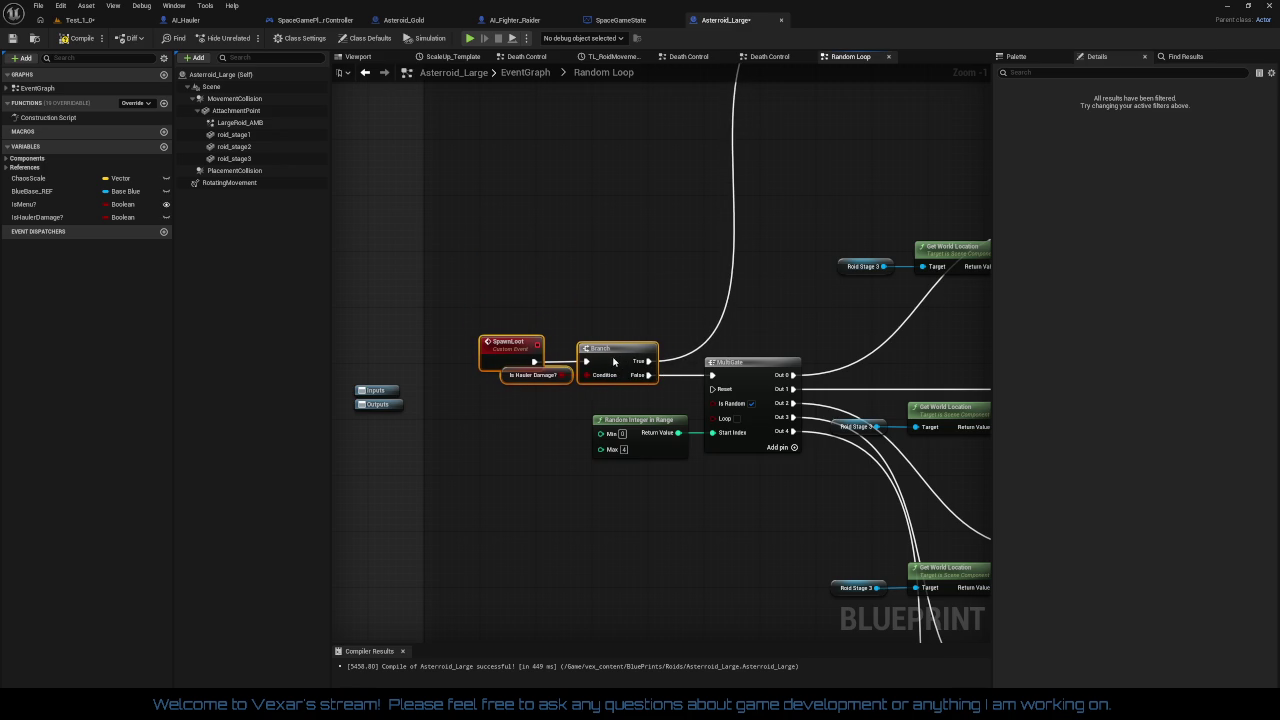
{"action": "left_click", "coordinate": [598, 423]}
{"action": "scroll", "coordinate": [598, 423], "scroll_direction": "down", "scroll_amount": 3}
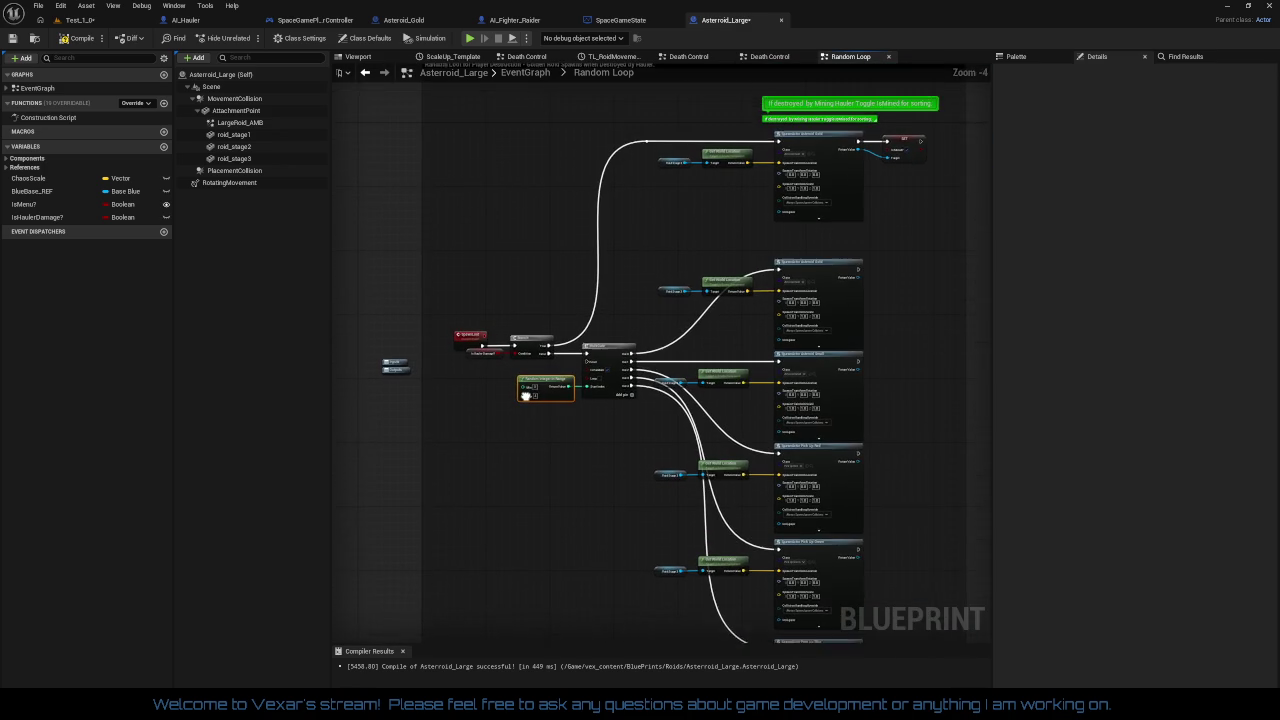
{"action": "mouse_move", "coordinate": [524, 412]}
{"action": "left_mouse_down"}
{"action": "mouse_move", "coordinate": [524, 160]}
{"action": "mouse_move", "coordinate": [530, 188]}
{"action": "left_mouse_up"}
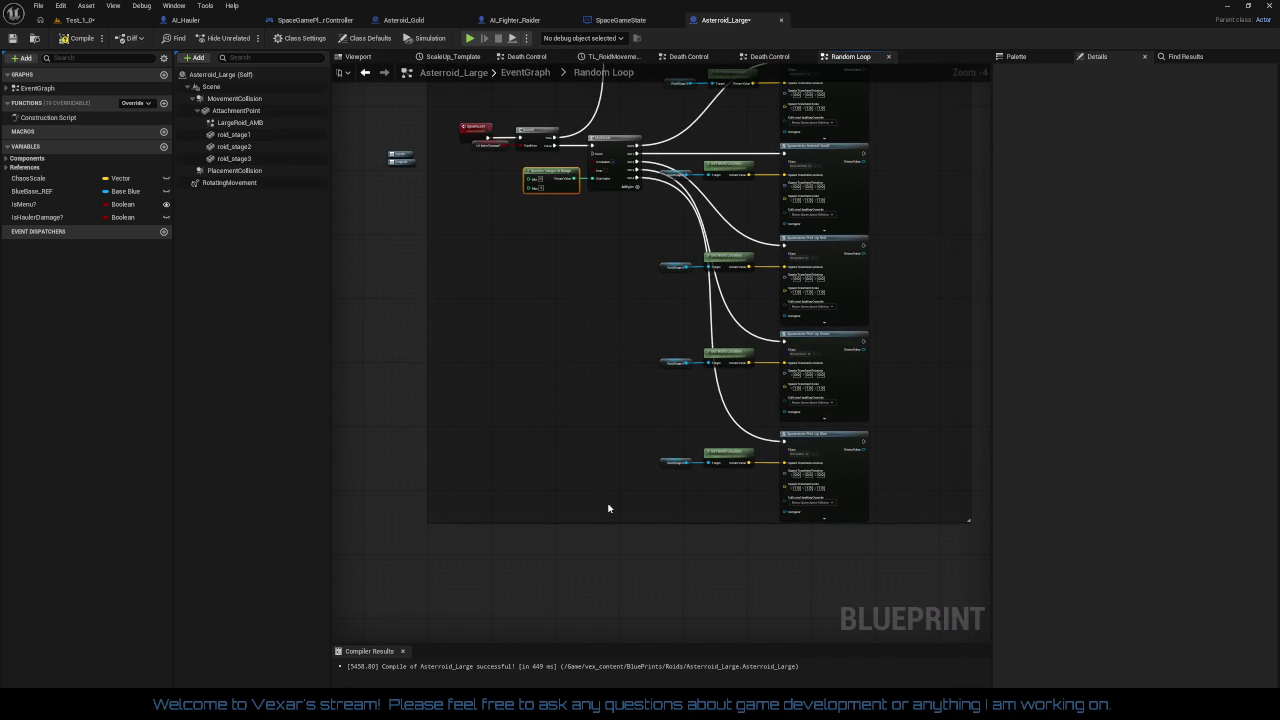
{"action": "left_click_drag", "start_coordinate": [614, 518], "coordinate": [623, 550]}
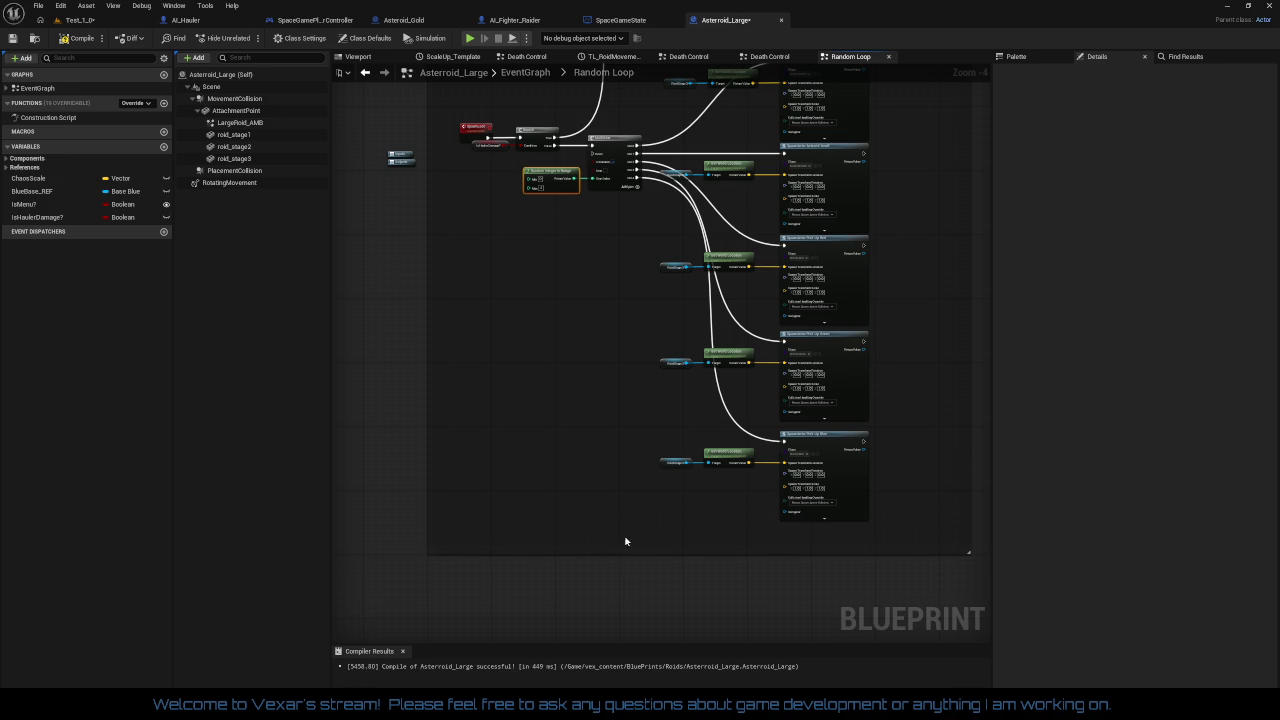
{"action": "scroll", "coordinate": [618, 490], "scroll_direction": "up", "scroll_amount": 2}
{"action": "left_click_drag", "start_coordinate": [615, 488], "coordinate": [571, 591]}
{"action": "mouse_move", "coordinate": [571, 523]}
{"action": "left_mouse_down"}
{"action": "mouse_move", "coordinate": [636, 337]}
{"action": "mouse_move", "coordinate": [586, 143]}
{"action": "mouse_move", "coordinate": [677, 91]}
{"action": "mouse_move", "coordinate": [475, 383]}
{"action": "mouse_move", "coordinate": [481, 350]}
{"action": "mouse_move", "coordinate": [783, 206]}
{"action": "mouse_move", "coordinate": [911, 187]}
{"action": "left_mouse_up"}
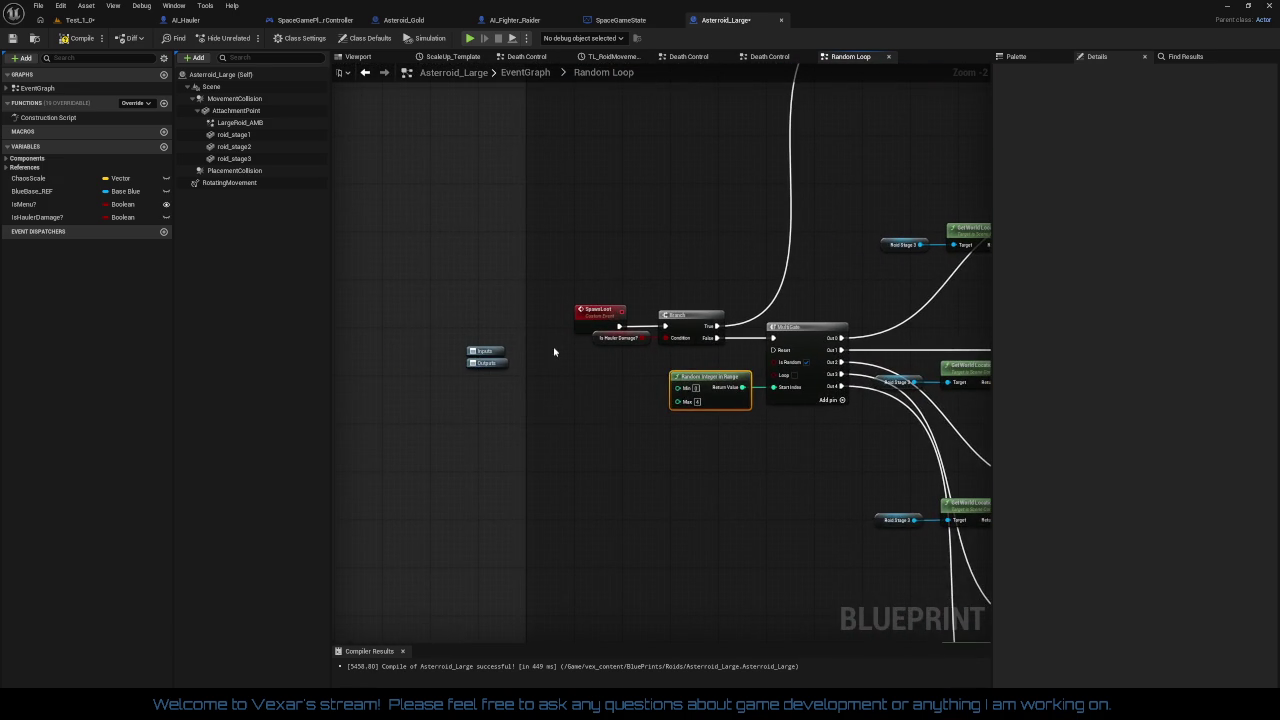
- Recompile Asteroid_Large, return to the EventGraph, and close the blueprint
{"action": "left_click", "coordinate": [80, 44]}
{"action": "left_click_drag", "start_coordinate": [486, 283], "coordinate": [386, 309]}
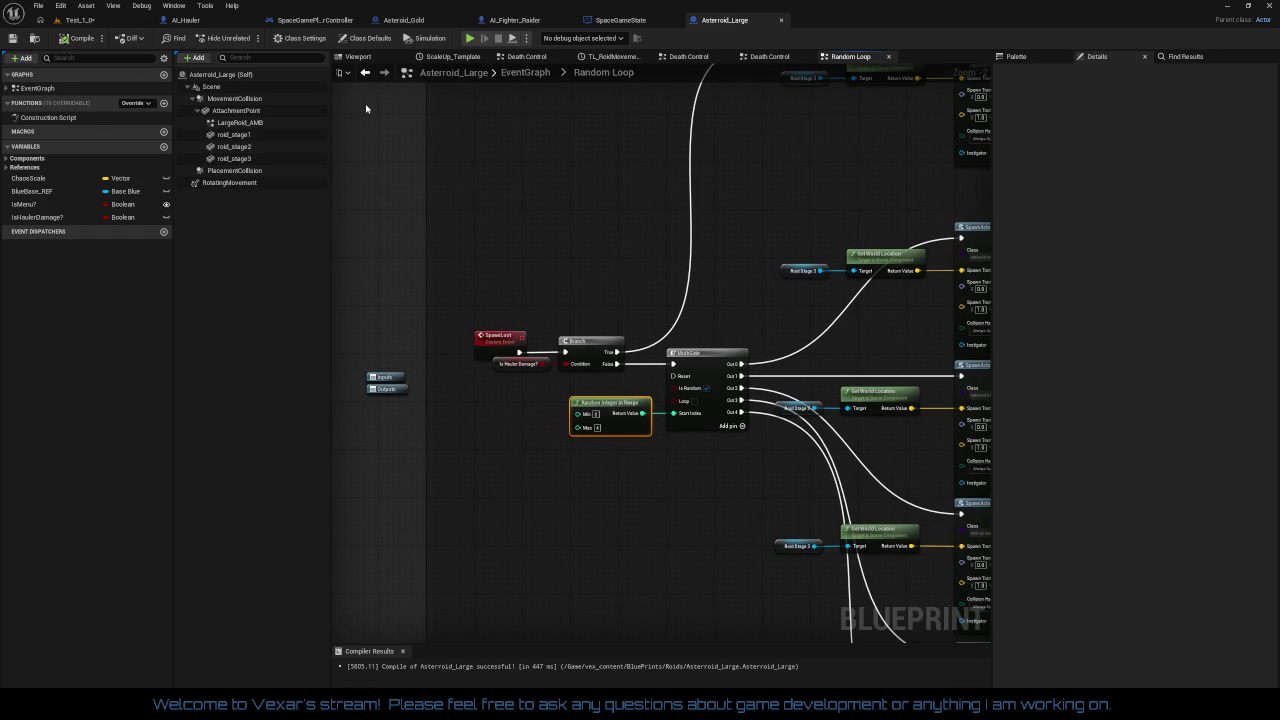
{"action": "double_click", "coordinate": [381, 378]}
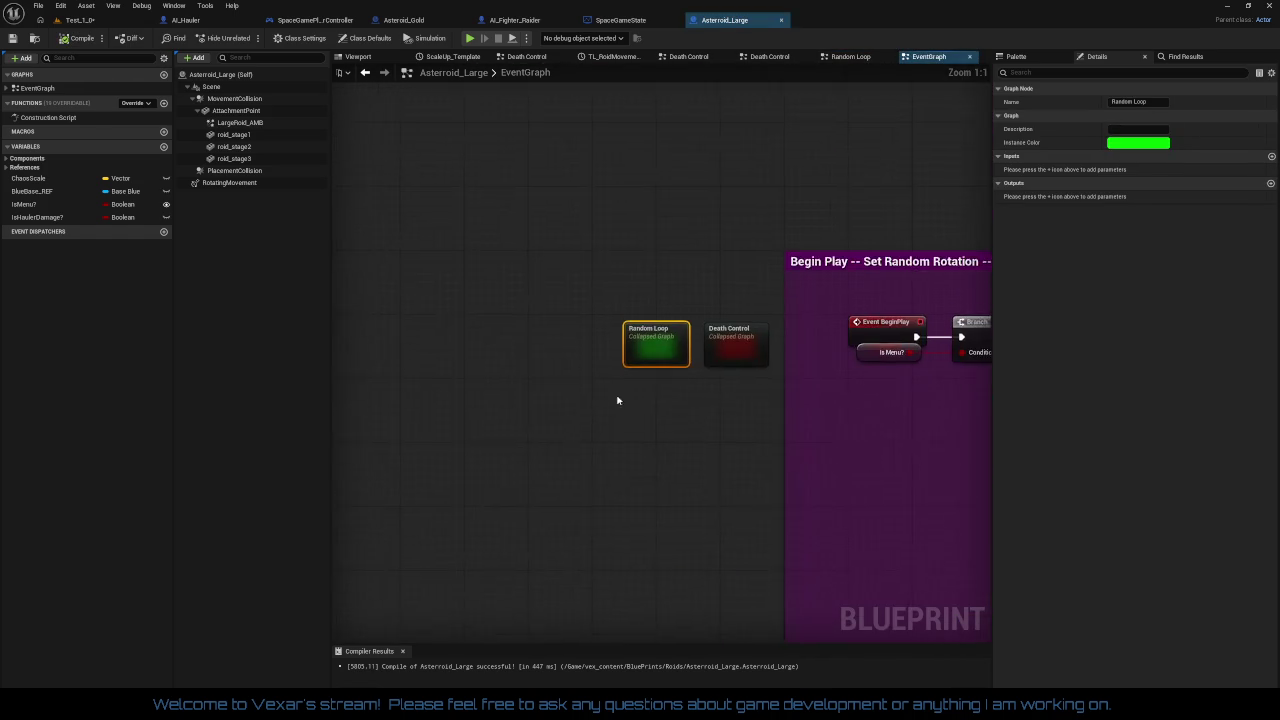
{"action": "left_click", "coordinate": [657, 375]}
{"action": "scroll", "coordinate": [686, 380], "scroll_direction": "down", "scroll_amount": 3}
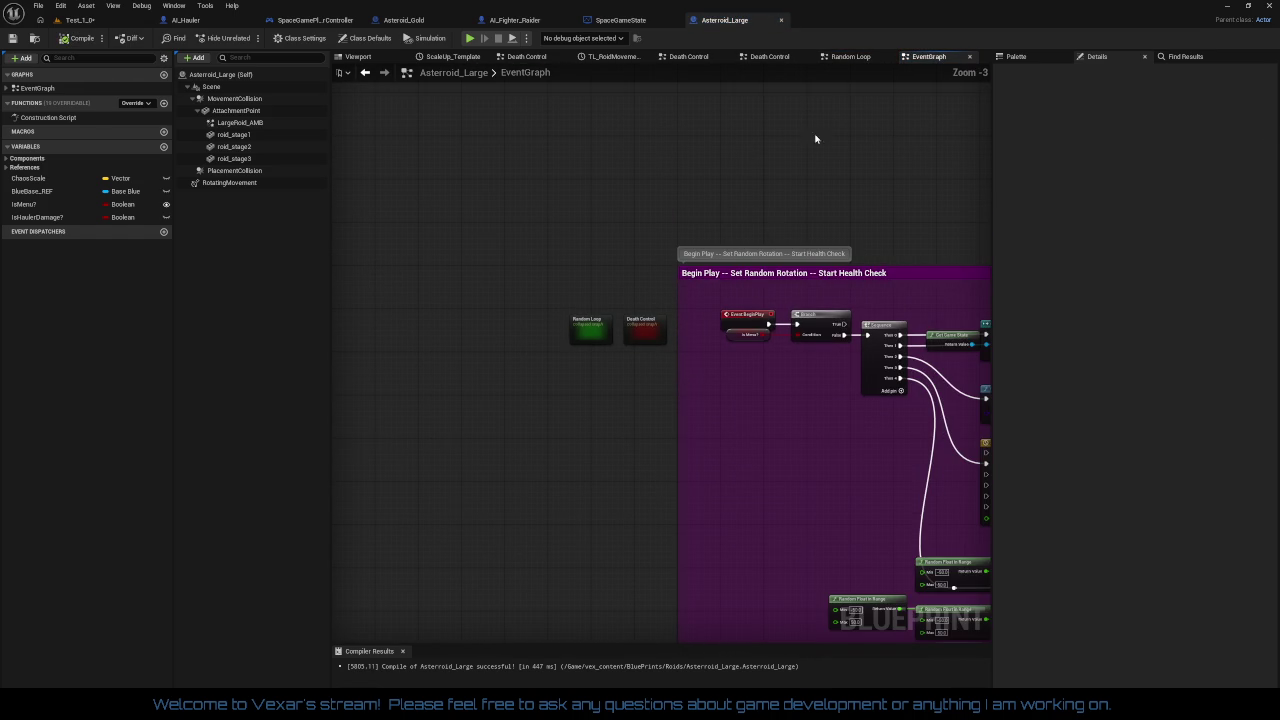
{"action": "left_click", "coordinate": [782, 22]}
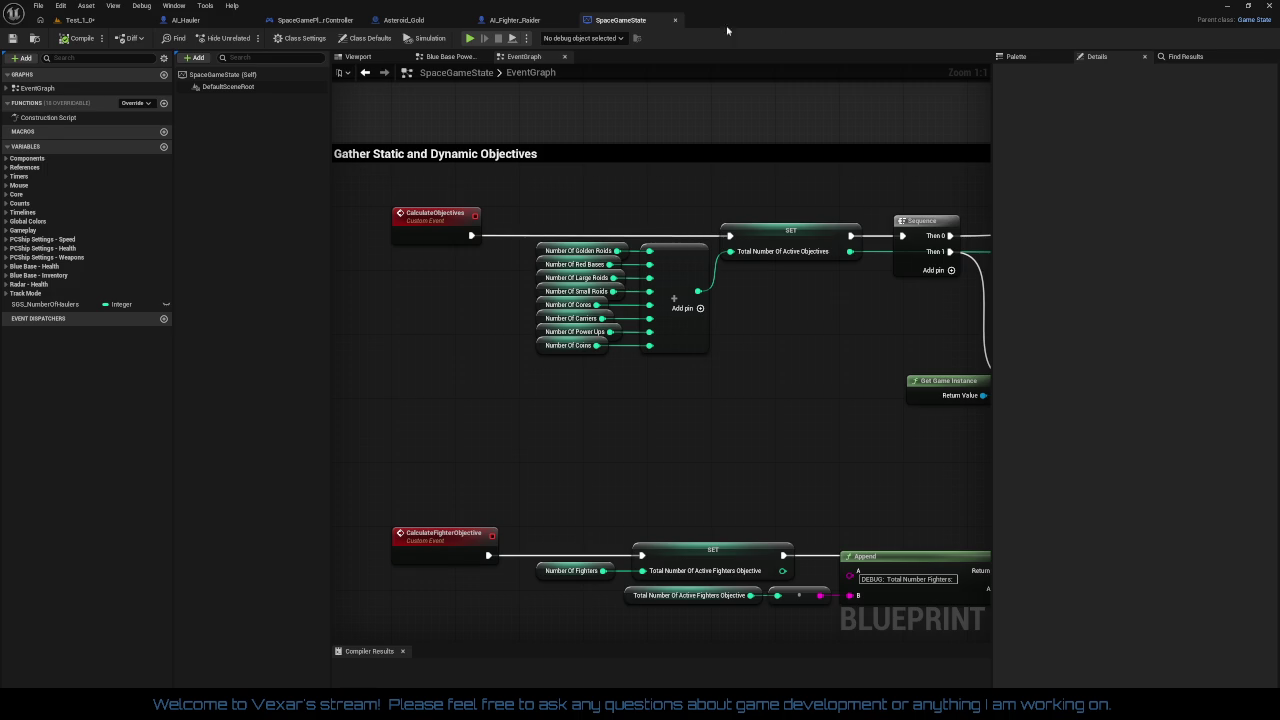
- Close SpaceGameState and bring up AI_Fighter_Raider's SpwnProjectiles graph around the spawn nodes
{"action": "left_click", "coordinate": [676, 21]}
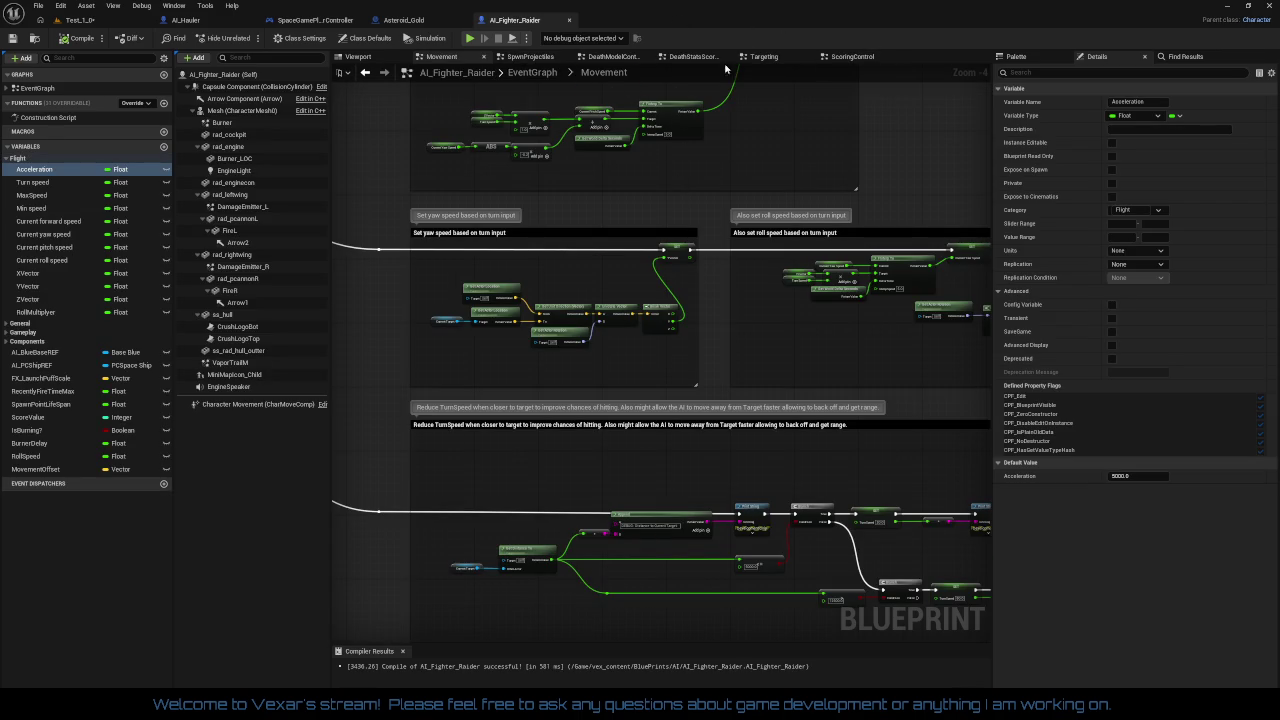
{"action": "left_click", "coordinate": [541, 60]}
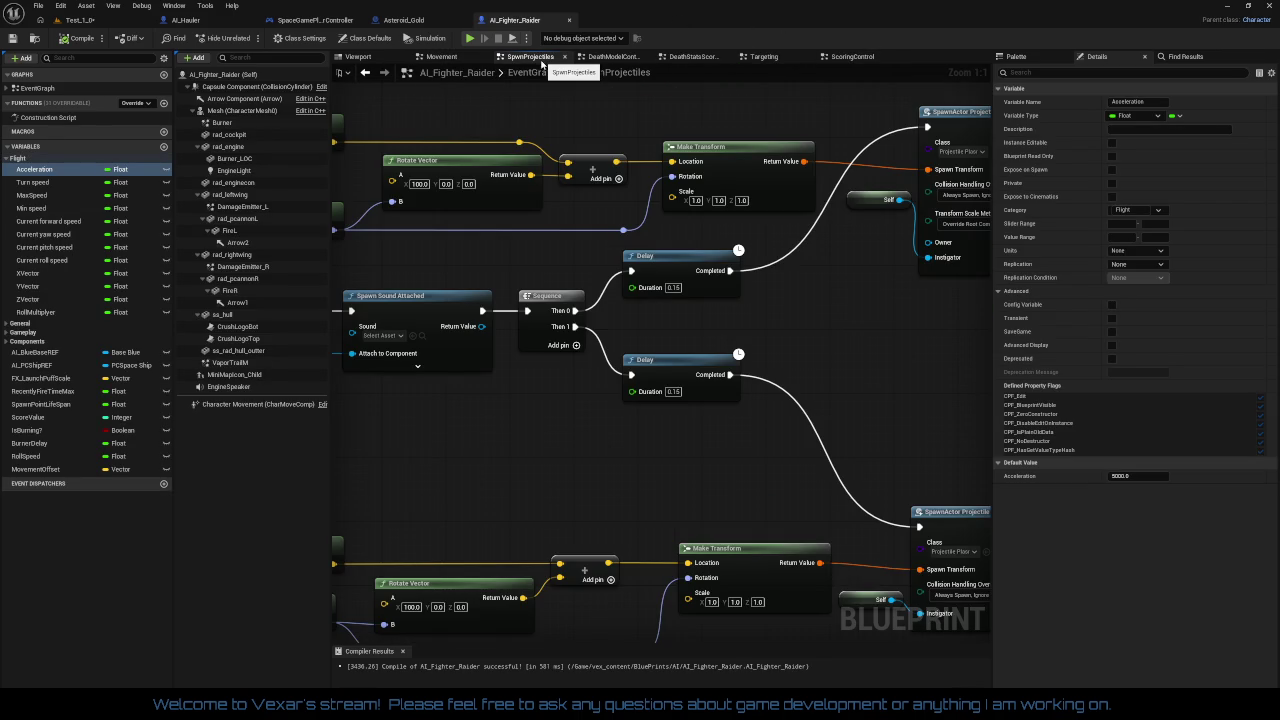
{"action": "mouse_move", "coordinate": [605, 398]}
{"action": "left_mouse_down"}
{"action": "mouse_move", "coordinate": [399, 443]}
{"action": "mouse_move", "coordinate": [950, 385]}
{"action": "mouse_move", "coordinate": [884, 385]}
{"action": "mouse_move", "coordinate": [988, 327]}
{"action": "mouse_move", "coordinate": [937, 336]}
{"action": "mouse_move", "coordinate": [826, 249]}
{"action": "mouse_move", "coordinate": [746, 266]}
{"action": "mouse_move", "coordinate": [757, 251]}
{"action": "mouse_move", "coordinate": [692, 258]}
{"action": "mouse_move", "coordinate": [608, 223]}
{"action": "left_mouse_up"}
{"action": "scroll", "coordinate": [910, 340], "scroll_direction": "down", "scroll_amount": 2}
- Straighten the Fire R spawn nodes and Get World Rotation into aligned rows with Q
{"action": "mouse_move", "coordinate": [554, 266]}
{"action": "left_mouse_down"}
{"action": "mouse_move", "coordinate": [910, 388]}
{"action": "mouse_move", "coordinate": [340, 380]}
{"action": "mouse_move", "coordinate": [600, 340]}
{"action": "mouse_move", "coordinate": [950, 335]}
{"action": "left_mouse_up"}
{"action": "left_click_drag", "start_coordinate": [662, 322], "coordinate": [673, 322]}
{"action": "left_click_drag", "start_coordinate": [372, 262], "coordinate": [735, 292]}
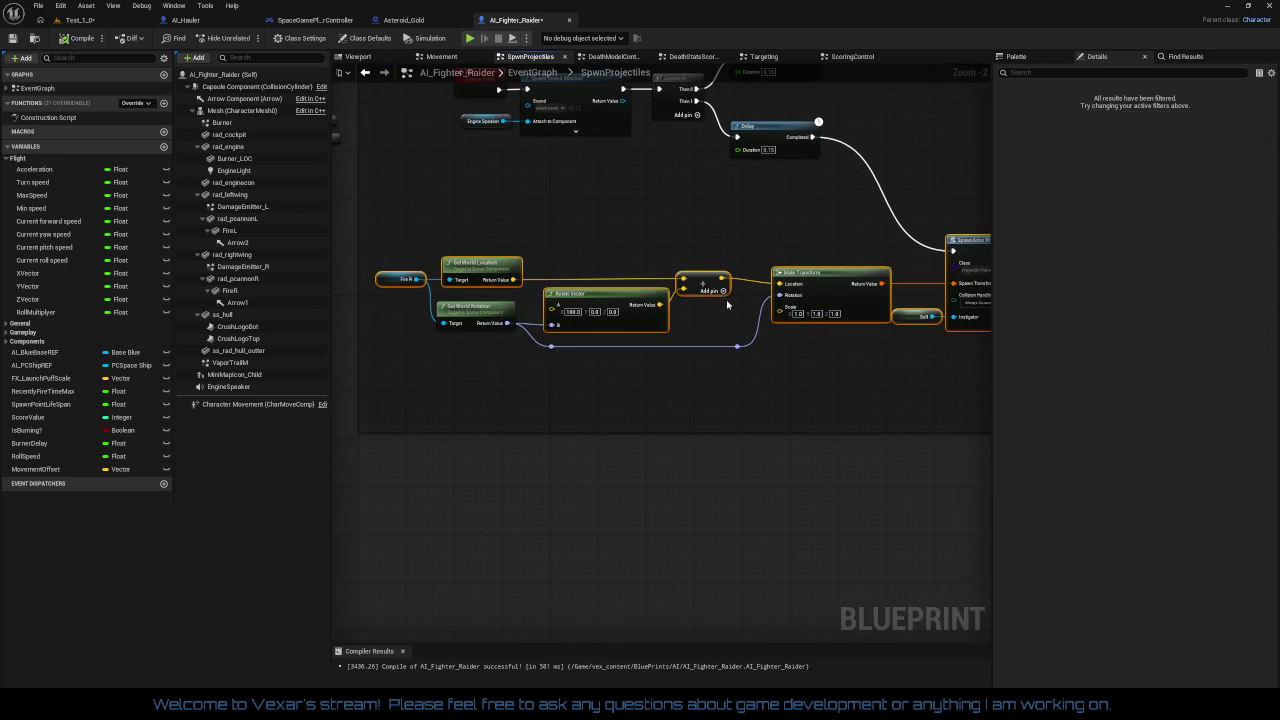
{"action": "key", "text": "q"}
{"action": "left_click_drag", "start_coordinate": [428, 262], "coordinate": [706, 330]}
{"action": "key", "text": "q"}
- Wire Make Transform's Rotation pin directly and delete the two reroute nodes
{"action": "mouse_move", "coordinate": [631, 392]}
{"action": "left_mouse_down"}
{"action": "mouse_move", "coordinate": [640, 400]}
{"action": "mouse_move", "coordinate": [586, 423]}
{"action": "mouse_move", "coordinate": [660, 423]}
{"action": "mouse_move", "coordinate": [673, 467]}
{"action": "left_mouse_up"}
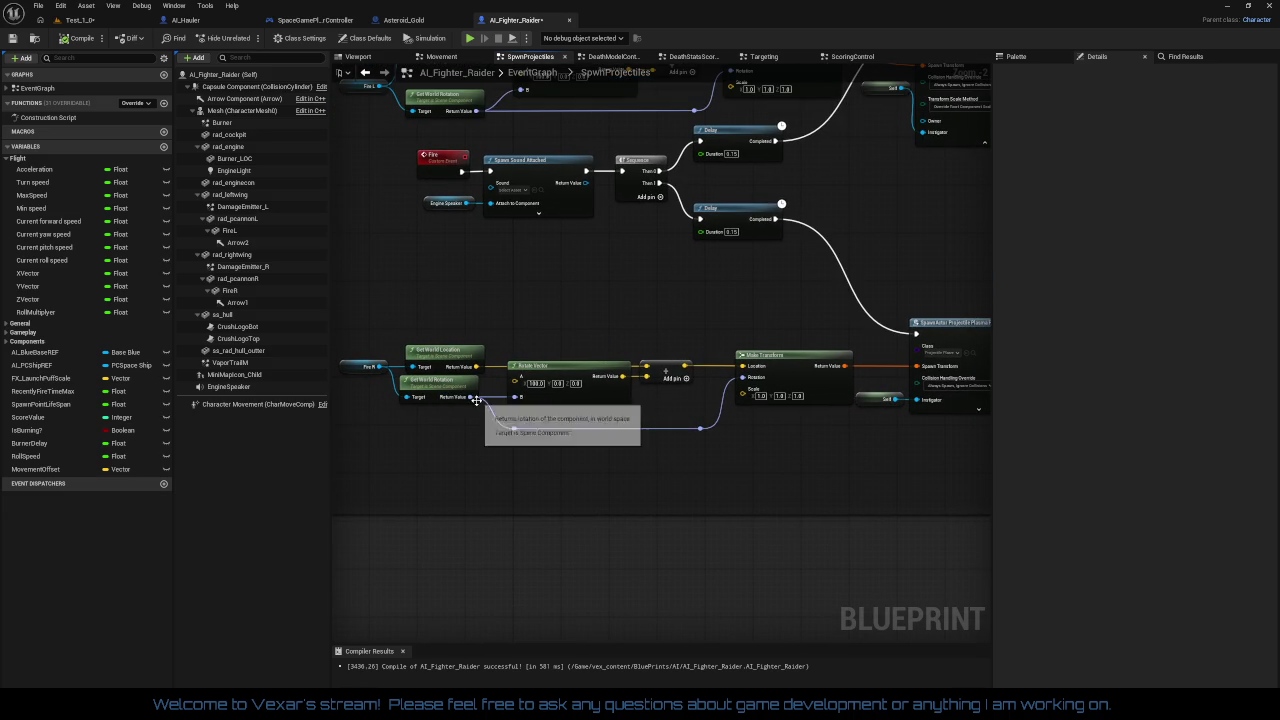
{"action": "left_click_drag", "start_coordinate": [622, 376], "coordinate": [742, 377]}
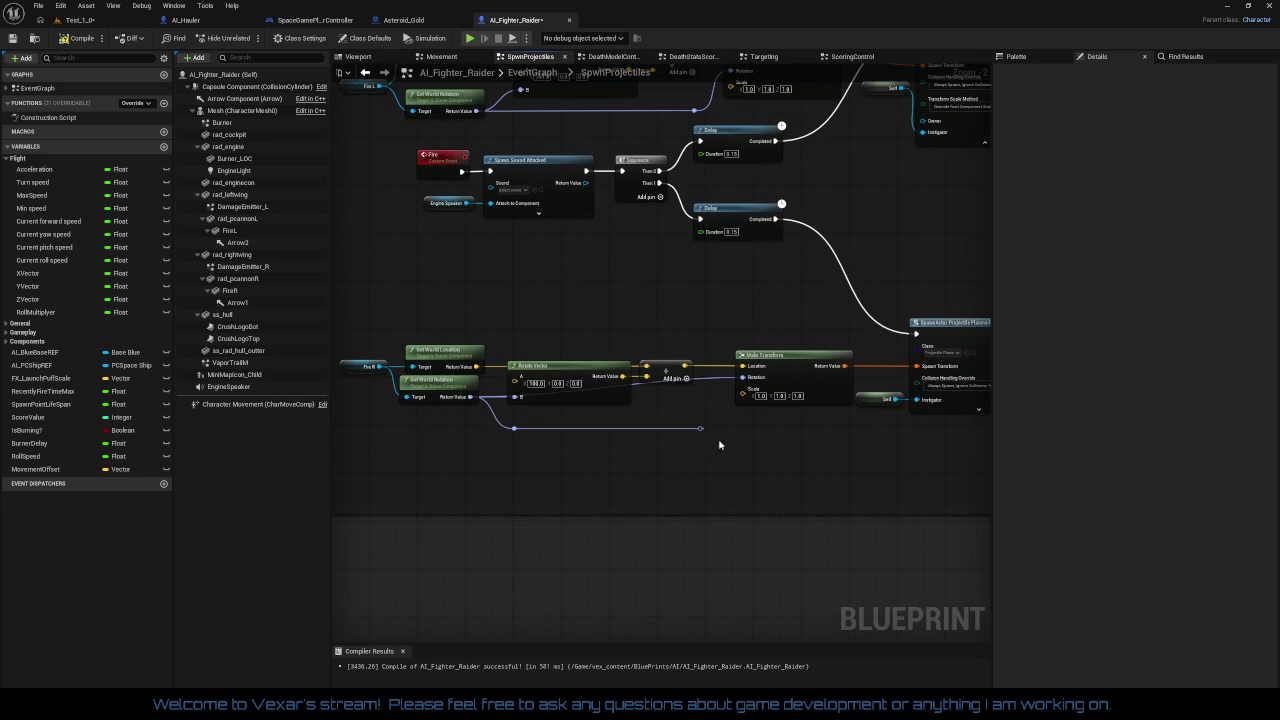
{"action": "left_click_drag", "start_coordinate": [602, 419], "coordinate": [471, 433]}
{"action": "key", "text": "Delete"}
- Move Get World Rotation up toward Get World Location
{"action": "left_click_drag", "start_coordinate": [382, 340], "coordinate": [809, 464]}
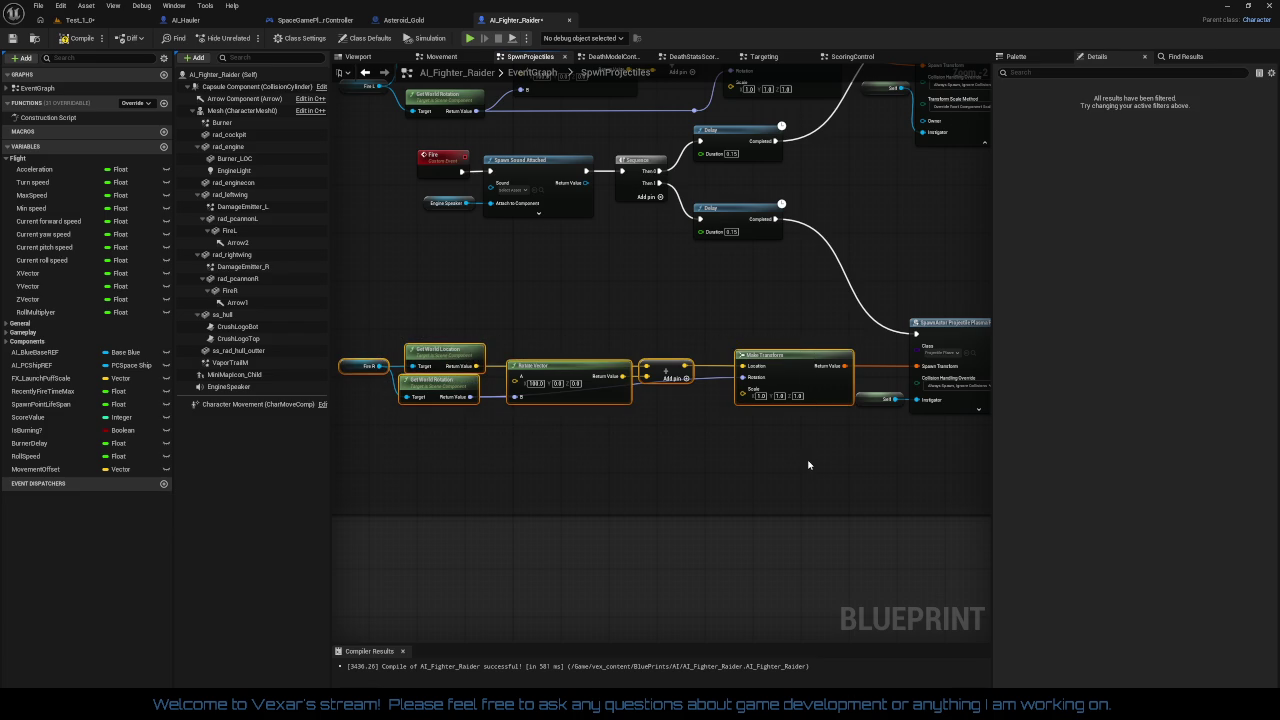
{"action": "scroll", "coordinate": [822, 450], "scroll_direction": "up", "scroll_amount": 2}
{"action": "scroll", "coordinate": [778, 490], "scroll_direction": "down", "scroll_amount": 2}
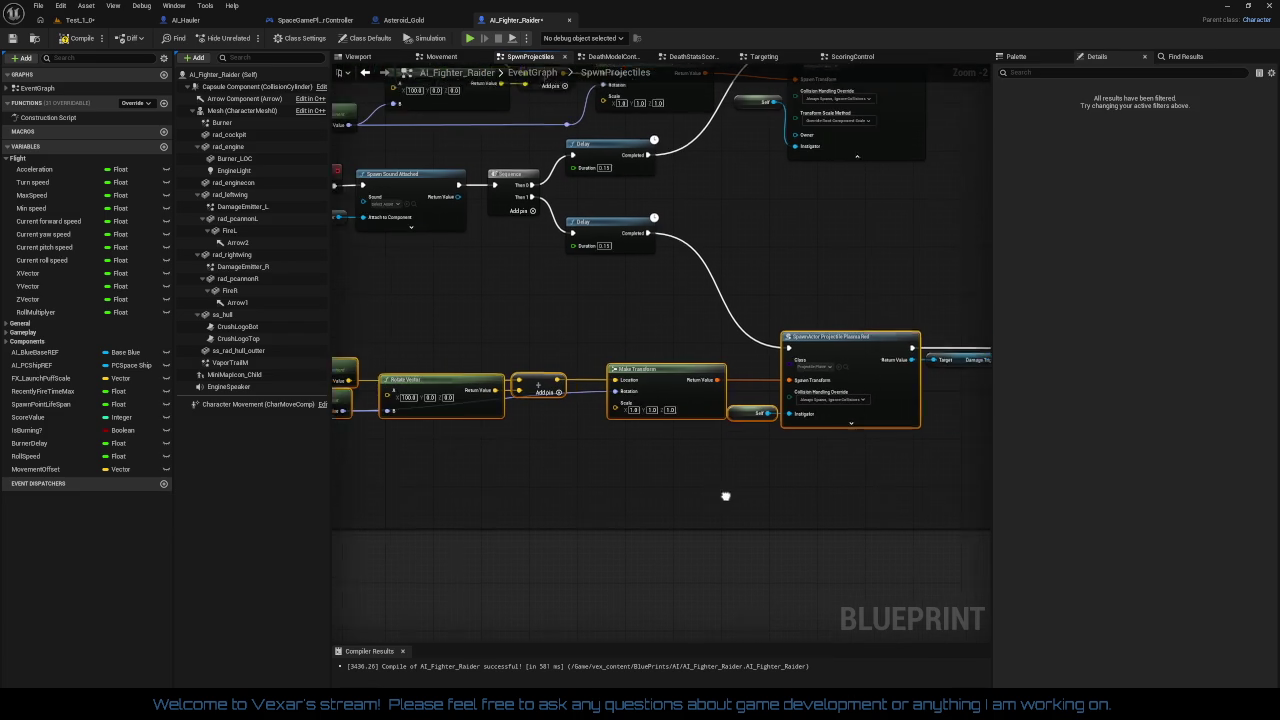
{"action": "scroll", "coordinate": [778, 490], "scroll_direction": "up", "scroll_amount": 1}
{"action": "left_click", "coordinate": [775, 484]}
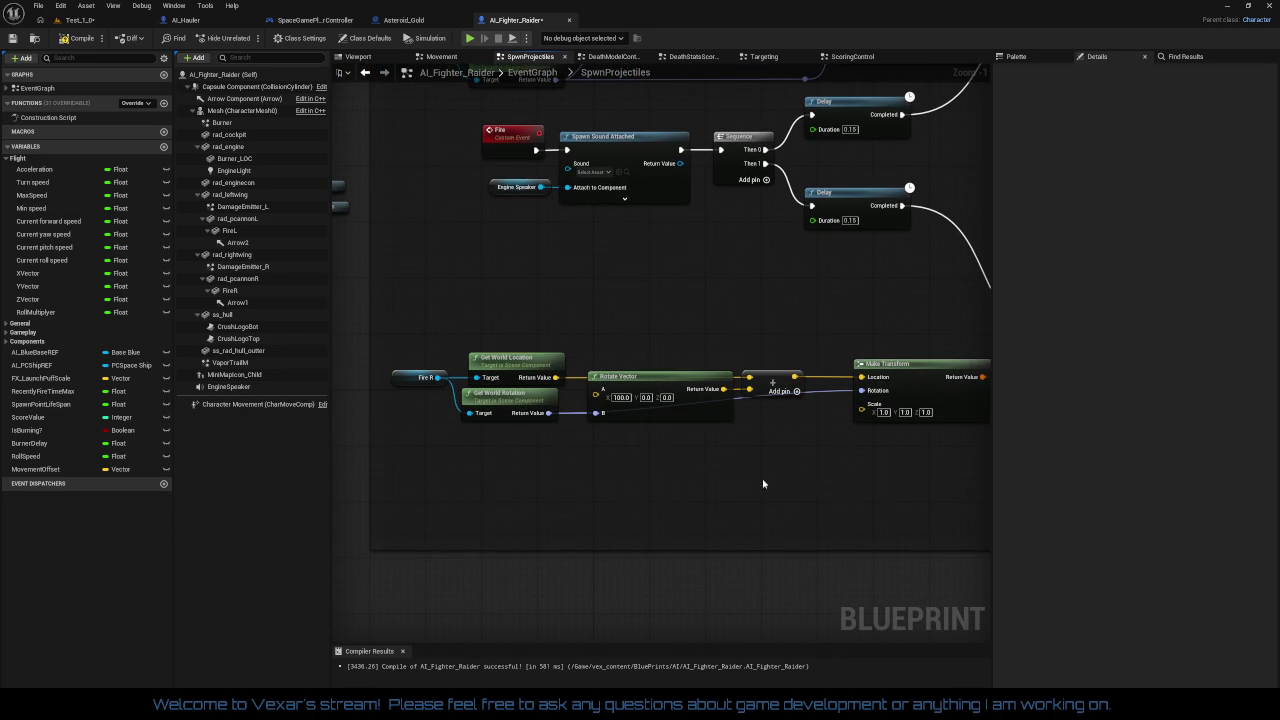
{"action": "left_click_drag", "start_coordinate": [538, 411], "coordinate": [529, 344]}
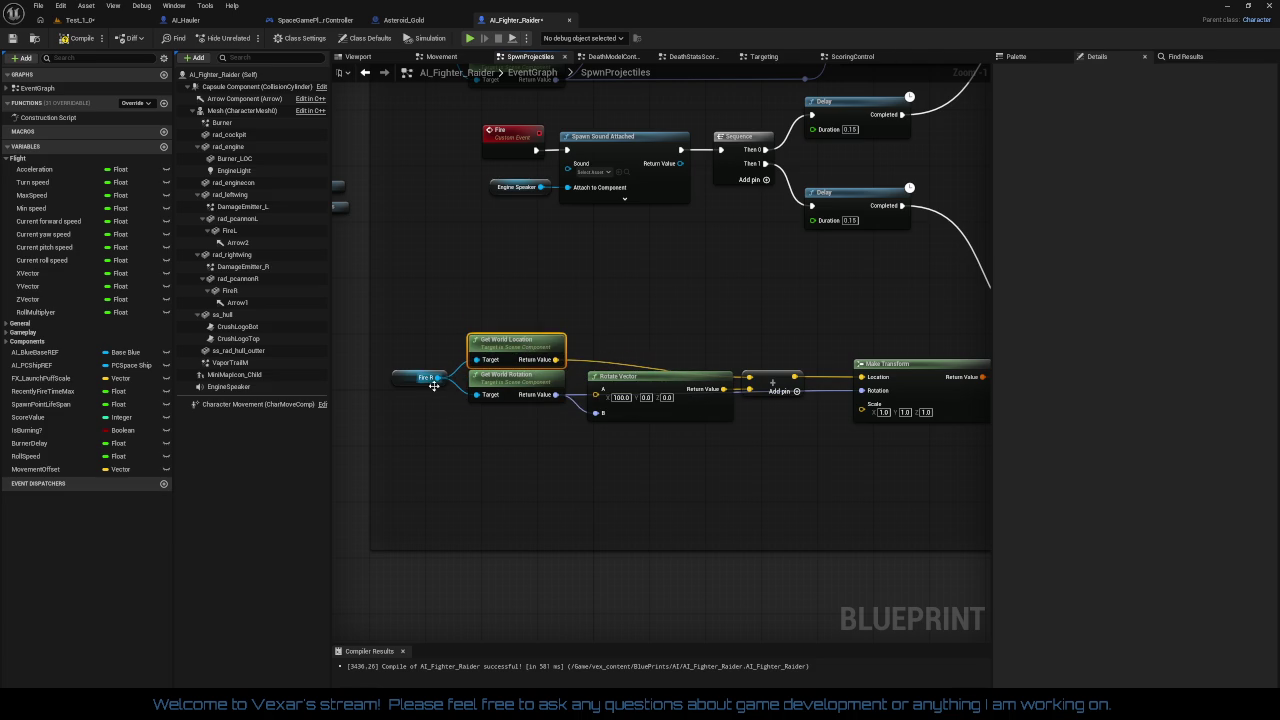
- Line the add node up with its wires and select the SpawnActor, Self and Damage Trigger Sphere nodes
{"action": "left_click_drag", "start_coordinate": [430, 385], "coordinate": [362, 387]}
{"action": "mouse_move", "coordinate": [706, 380]}
{"action": "left_mouse_down"}
{"action": "mouse_move", "coordinate": [710, 362]}
{"action": "mouse_move", "coordinate": [725, 362]}
{"action": "left_mouse_up"}
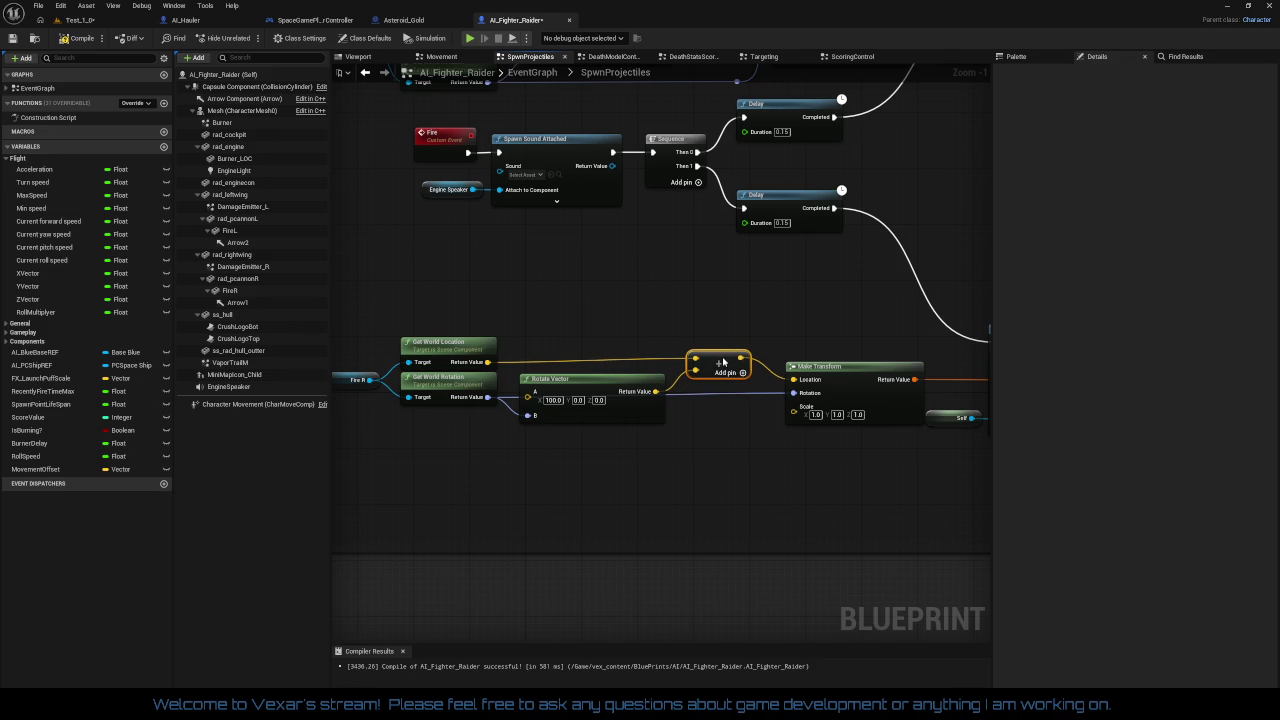
{"action": "left_click_drag", "start_coordinate": [447, 323], "coordinate": [726, 368]}
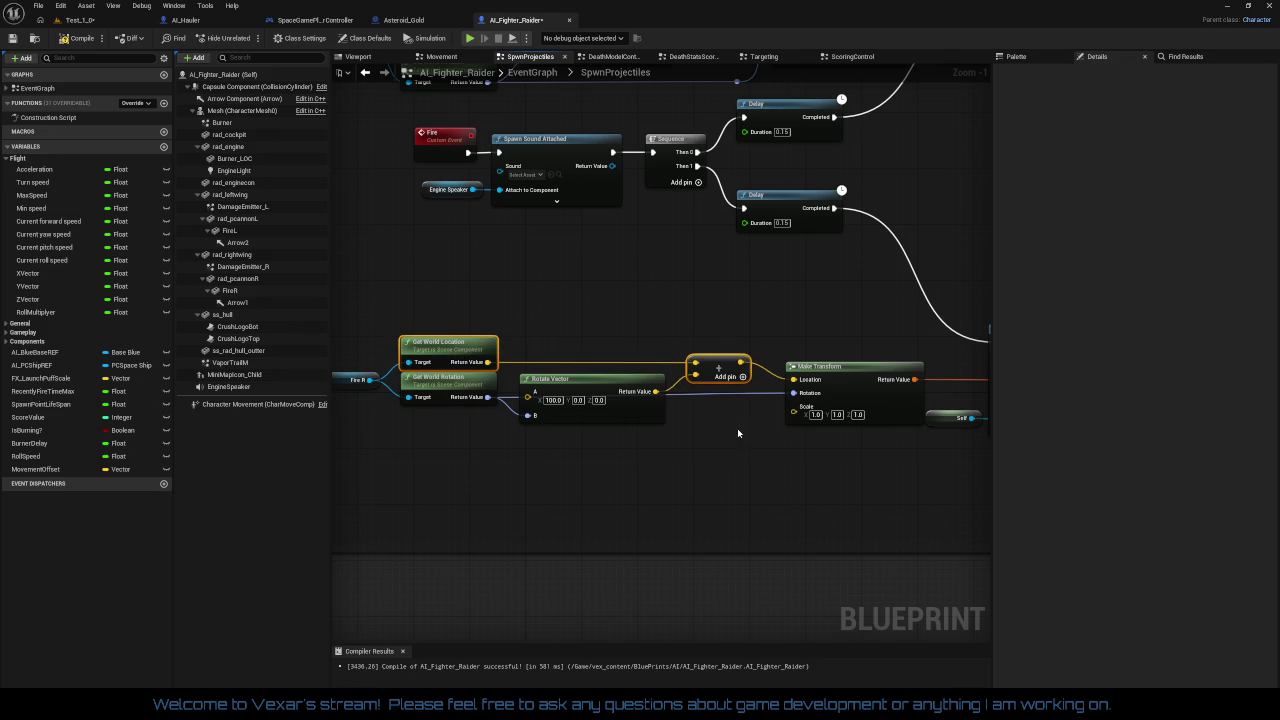
{"action": "left_click_drag", "start_coordinate": [737, 434], "coordinate": [673, 395]}
{"action": "left_click", "coordinate": [673, 395]}
{"action": "mouse_move", "coordinate": [737, 431]}
{"action": "left_mouse_down"}
{"action": "mouse_move", "coordinate": [614, 442]}
{"action": "mouse_move", "coordinate": [844, 292]}
{"action": "left_mouse_up"}
{"action": "mouse_move", "coordinate": [899, 364]}
{"action": "left_mouse_down"}
{"action": "mouse_move", "coordinate": [778, 383]}
{"action": "mouse_move", "coordinate": [633, 379]}
{"action": "mouse_move", "coordinate": [711, 415]}
{"action": "mouse_move", "coordinate": [671, 448]}
{"action": "mouse_move", "coordinate": [774, 415]}
{"action": "left_mouse_up"}
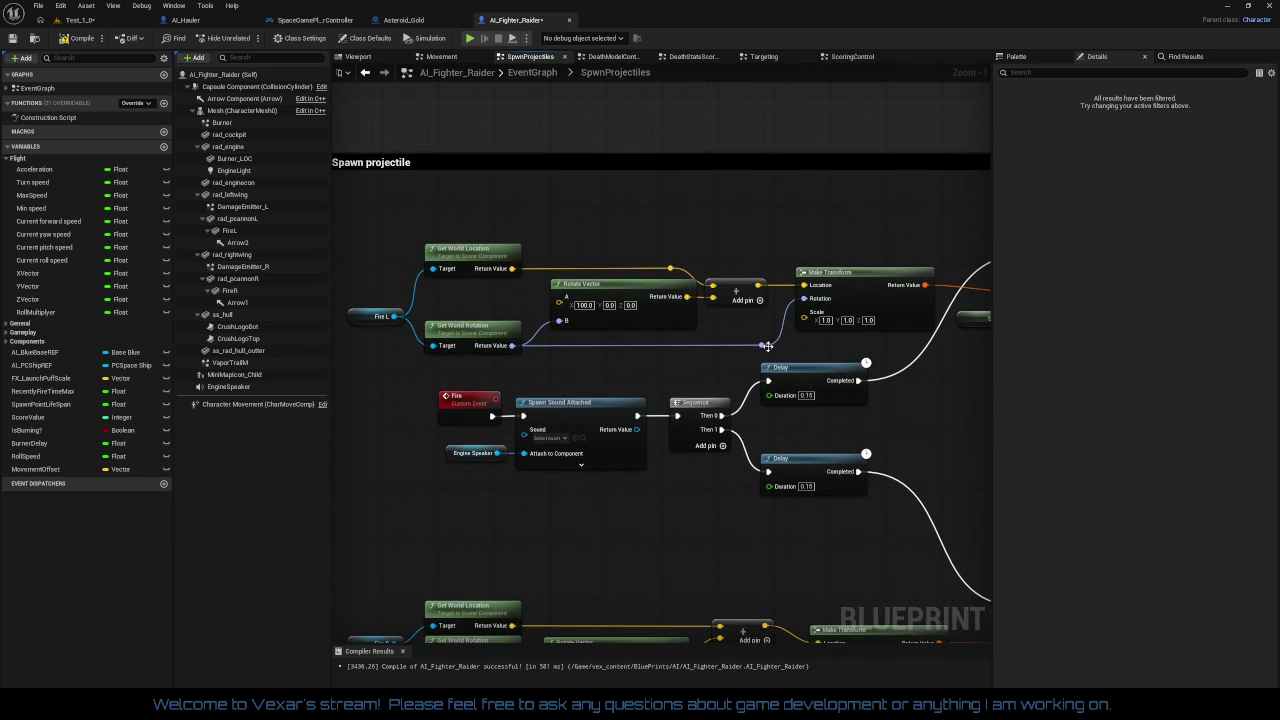
- Replace the rotation-wire reroute with a direct Get World Rotation link and regroup the Get World nodes
{"action": "left_click", "coordinate": [765, 363]}
{"action": "key", "text": "Delete"}
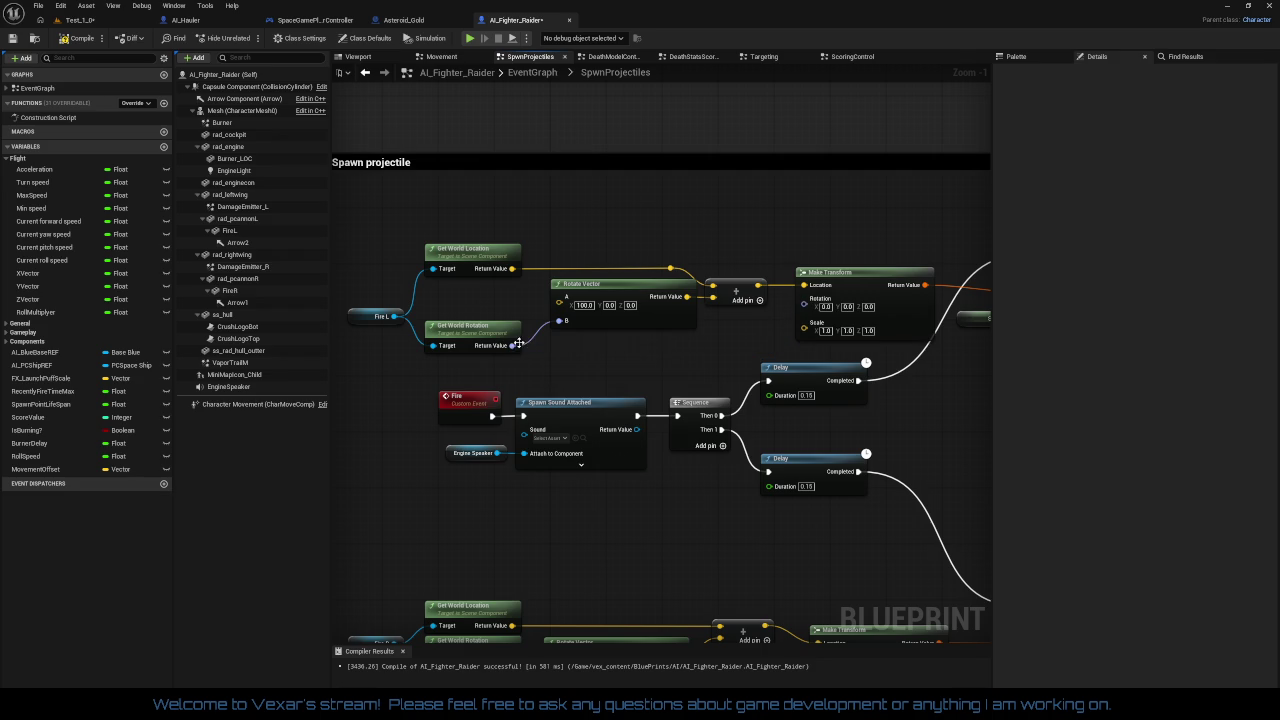
{"action": "mouse_move", "coordinate": [513, 346]}
{"action": "left_mouse_down"}
{"action": "mouse_move", "coordinate": [671, 366]}
{"action": "mouse_move", "coordinate": [786, 300]}
{"action": "mouse_move", "coordinate": [817, 315]}
{"action": "mouse_move", "coordinate": [805, 299]}
{"action": "left_mouse_up"}
{"action": "left_click_drag", "start_coordinate": [625, 401], "coordinate": [695, 415]}
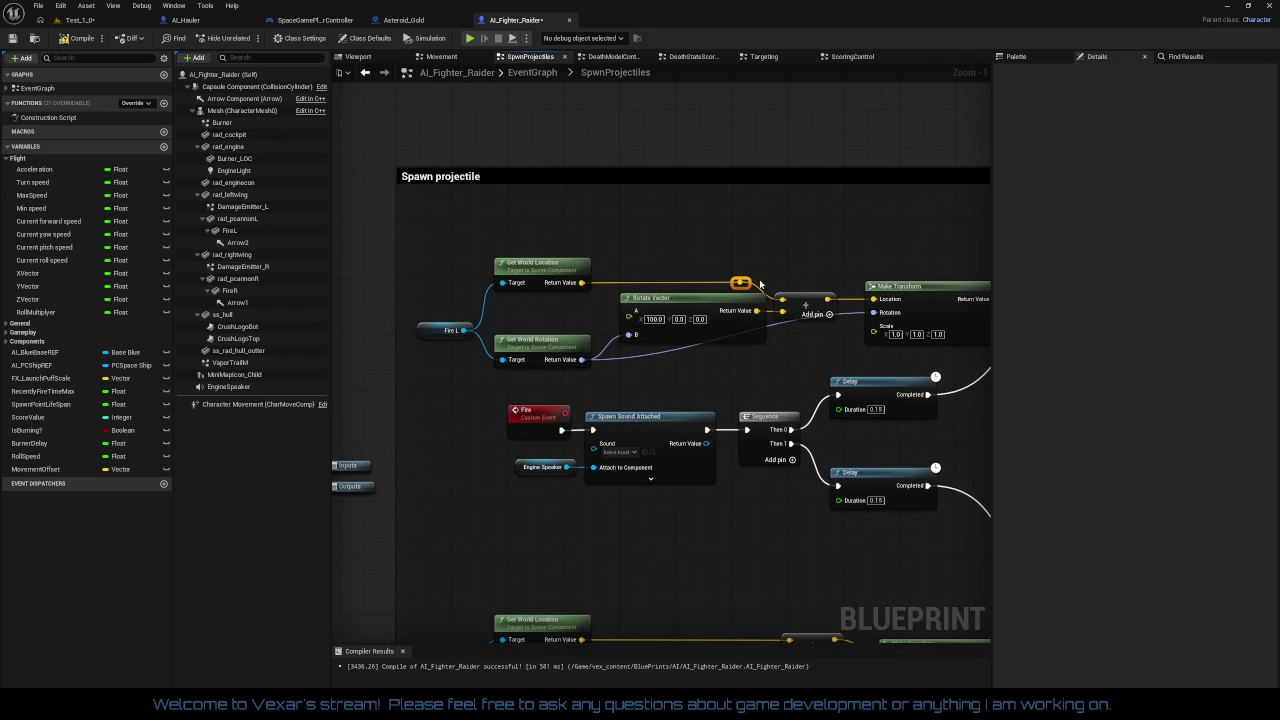
{"action": "mouse_move", "coordinate": [738, 282]}
{"action": "left_mouse_down"}
{"action": "mouse_move", "coordinate": [630, 300]}
{"action": "mouse_move", "coordinate": [783, 311]}
{"action": "left_mouse_up"}
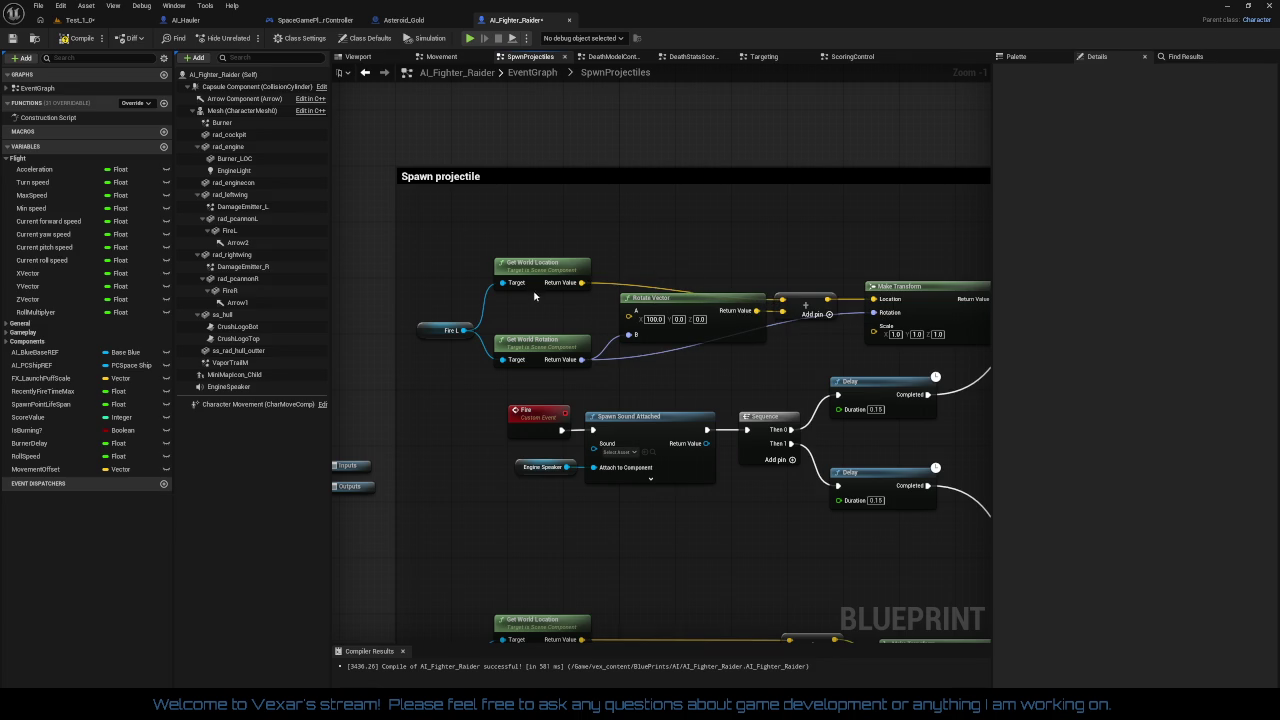
{"action": "left_click_drag", "start_coordinate": [534, 272], "coordinate": [537, 343]}
{"action": "mouse_move", "coordinate": [507, 289]}
{"action": "left_mouse_down"}
{"action": "mouse_move", "coordinate": [552, 345]}
{"action": "mouse_move", "coordinate": [549, 311]}
{"action": "left_mouse_up"}
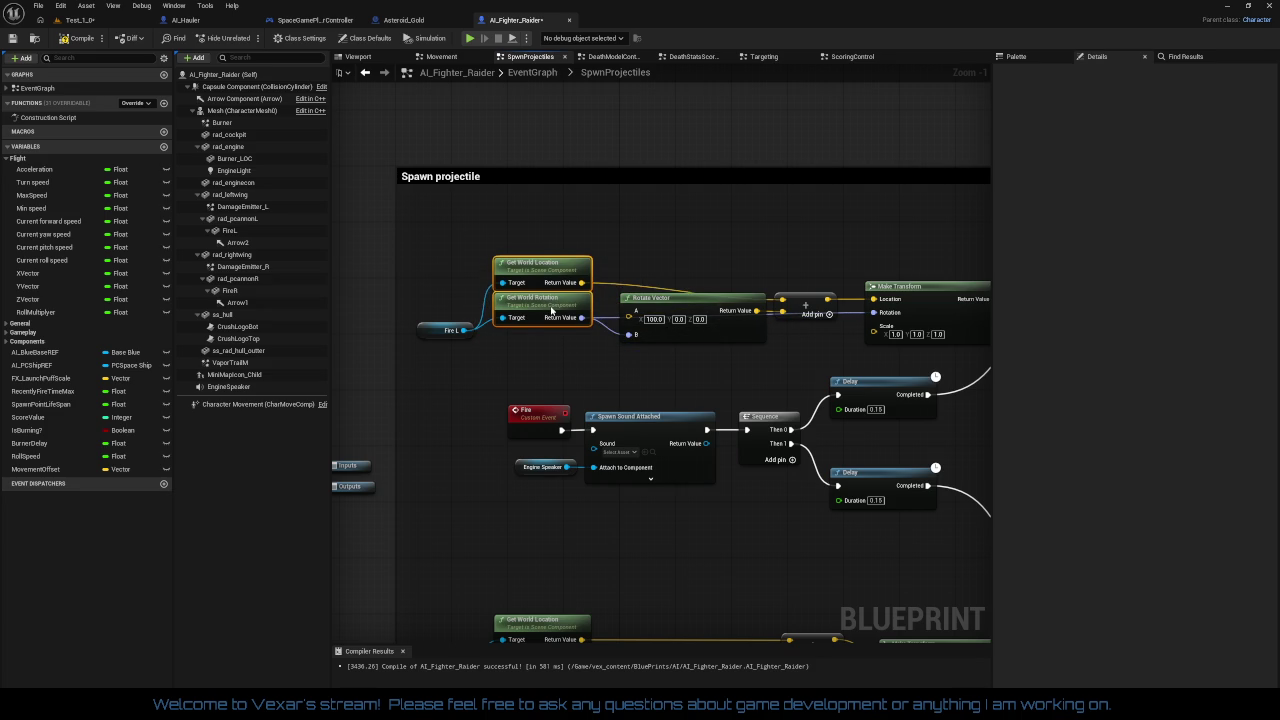
- Move the Fire L node and the add node up into line with their connections
{"action": "left_click_drag", "start_coordinate": [421, 328], "coordinate": [439, 299]}
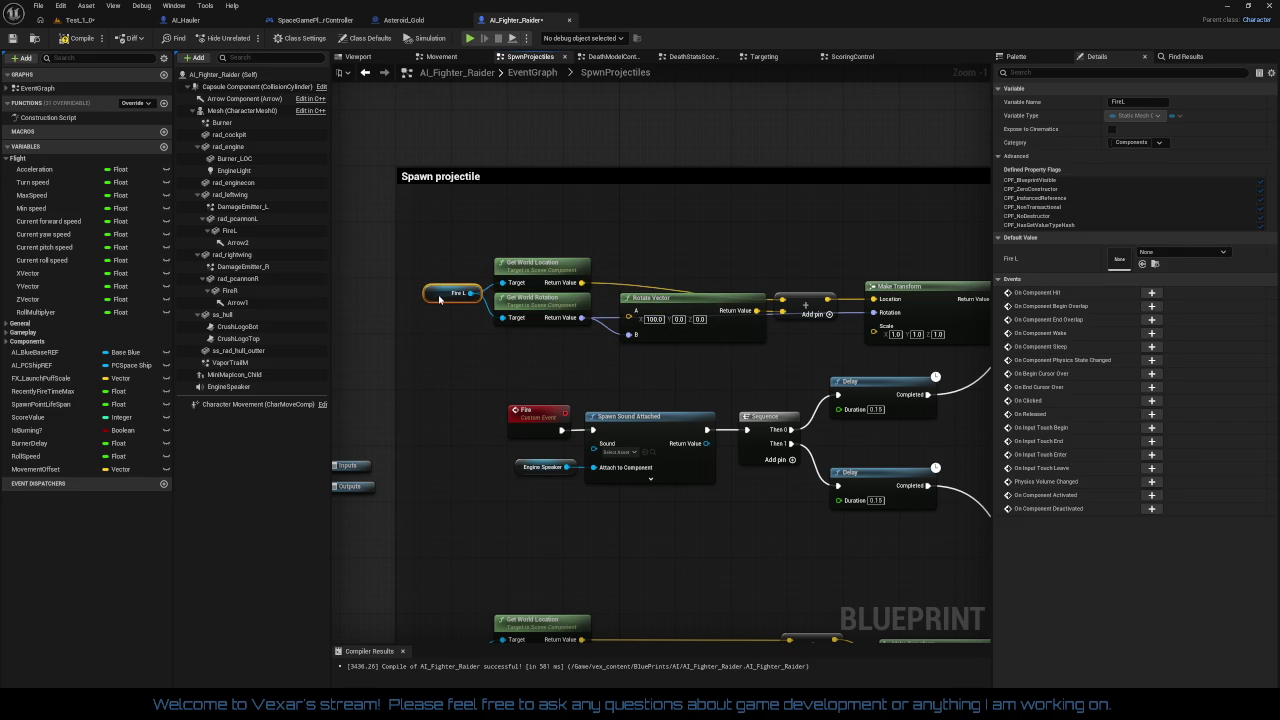
{"action": "left_click", "coordinate": [528, 275]}
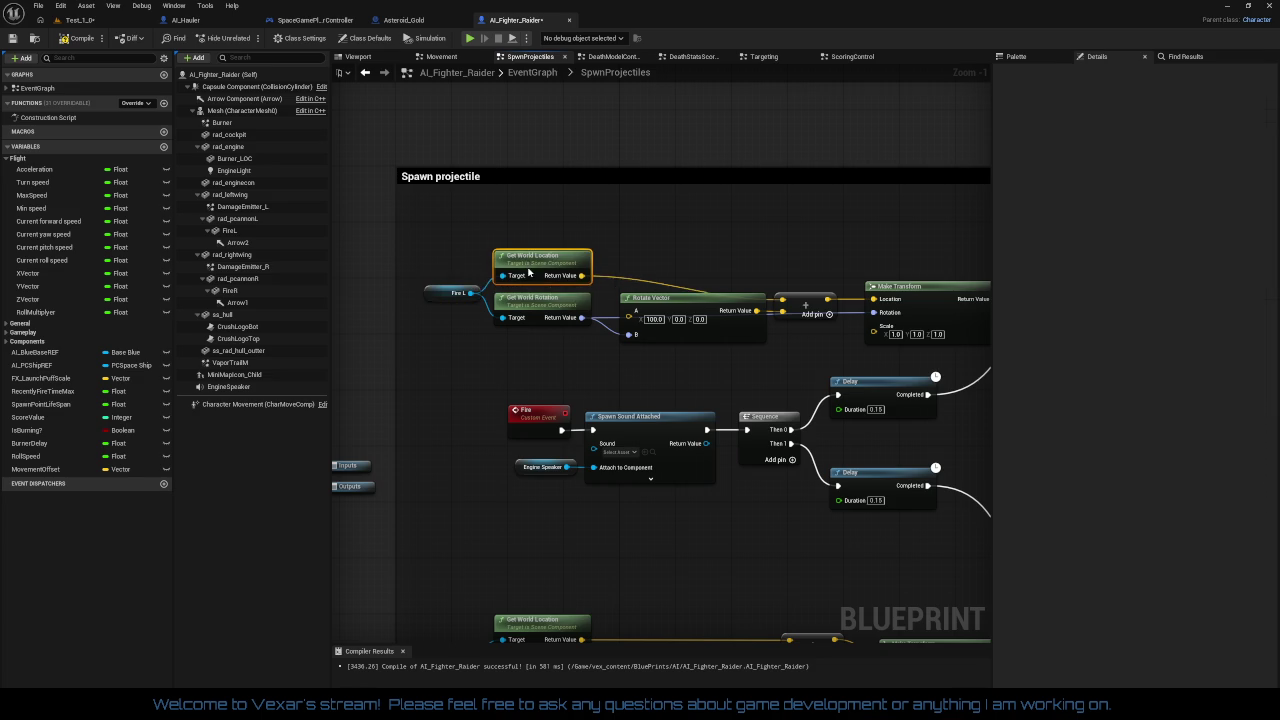
{"action": "mouse_move", "coordinate": [799, 298]}
{"action": "left_mouse_down"}
{"action": "mouse_move", "coordinate": [805, 285]}
{"action": "mouse_move", "coordinate": [735, 156]}
{"action": "mouse_move", "coordinate": [729, 298]}
{"action": "left_mouse_up"}
{"action": "left_click_drag", "start_coordinate": [457, 189], "coordinate": [768, 216]}
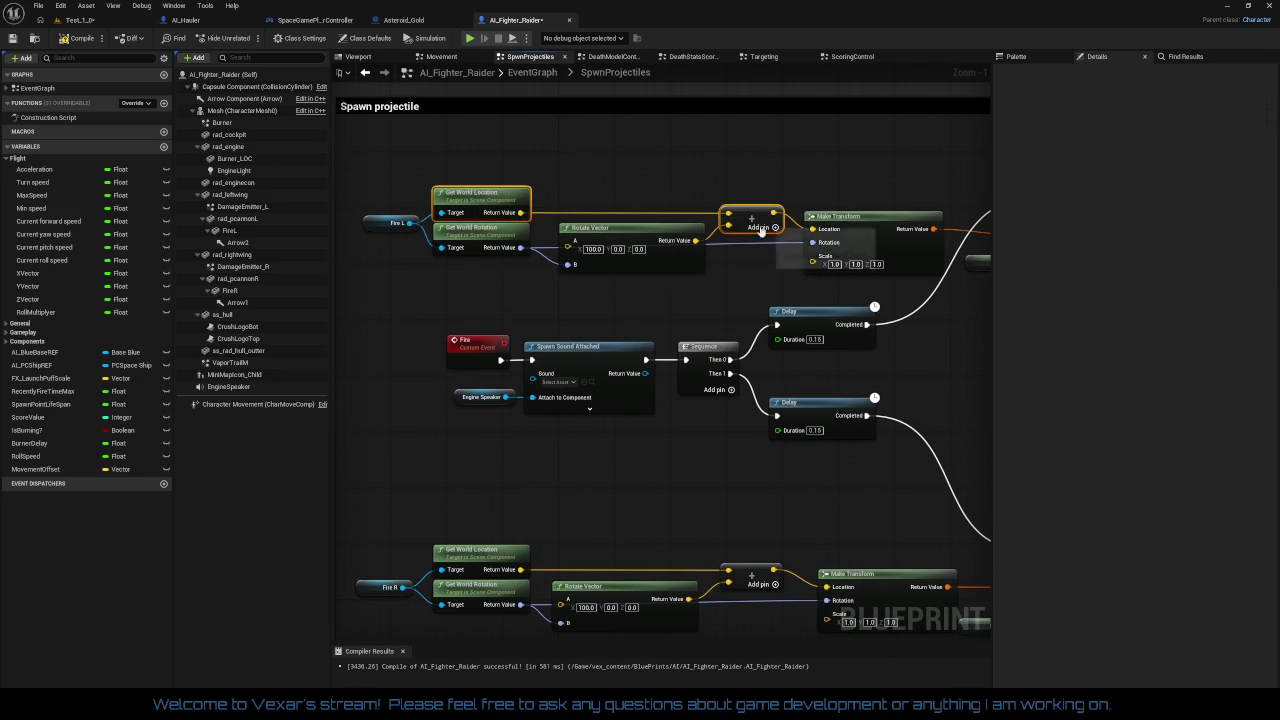
{"action": "mouse_move", "coordinate": [754, 314]}
{"action": "left_mouse_down"}
{"action": "mouse_move", "coordinate": [674, 308]}
{"action": "mouse_move", "coordinate": [783, 307]}
{"action": "left_mouse_up"}
{"action": "left_click_drag", "start_coordinate": [432, 197], "coordinate": [858, 287]}
{"action": "mouse_move", "coordinate": [935, 253]}
{"action": "left_mouse_down"}
{"action": "mouse_move", "coordinate": [636, 266]}
{"action": "mouse_move", "coordinate": [711, 312]}
{"action": "mouse_move", "coordinate": [708, 332]}
{"action": "left_mouse_up"}
{"action": "mouse_move", "coordinate": [696, 185]}
{"action": "left_mouse_down"}
{"action": "mouse_move", "coordinate": [890, 362]}
{"action": "mouse_move", "coordinate": [674, 393]}
{"action": "left_mouse_up"}
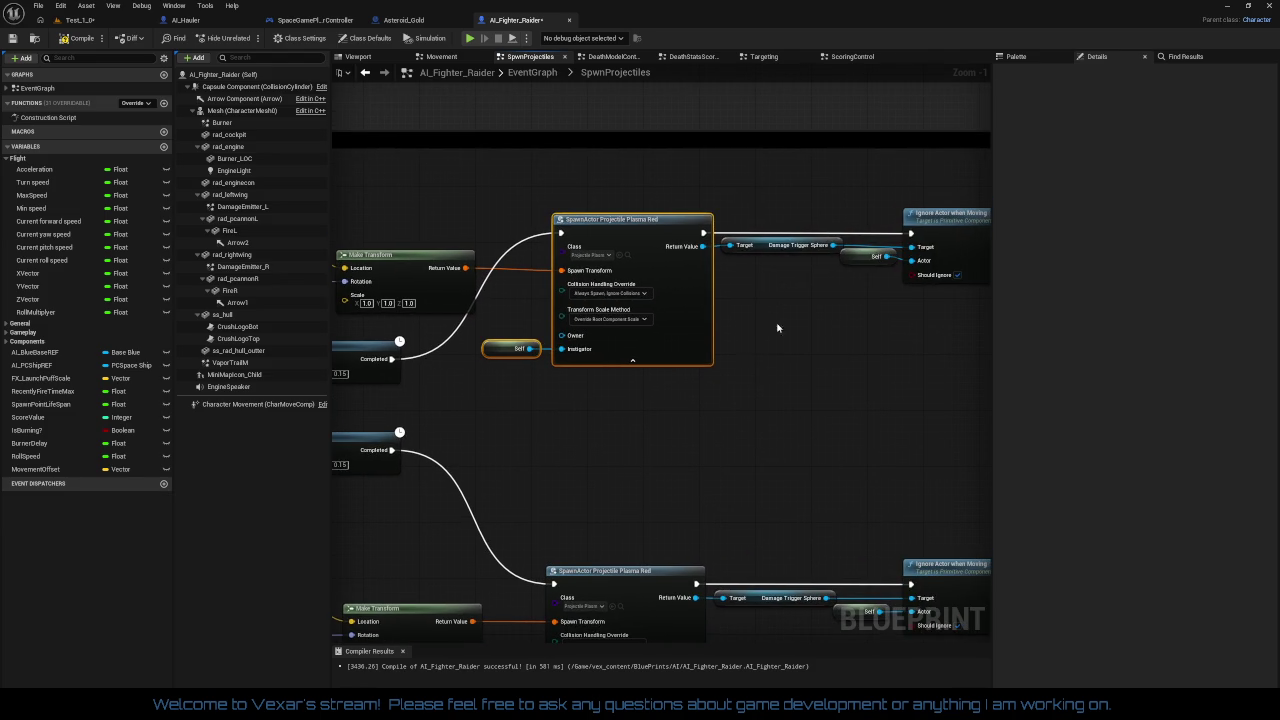
- Line the two 0.15 Delay nodes up with the Sequence's outputs
{"action": "mouse_move", "coordinate": [768, 347]}
{"action": "left_mouse_down"}
{"action": "mouse_move", "coordinate": [774, 383]}
{"action": "mouse_move", "coordinate": [567, 265]}
{"action": "left_mouse_up"}
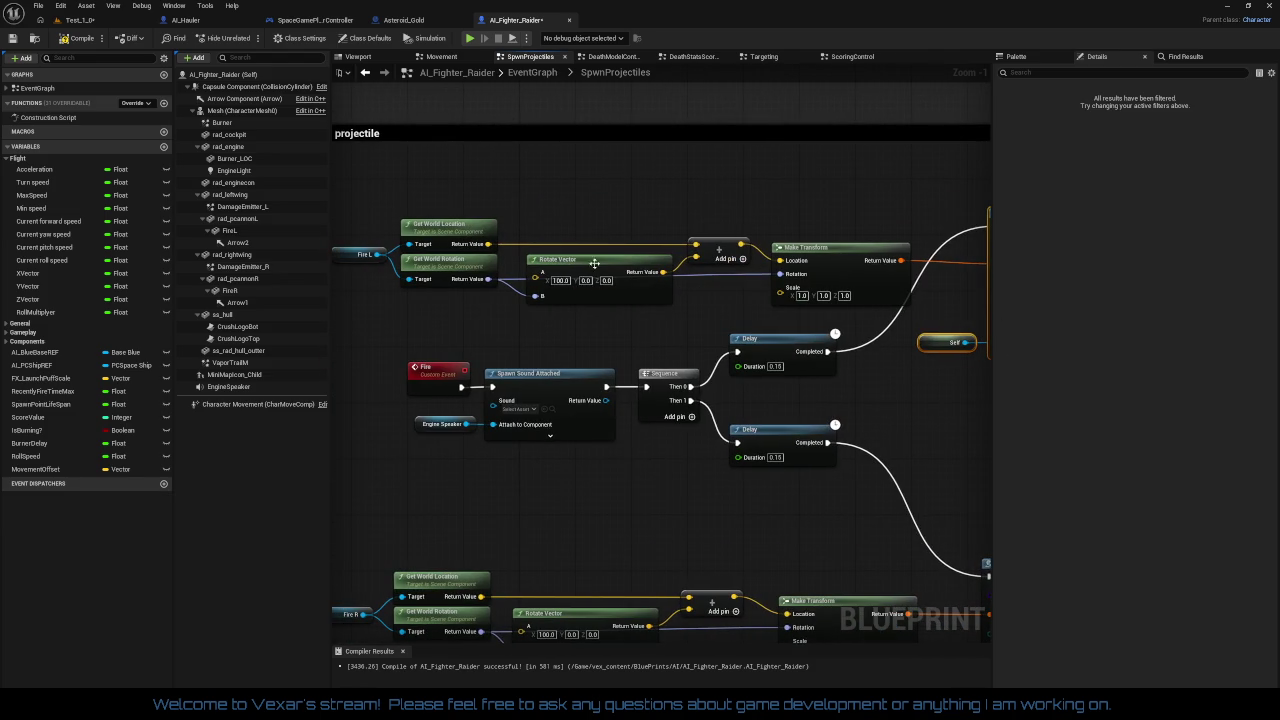
{"action": "left_click_drag", "start_coordinate": [786, 191], "coordinate": [641, 214]}
{"action": "left_click_drag", "start_coordinate": [970, 330], "coordinate": [627, 330]}
{"action": "left_click_drag", "start_coordinate": [489, 385], "coordinate": [989, 360]}
{"action": "left_click", "coordinate": [557, 282]}
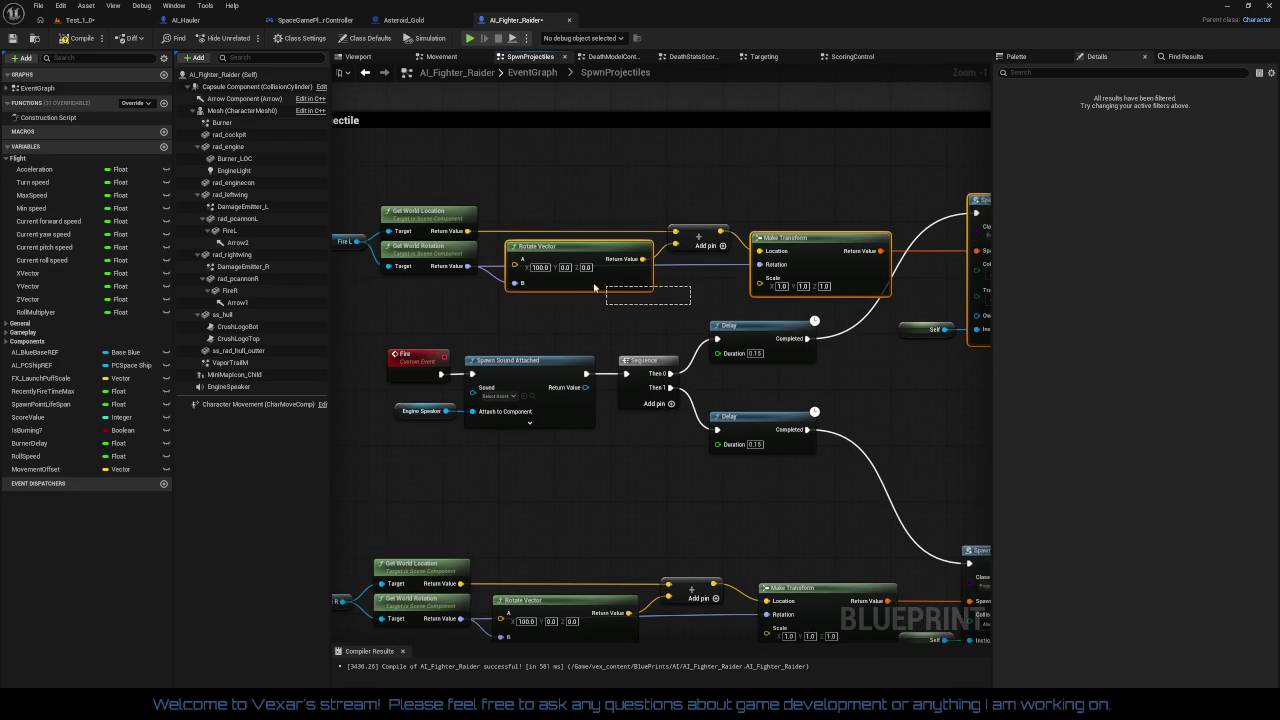
{"action": "mouse_move", "coordinate": [555, 347]}
{"action": "left_mouse_down"}
{"action": "mouse_move", "coordinate": [652, 348]}
{"action": "mouse_move", "coordinate": [601, 235]}
{"action": "left_mouse_up"}
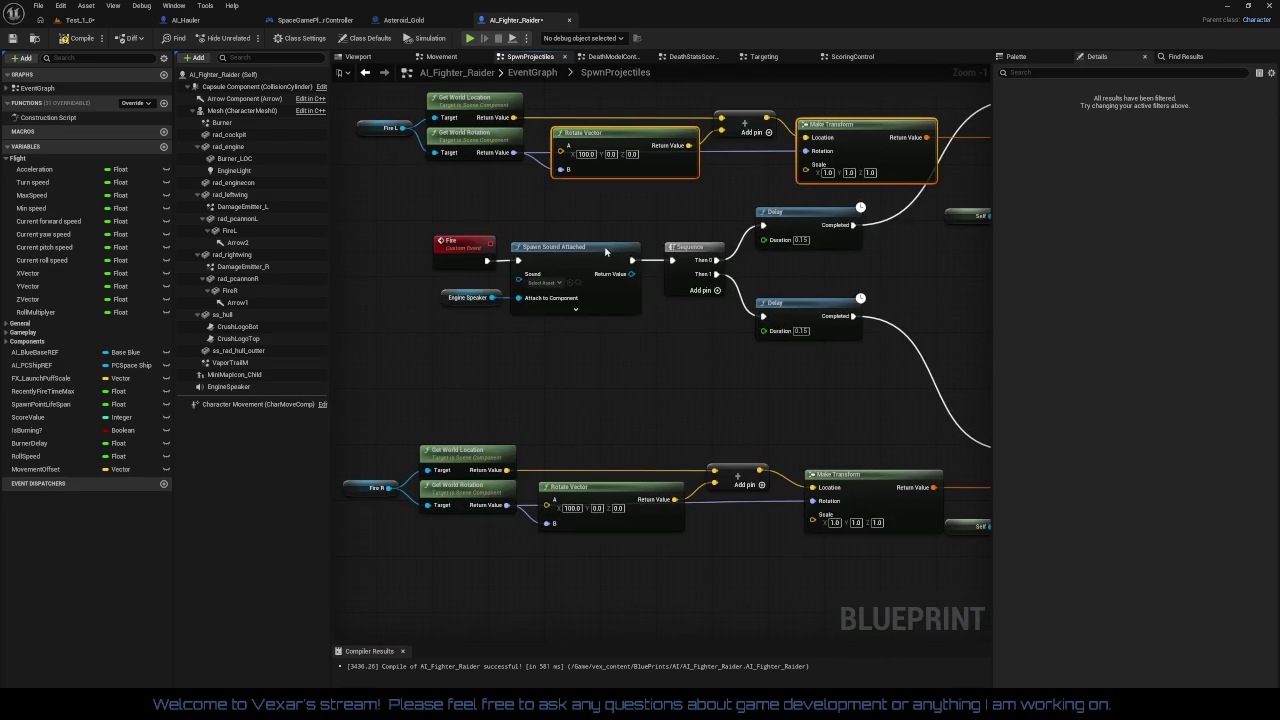
{"action": "left_click", "coordinate": [612, 292]}
{"action": "left_click_drag", "start_coordinate": [692, 379], "coordinate": [630, 427]}
{"action": "left_click_drag", "start_coordinate": [745, 273], "coordinate": [745, 308]}
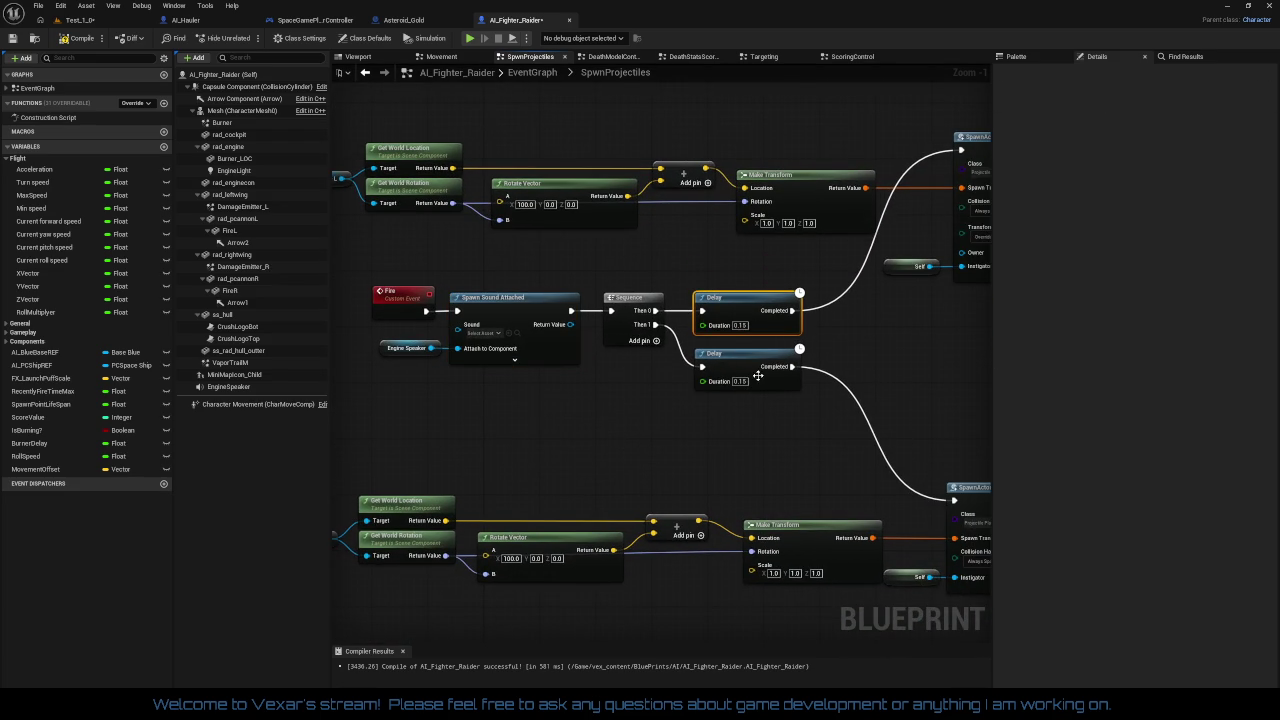
{"action": "left_click_drag", "start_coordinate": [758, 375], "coordinate": [754, 350]}
- Shift the Fire, Spawn Sound, Sequence and both Delay nodes together into a compact block
{"action": "mouse_move", "coordinate": [580, 424]}
{"action": "left_mouse_down"}
{"action": "mouse_move", "coordinate": [606, 432]}
{"action": "mouse_move", "coordinate": [705, 410]}
{"action": "mouse_move", "coordinate": [725, 371]}
{"action": "left_mouse_up"}
{"action": "left_click_drag", "start_coordinate": [510, 228], "coordinate": [812, 298]}
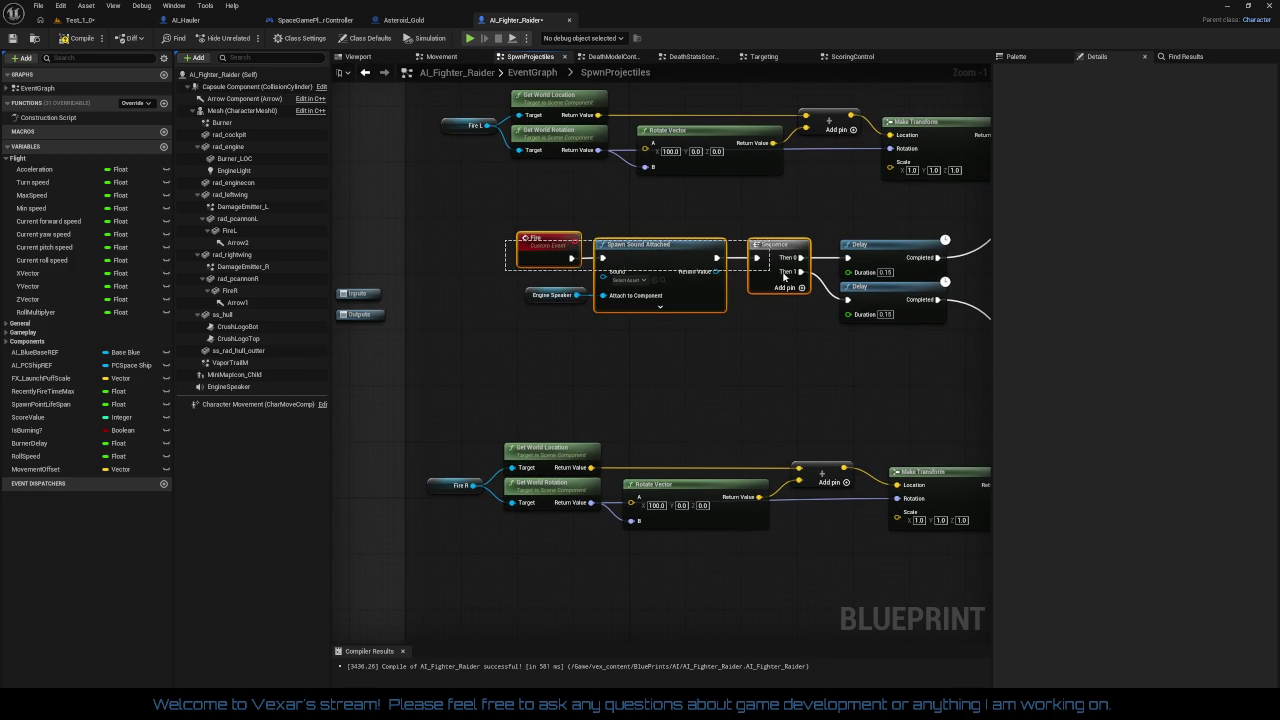
{"action": "left_click", "coordinate": [641, 355]}
{"action": "left_click_drag", "start_coordinate": [641, 355], "coordinate": [601, 353]}
{"action": "left_click_drag", "start_coordinate": [443, 223], "coordinate": [843, 310]}
{"action": "mouse_move", "coordinate": [681, 356]}
{"action": "left_mouse_down"}
{"action": "mouse_move", "coordinate": [610, 340]}
{"action": "mouse_move", "coordinate": [400, 334]}
{"action": "left_mouse_up"}
{"action": "scroll", "coordinate": [661, 331], "scroll_direction": "down", "scroll_amount": 3}
{"action": "scroll", "coordinate": [661, 331], "scroll_direction": "up", "scroll_amount": 2}
{"action": "mouse_move", "coordinate": [661, 331]}
{"action": "left_mouse_down"}
{"action": "mouse_move", "coordinate": [740, 360]}
{"action": "mouse_move", "coordinate": [662, 348]}
{"action": "left_mouse_up"}
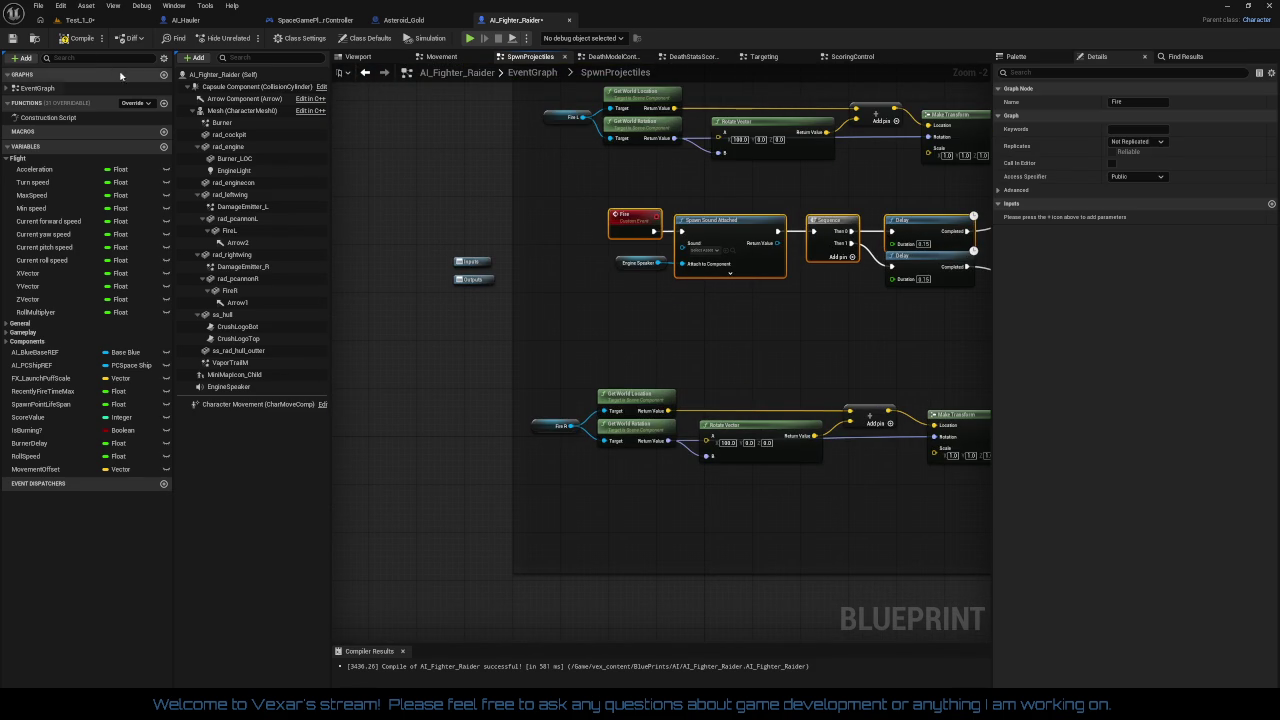
- Compile AI_Fighter_Raider and close the DeathModelControl, SpwnProjectiles and DeathStatsScoring tabs
{"action": "left_click", "coordinate": [78, 38]}
{"action": "left_click", "coordinate": [612, 57]}
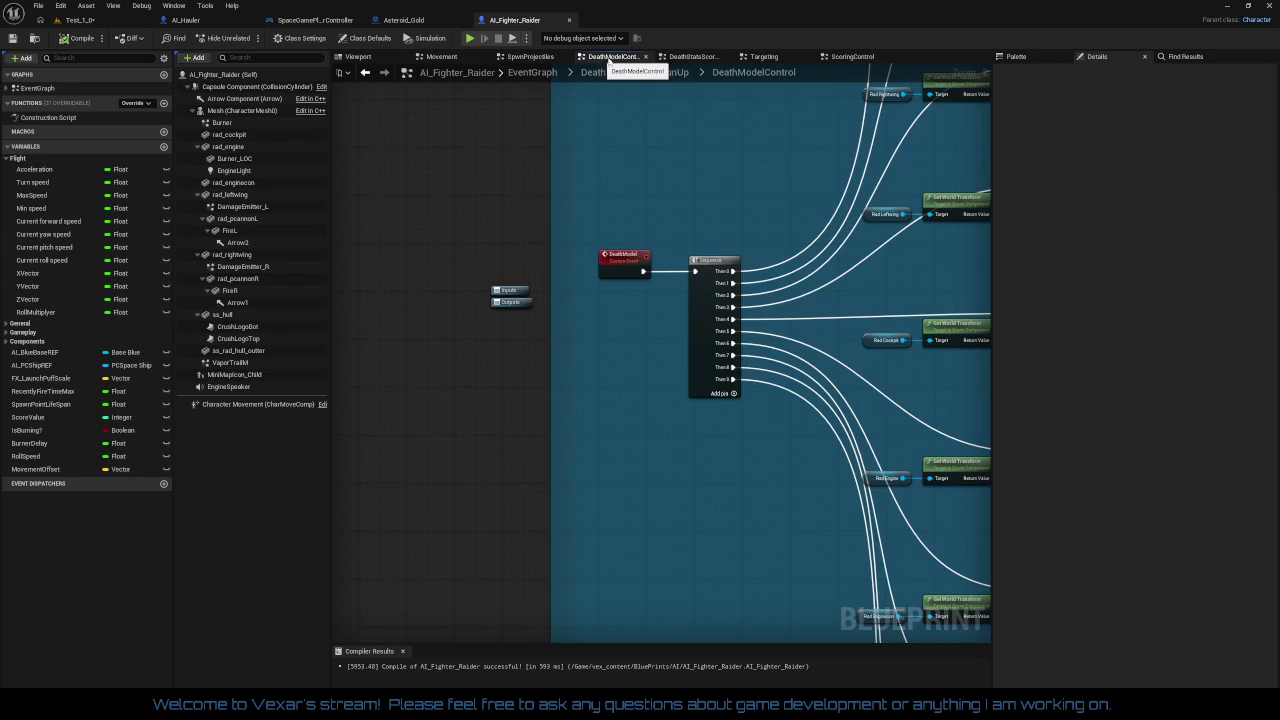
{"action": "left_click", "coordinate": [645, 58]}
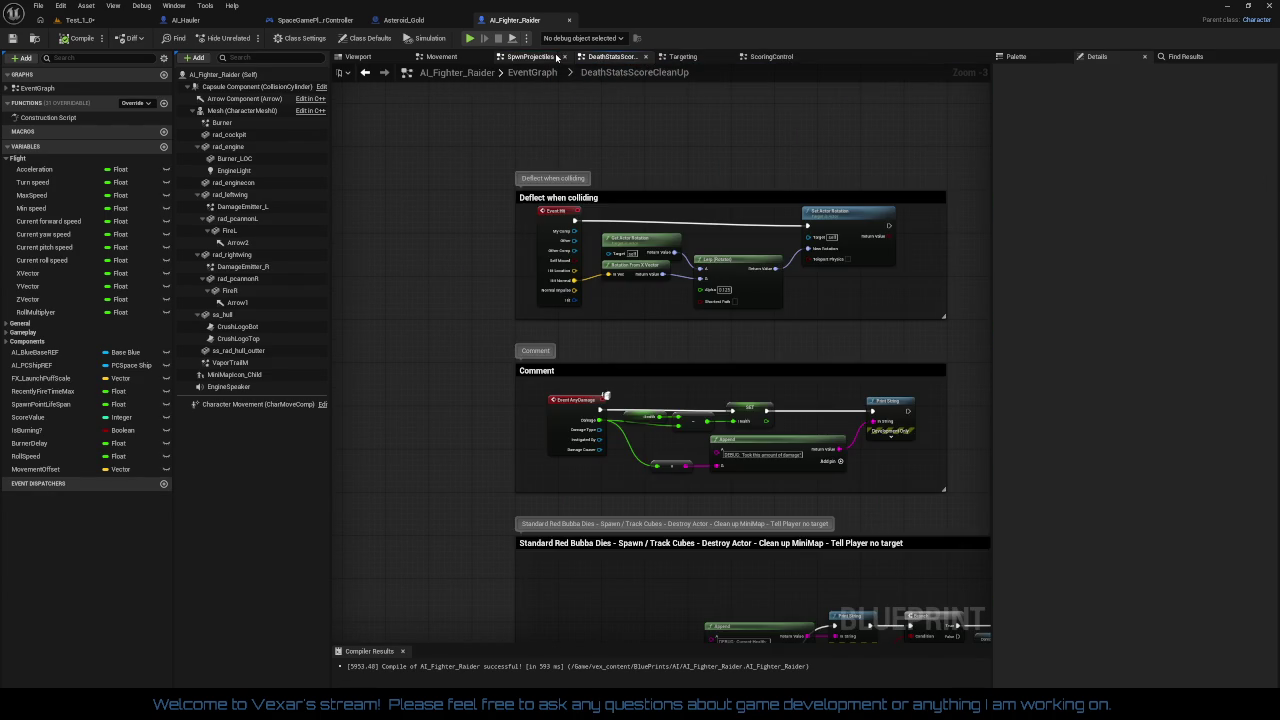
{"action": "left_click", "coordinate": [558, 57]}
{"action": "left_click", "coordinate": [563, 58]}
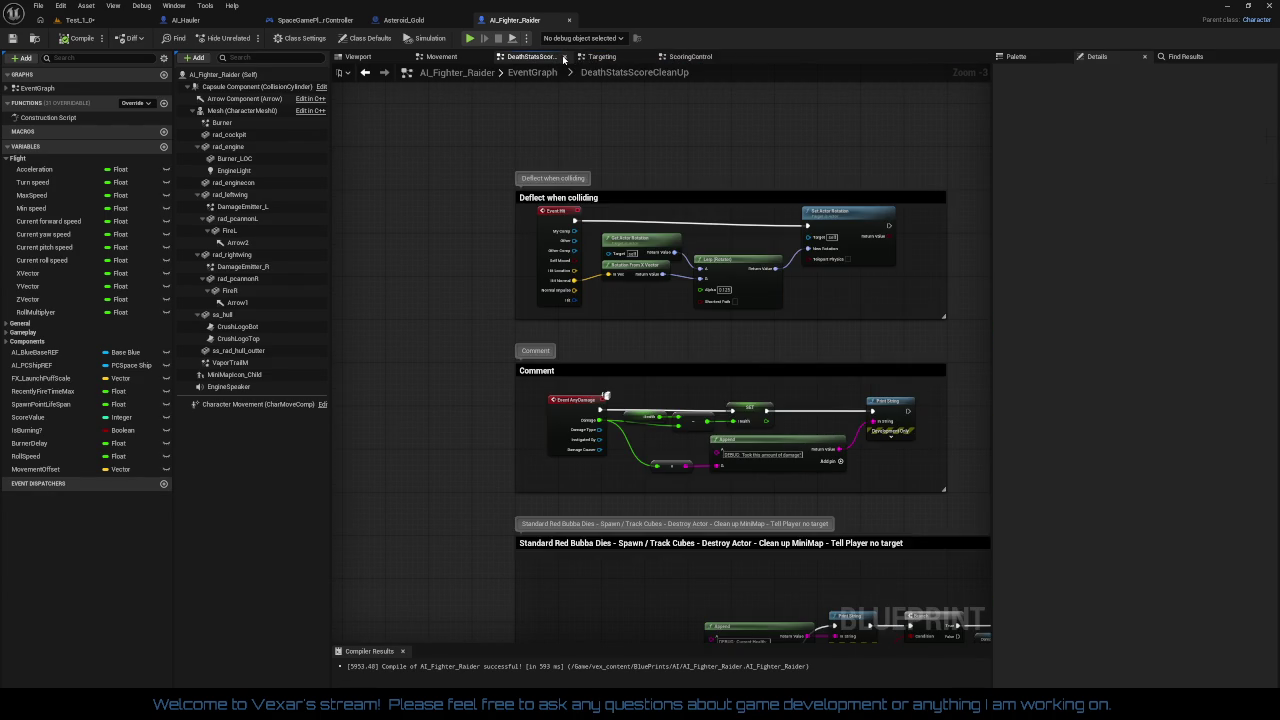
{"action": "left_click", "coordinate": [563, 58]}
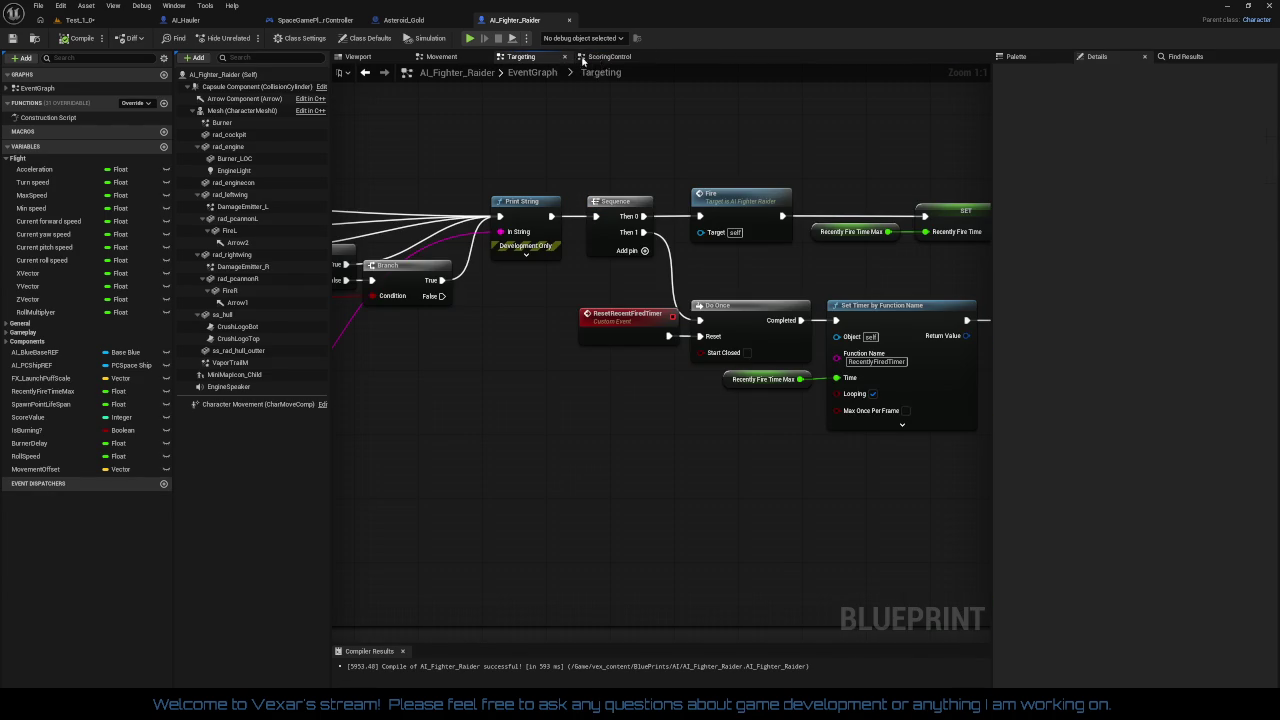
- Close the ScoringControl, Movement and Targeting graph tabs
{"action": "left_click", "coordinate": [615, 57]}
{"action": "left_click", "coordinate": [647, 58]}
{"action": "left_click", "coordinate": [455, 58]}
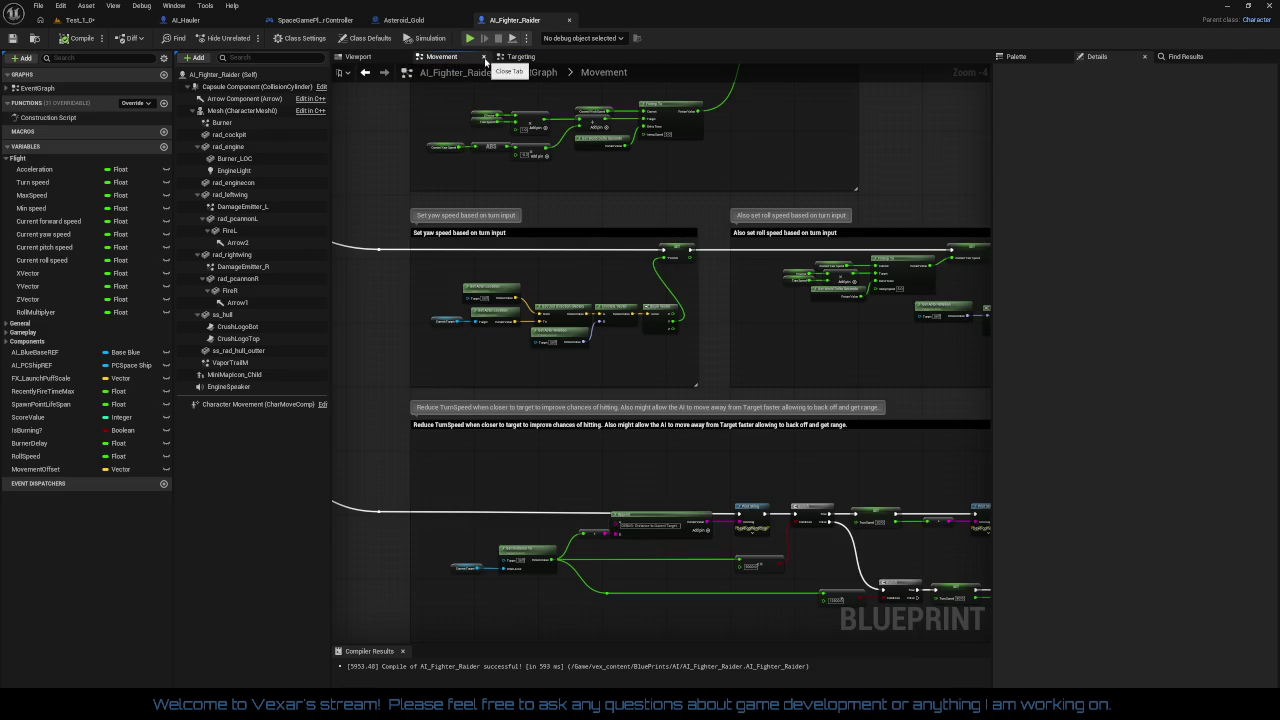
{"action": "left_click", "coordinate": [480, 57]}
{"action": "left_click", "coordinate": [480, 57]}
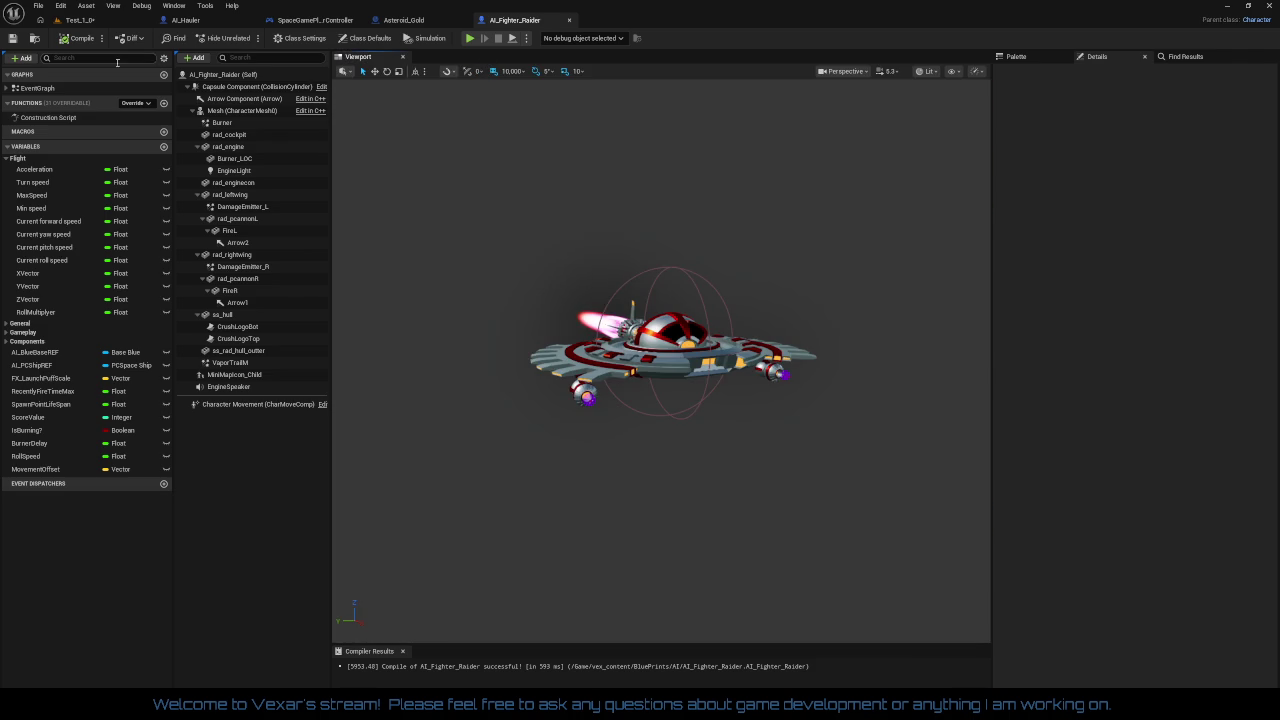
{"action": "right_click", "coordinate": [42, 91]}
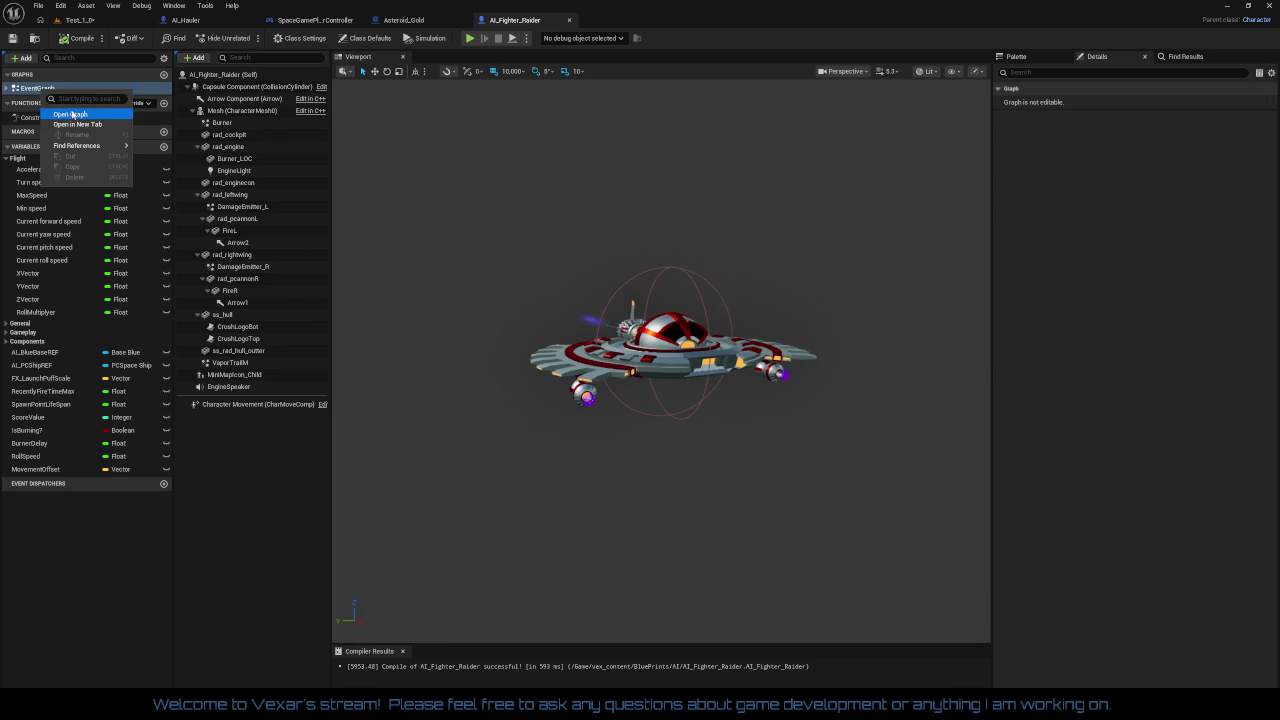
- Open AI_Fighter_Raider's EventGraph and recompile the blueprint
{"action": "left_click", "coordinate": [70, 113]}
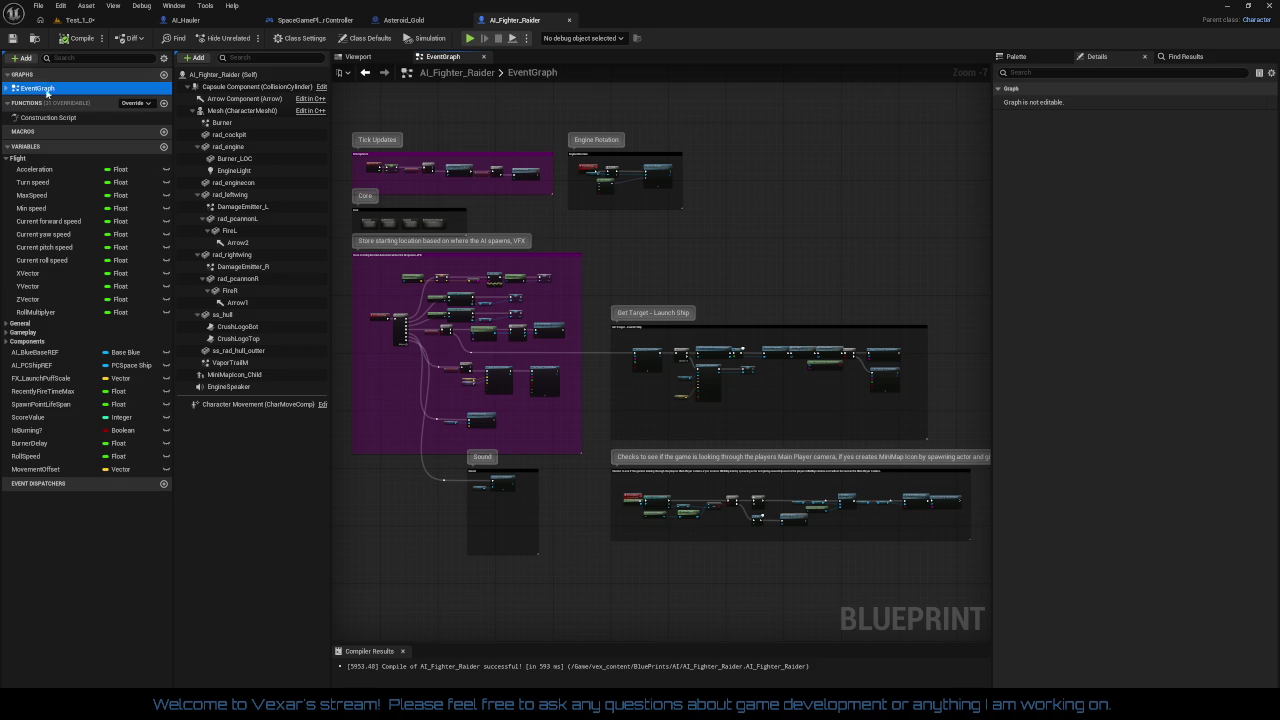
{"action": "left_click", "coordinate": [82, 40]}
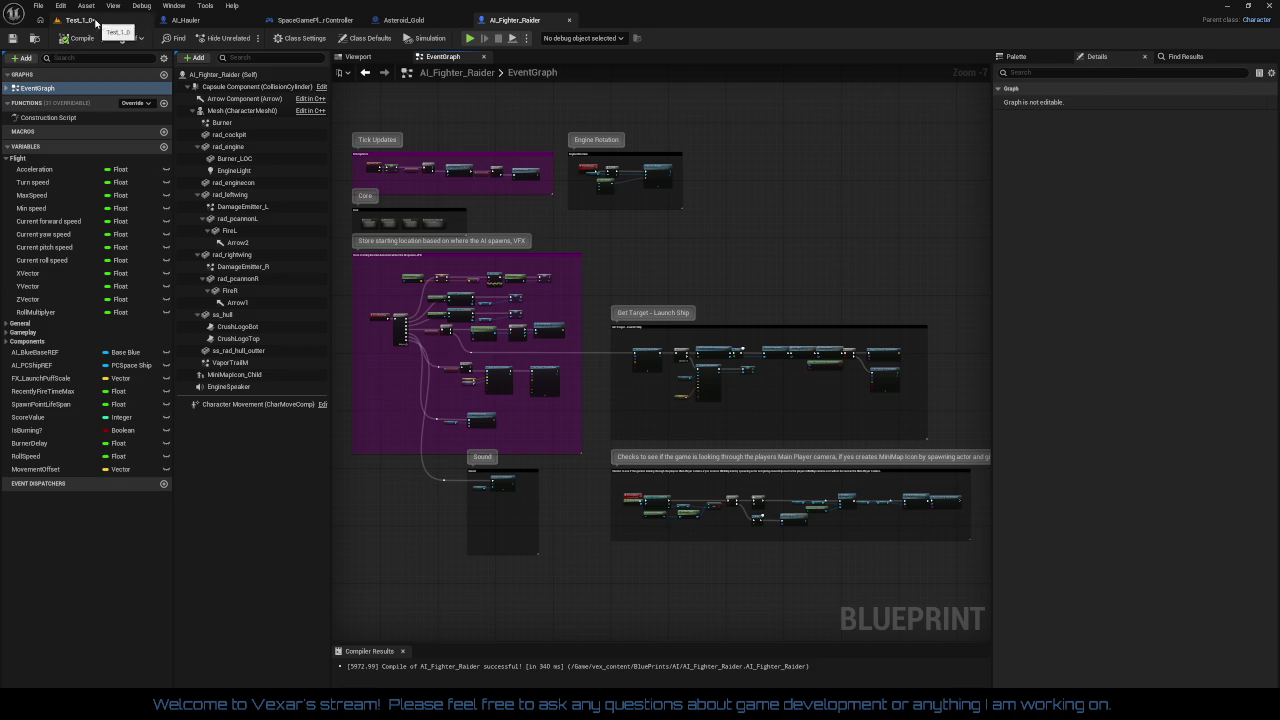
{"action": "left_click", "coordinate": [78, 20]}
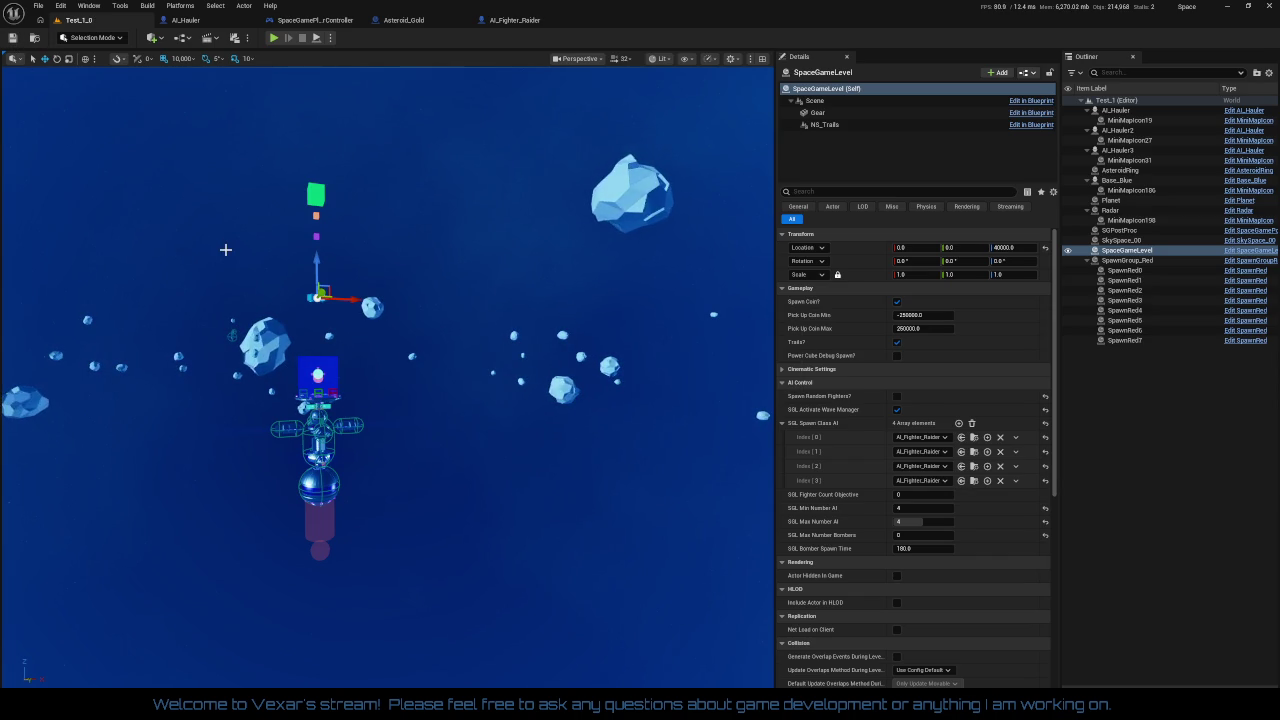
- Close the SpaceGamePlayerController blueprint and return to the Test_1_0 level
{"action": "left_click", "coordinate": [310, 20]}
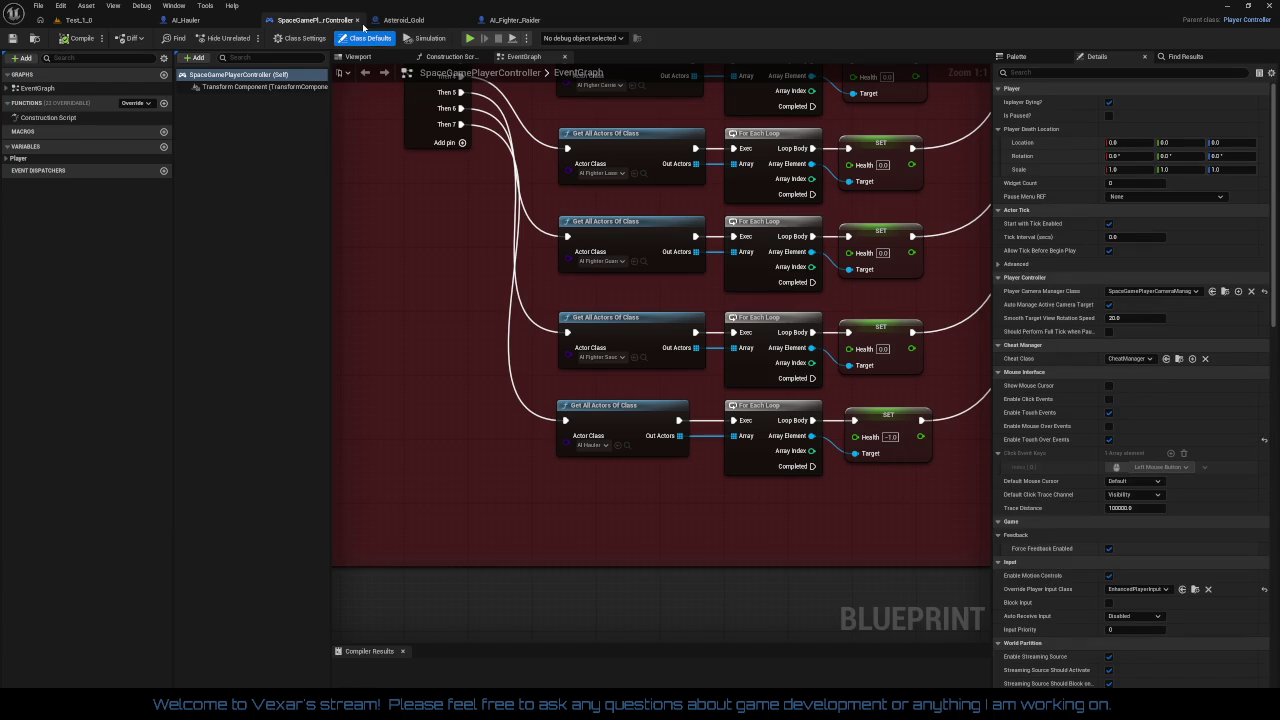
{"action": "left_click", "coordinate": [357, 21]}
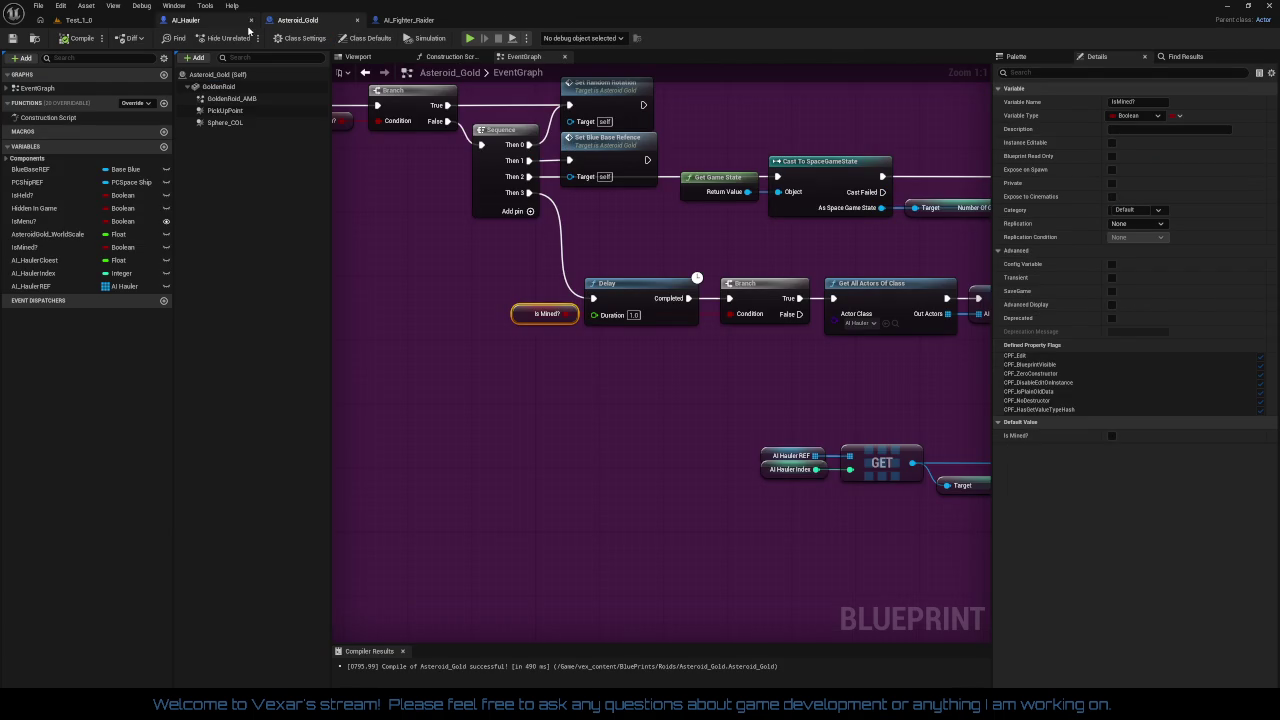
{"action": "left_click", "coordinate": [39, 6]}
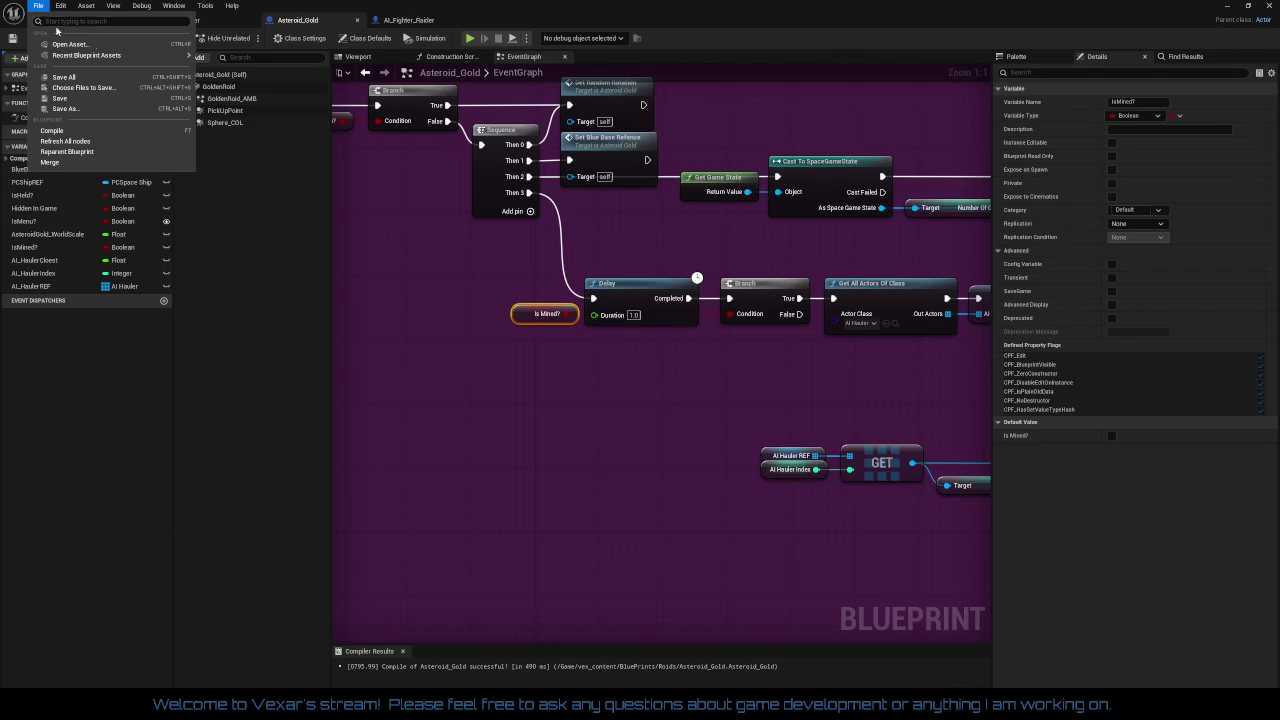
{"action": "left_click", "coordinate": [372, 221]}
{"action": "left_click", "coordinate": [78, 20]}
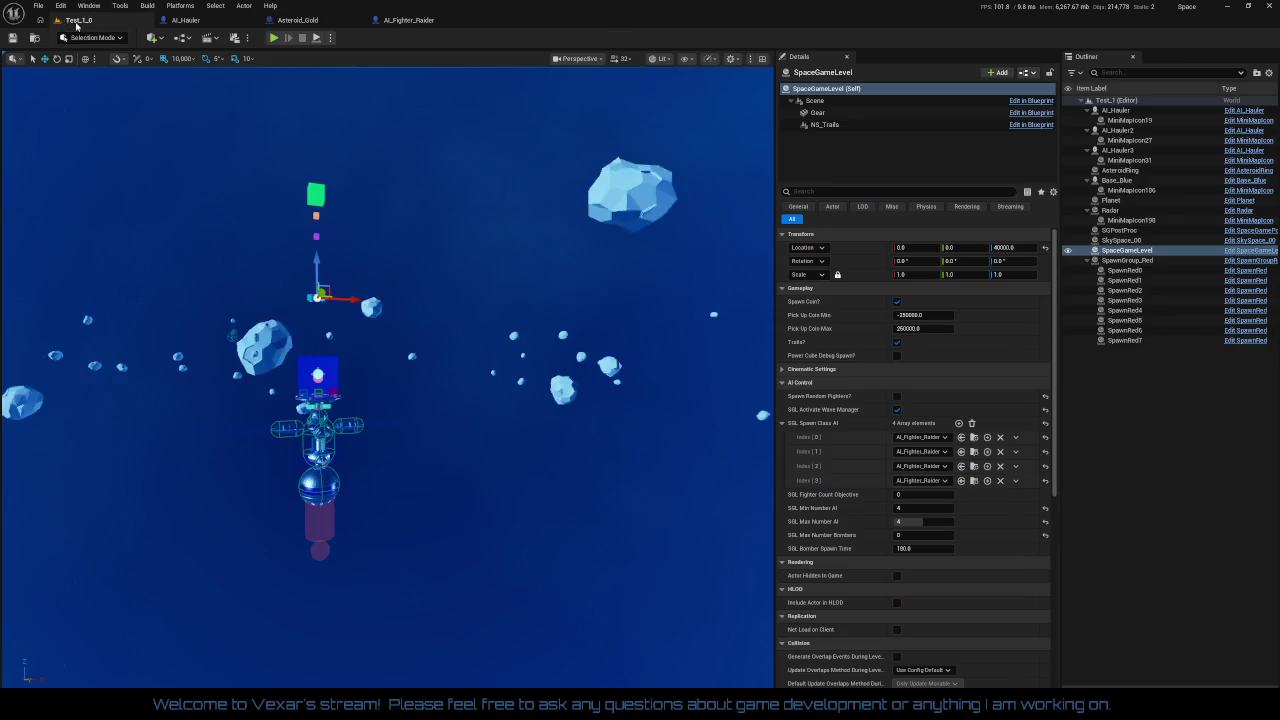
{"action": "left_click", "coordinate": [38, 5]}
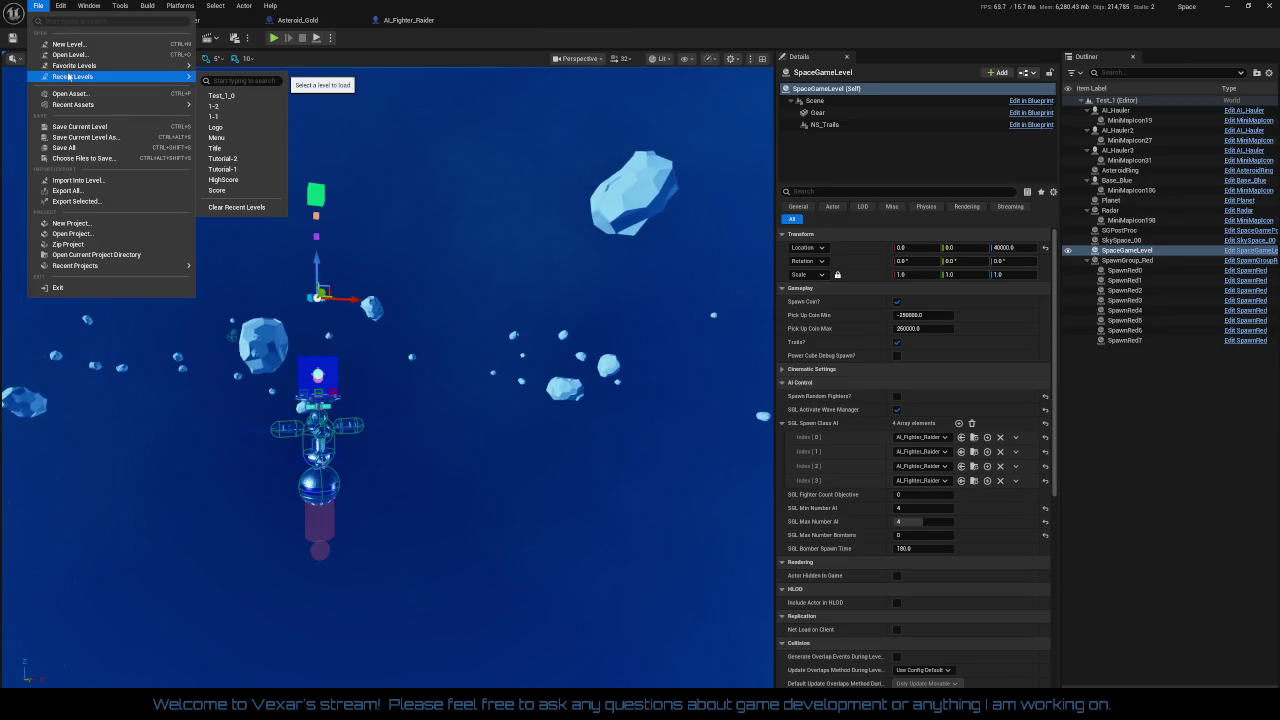
{"action": "mouse_move", "coordinate": [83, 111]}
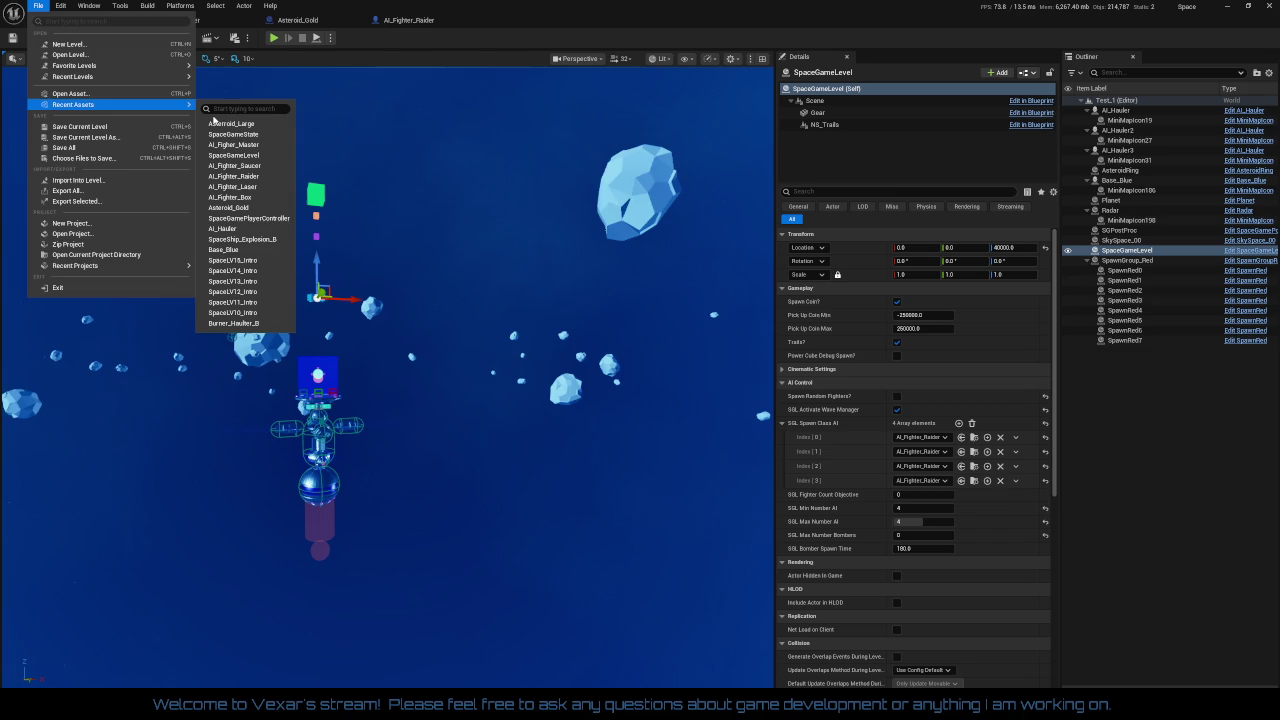
{"action": "left_click", "coordinate": [268, 218]}
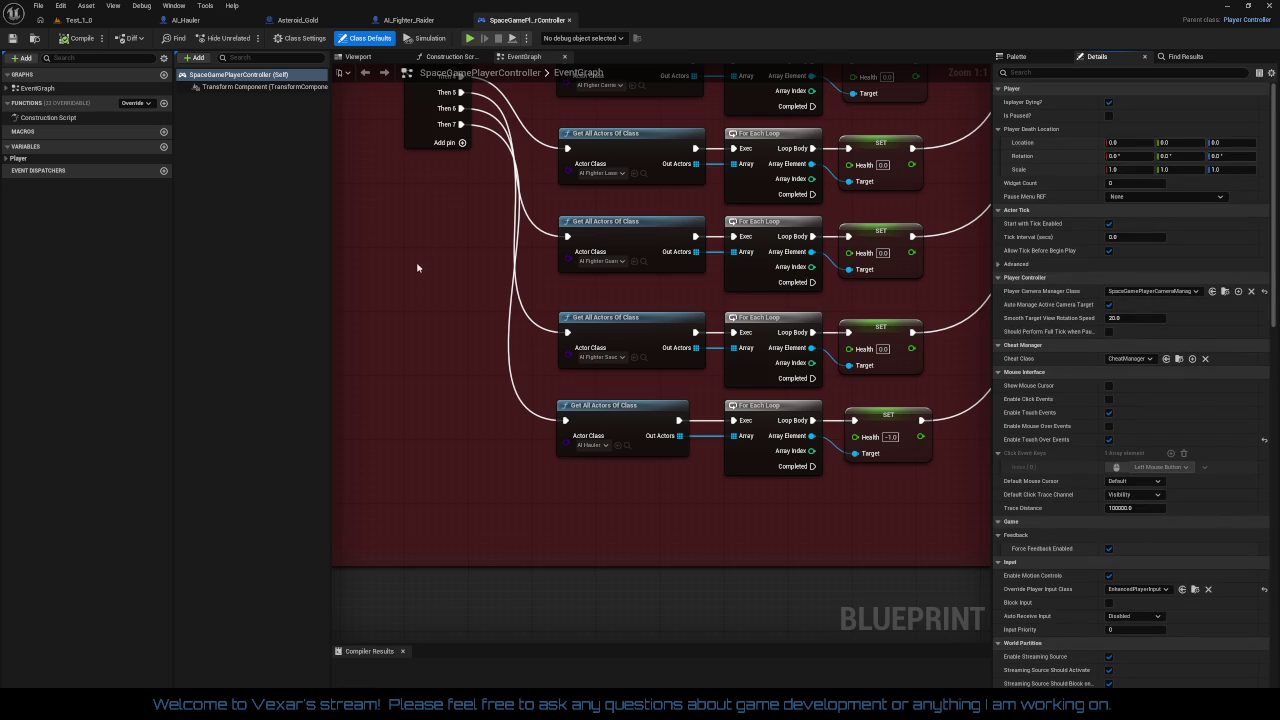
- Set the AI_Hauler SET node's Health to 0
{"action": "left_click", "coordinate": [890, 437]}
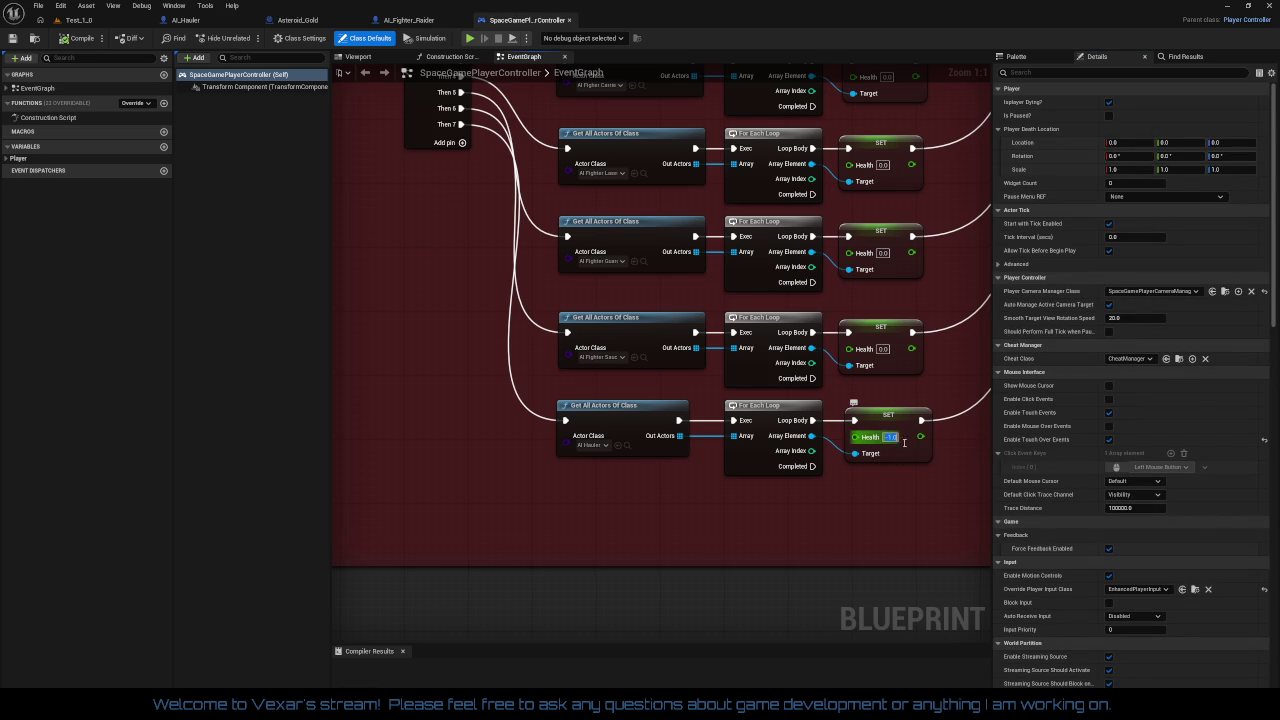
{"action": "type", "text": "0"}
{"action": "key", "text": "Return"}
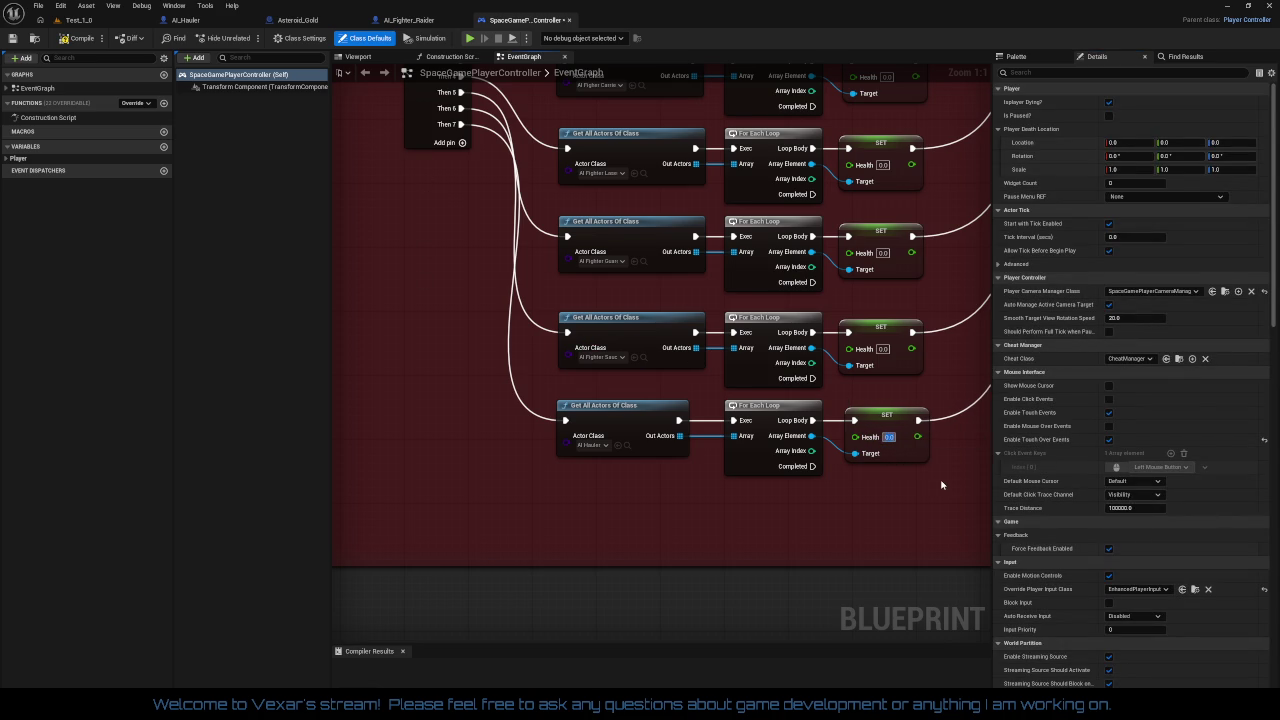
- Compile SpaceGamePlayerController, close it and return to the Test_1_0 viewport
{"action": "left_click", "coordinate": [73, 40]}
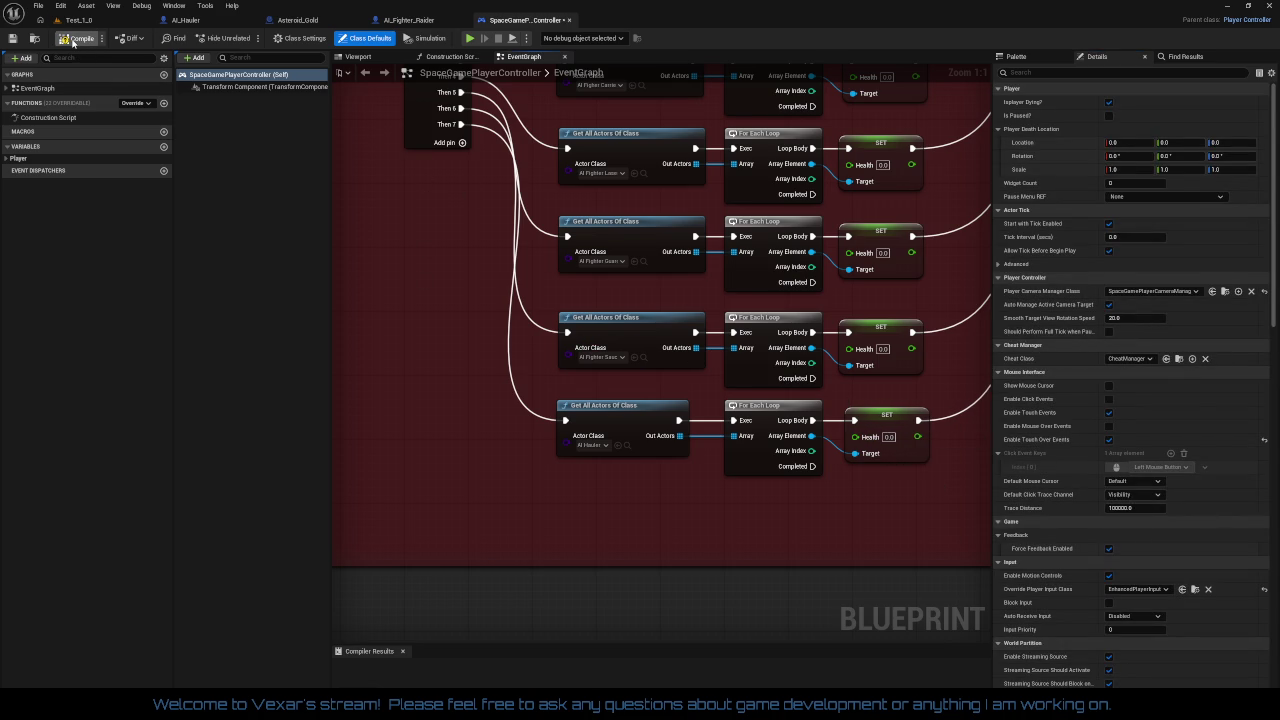
{"action": "left_click", "coordinate": [570, 20]}
{"action": "left_click", "coordinate": [80, 20]}
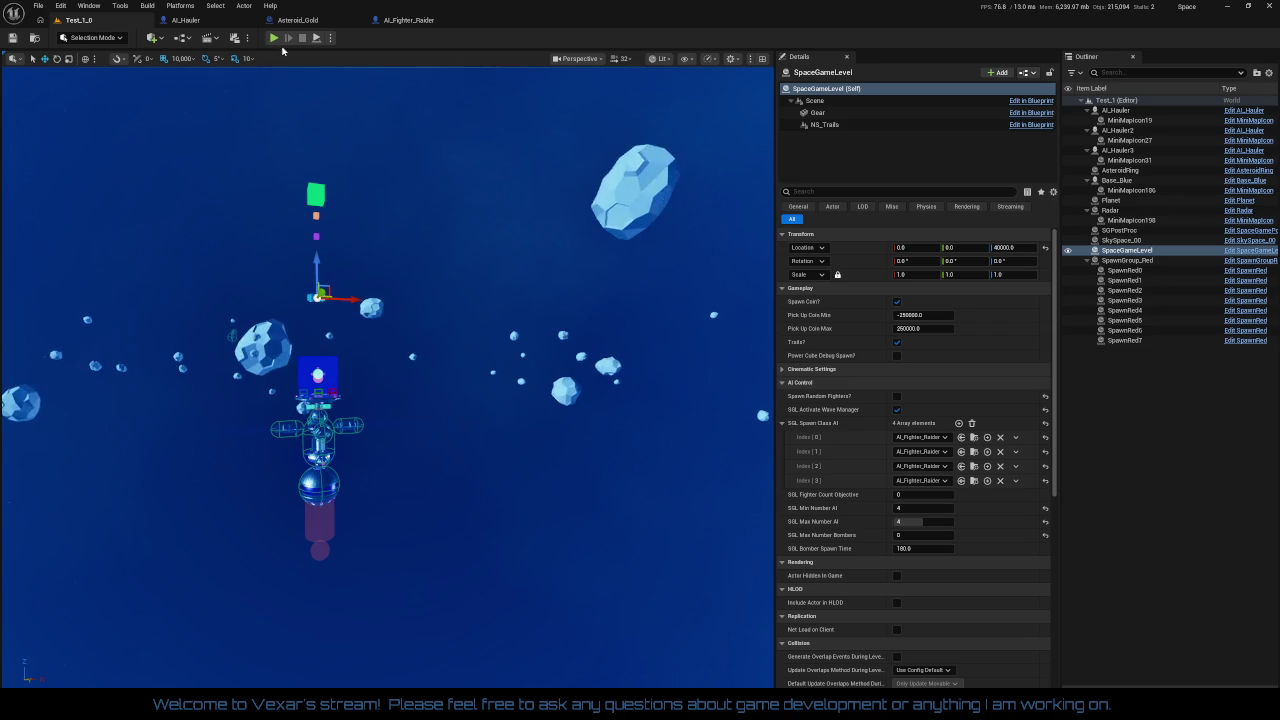
- Review and close the Asteroid_Gold Blueprint
{"action": "left_click", "coordinate": [315, 21]}
{"action": "left_click", "coordinate": [409, 20]}
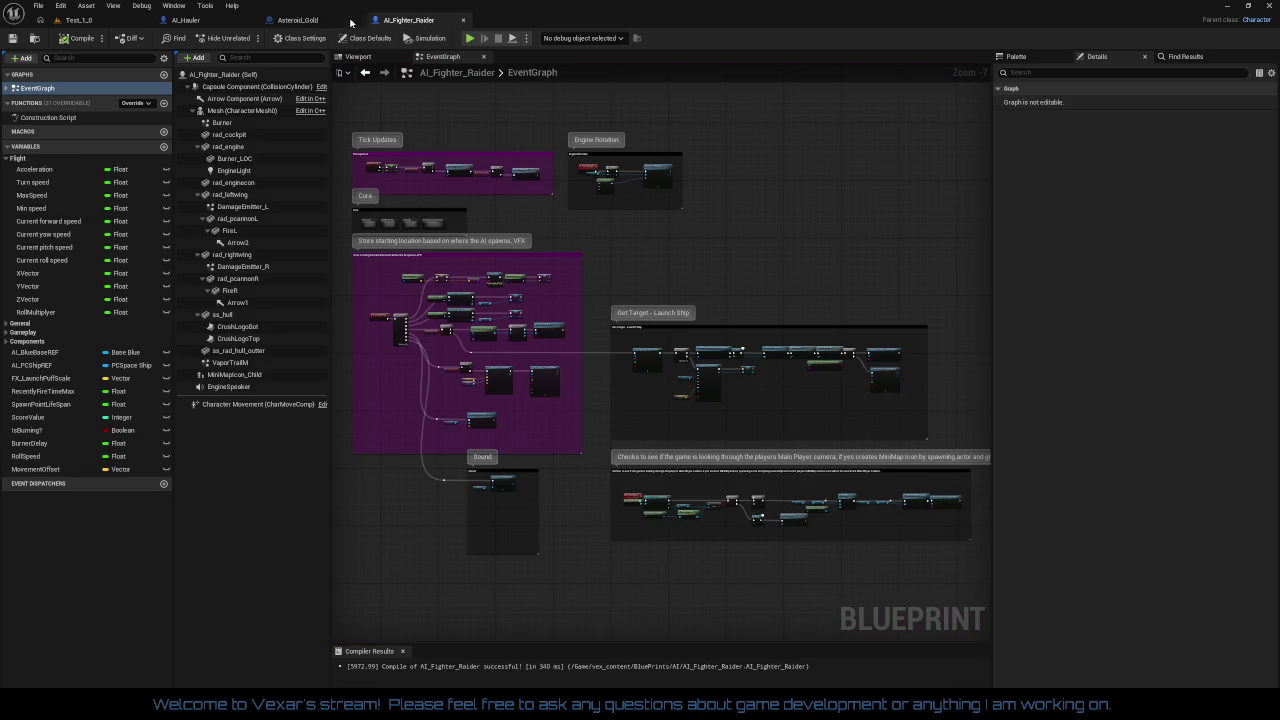
{"action": "left_click", "coordinate": [298, 20]}
{"action": "mouse_move", "coordinate": [680, 383]}
{"action": "left_mouse_down"}
{"action": "mouse_move", "coordinate": [260, 350]}
{"action": "mouse_move", "coordinate": [754, 391]}
{"action": "mouse_move", "coordinate": [612, 352]}
{"action": "mouse_move", "coordinate": [134, 318]}
{"action": "mouse_move", "coordinate": [514, 363]}
{"action": "left_mouse_up"}
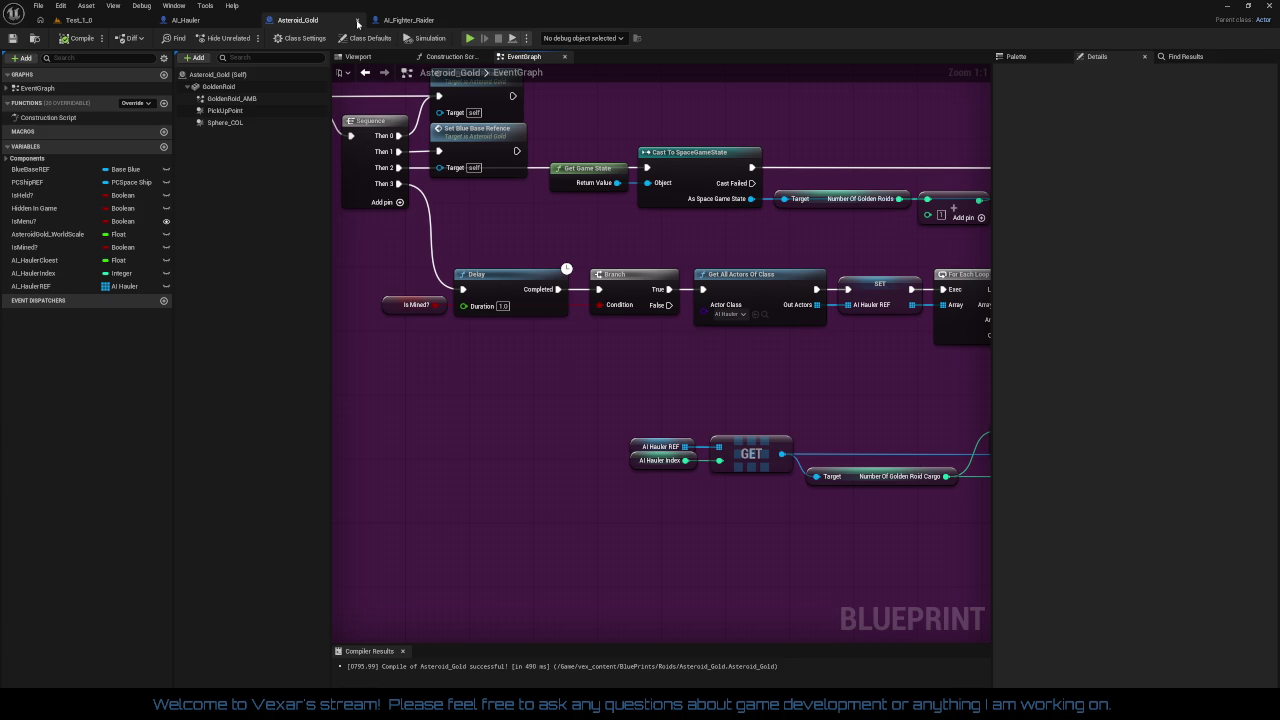
{"action": "left_click", "coordinate": [357, 21]}
- Close the AI_Fighter_Raider Blueprint and return to the Test_1_0 level view
{"action": "left_click", "coordinate": [199, 22]}
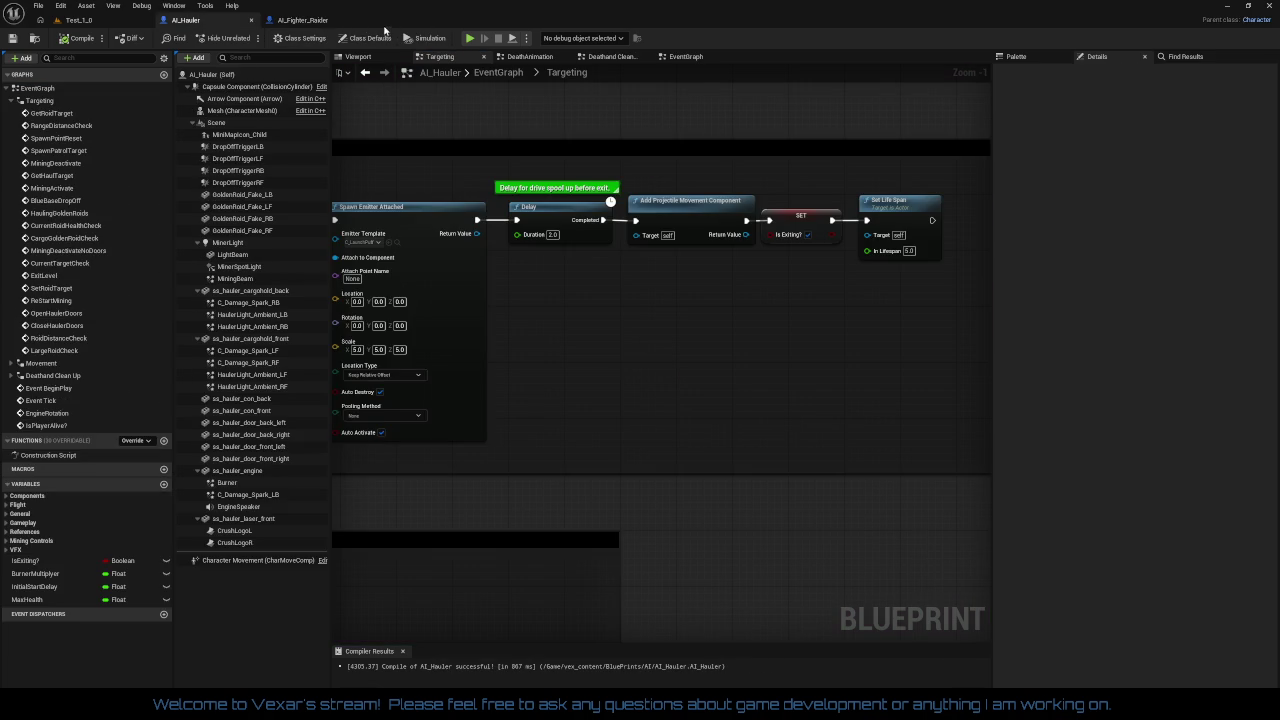
{"action": "left_click", "coordinate": [335, 20]}
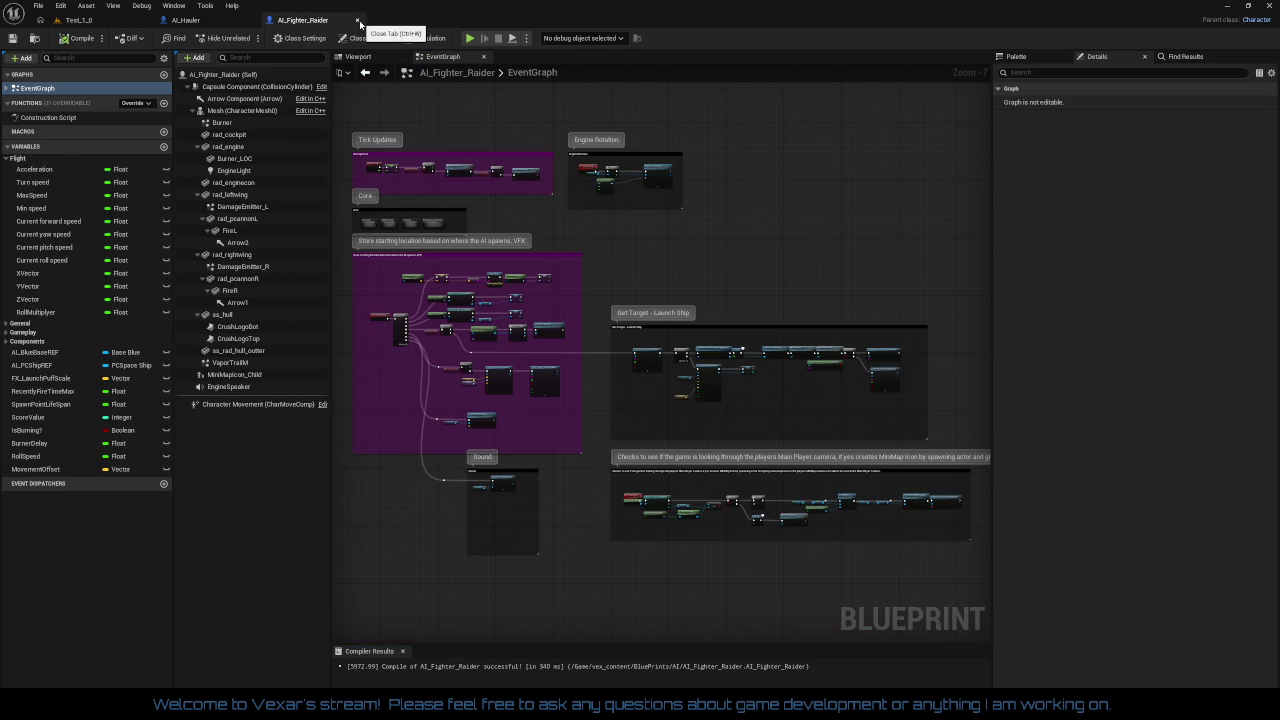
{"action": "left_click", "coordinate": [358, 21]}
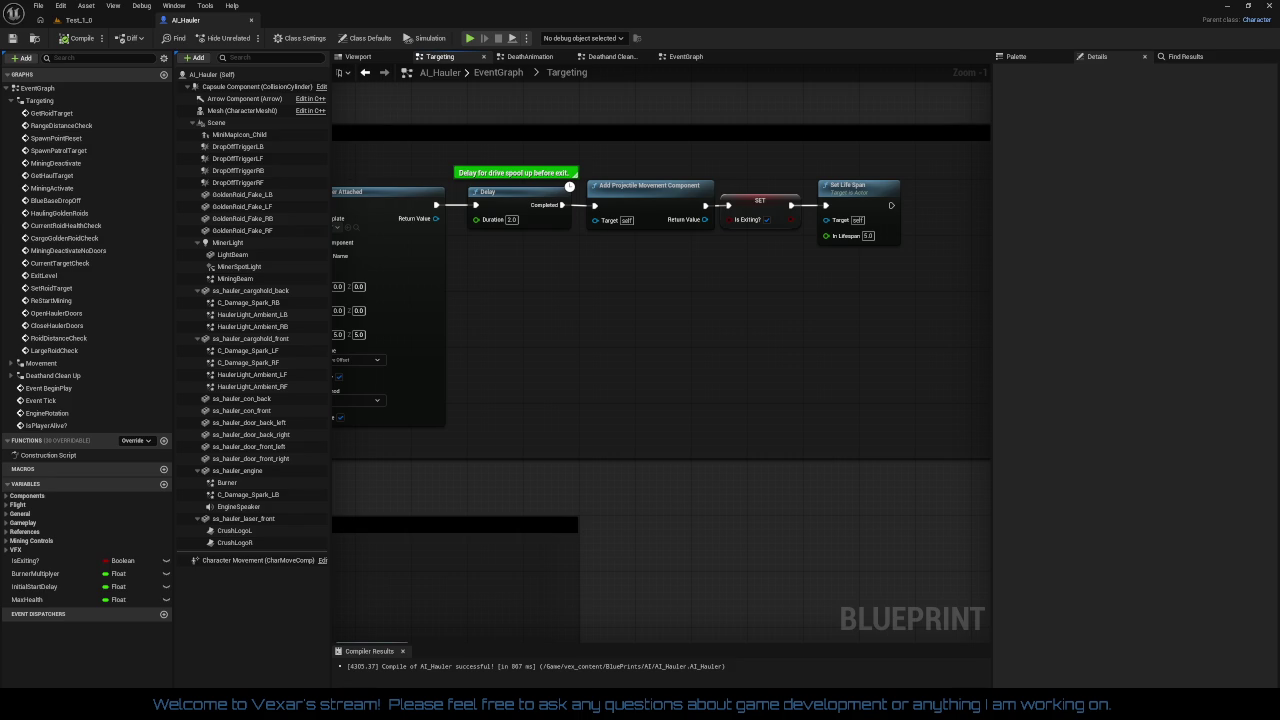
{"action": "left_click", "coordinate": [85, 20]}
{"action": "mouse_move", "coordinate": [611, 389]}
{"action": "left_mouse_down"}
{"action": "mouse_move", "coordinate": [590, 370]}
{"action": "mouse_move", "coordinate": [611, 389]}
{"action": "left_mouse_up"}
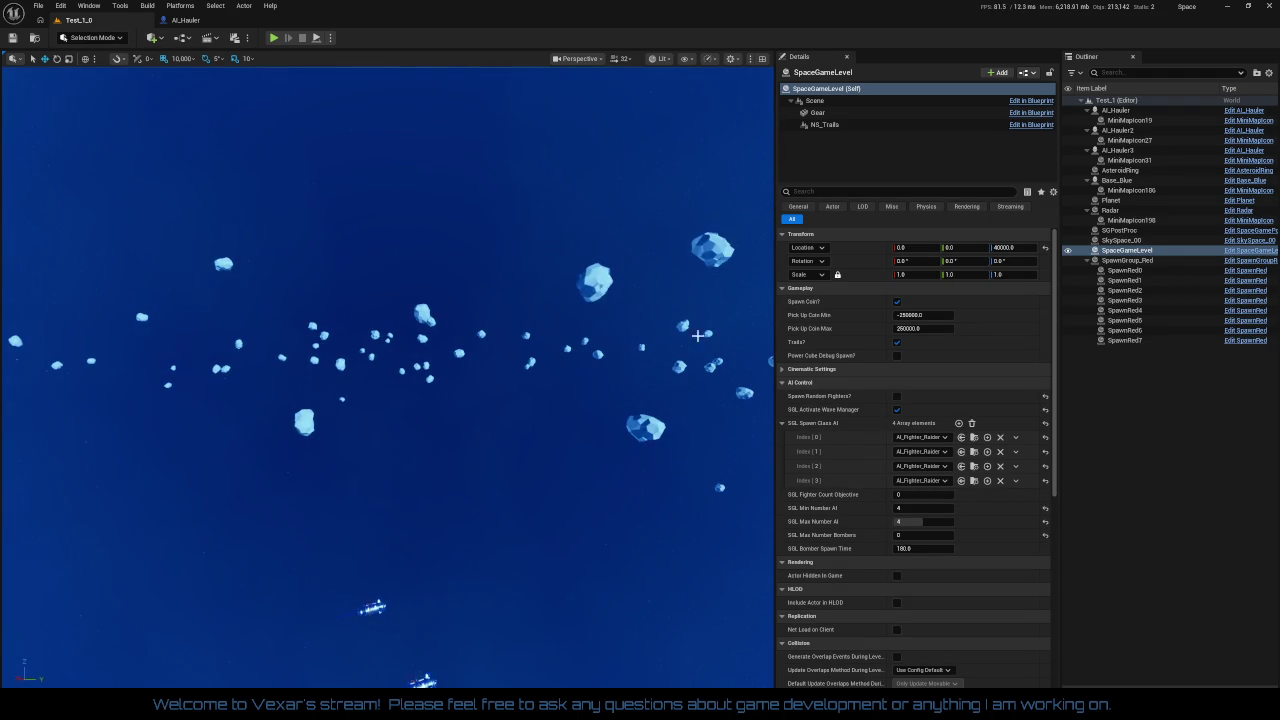
- Delete AI_Hauler2 and AI_Hauler3 from the Outliner, then select the remaining AI_Hauler ship
{"action": "left_click", "coordinate": [1124, 131]}
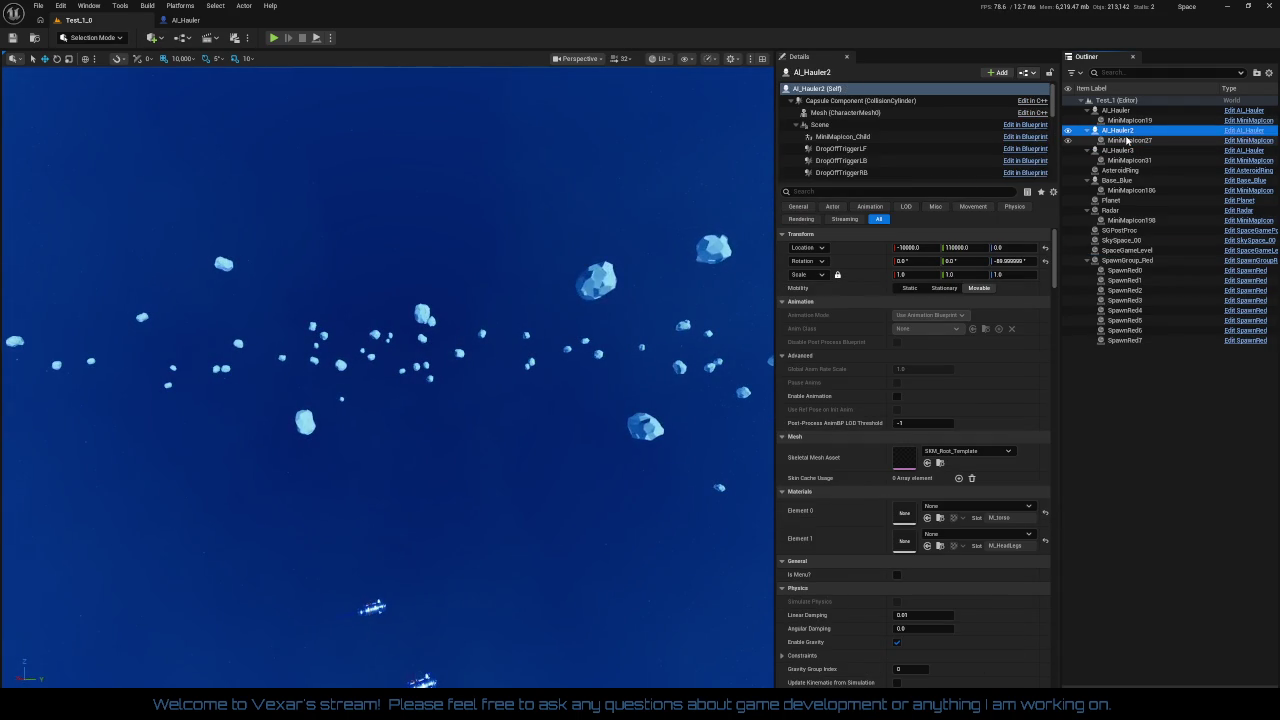
{"action": "key", "text": "Delete"}
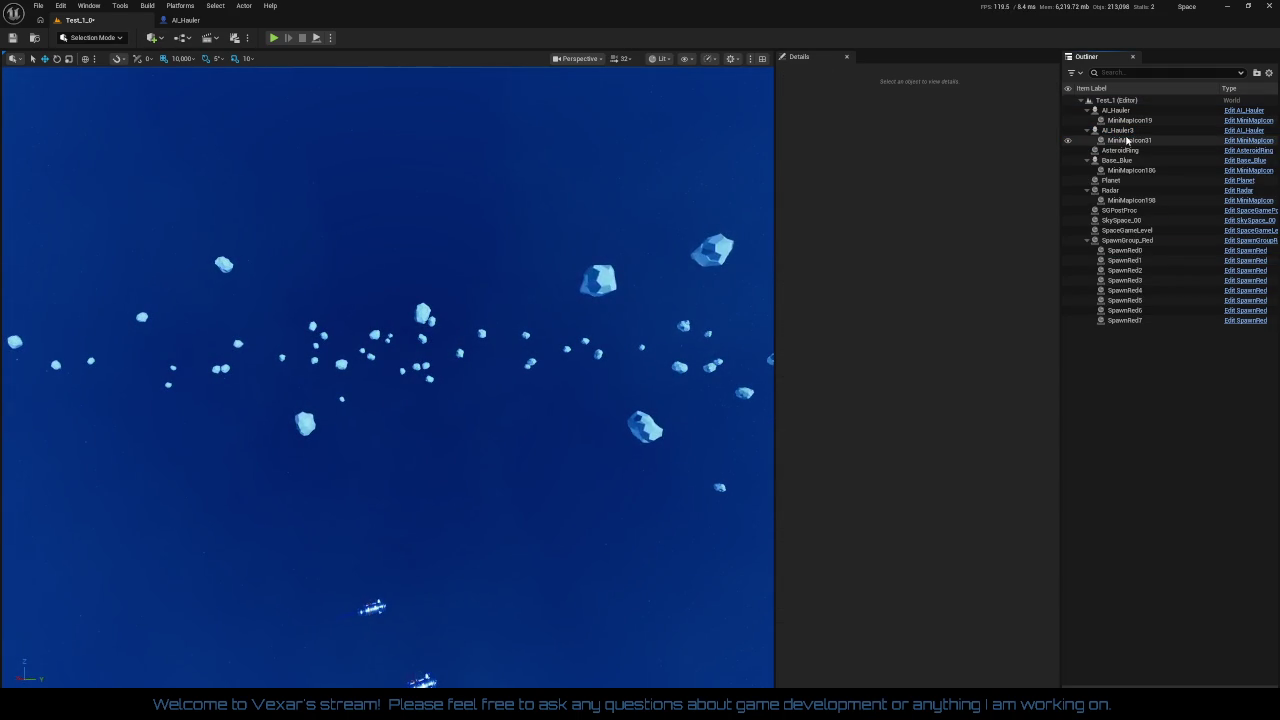
{"action": "left_click", "coordinate": [1120, 130]}
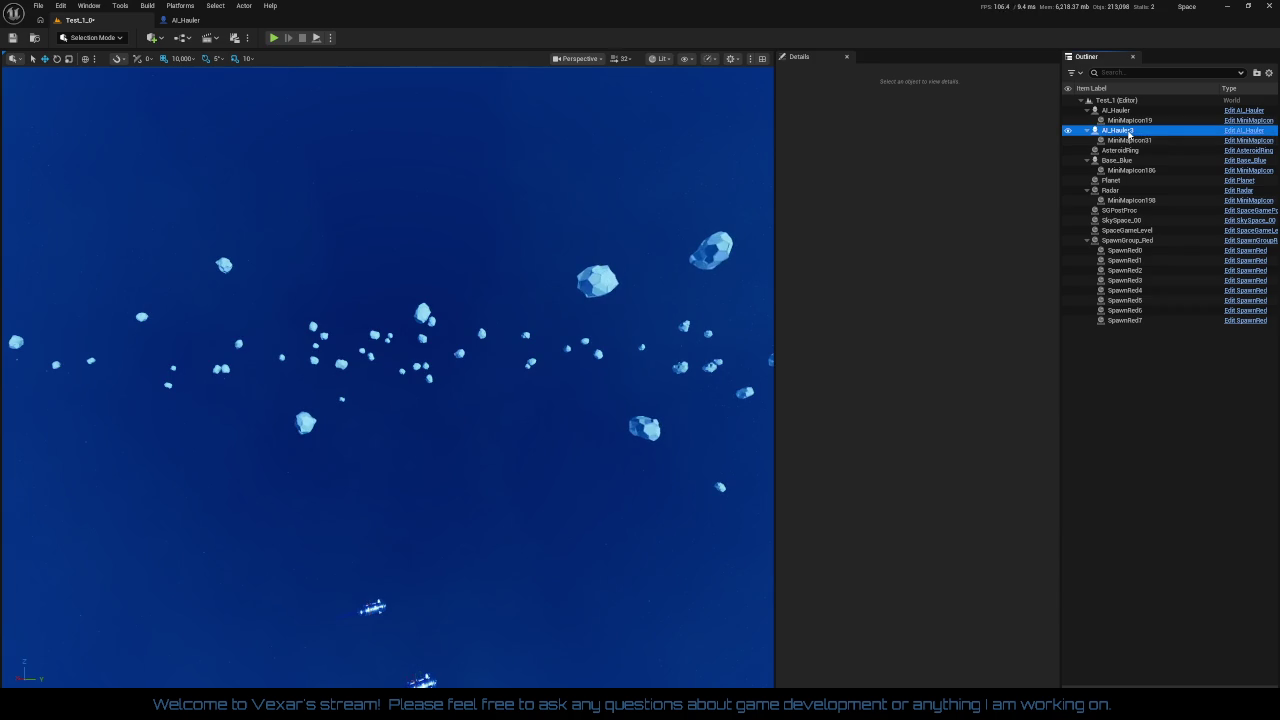
{"action": "key", "text": "Delete"}
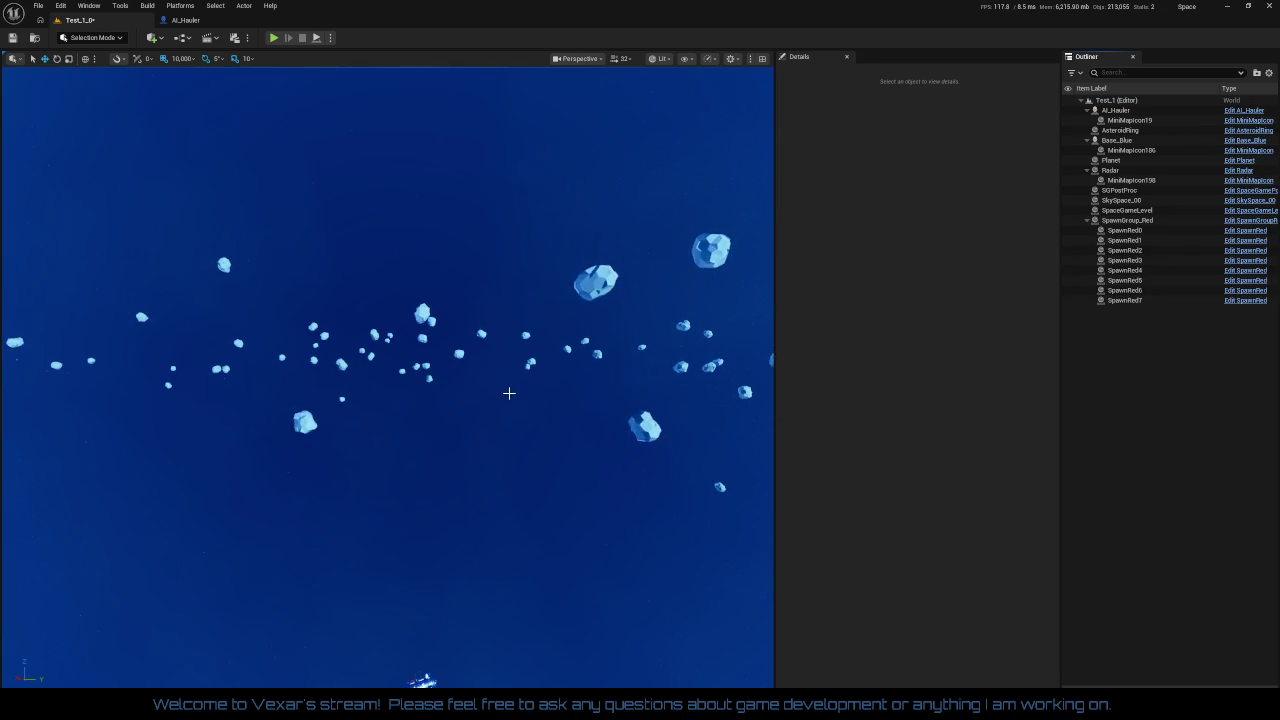
{"action": "left_click", "coordinate": [612, 403]}
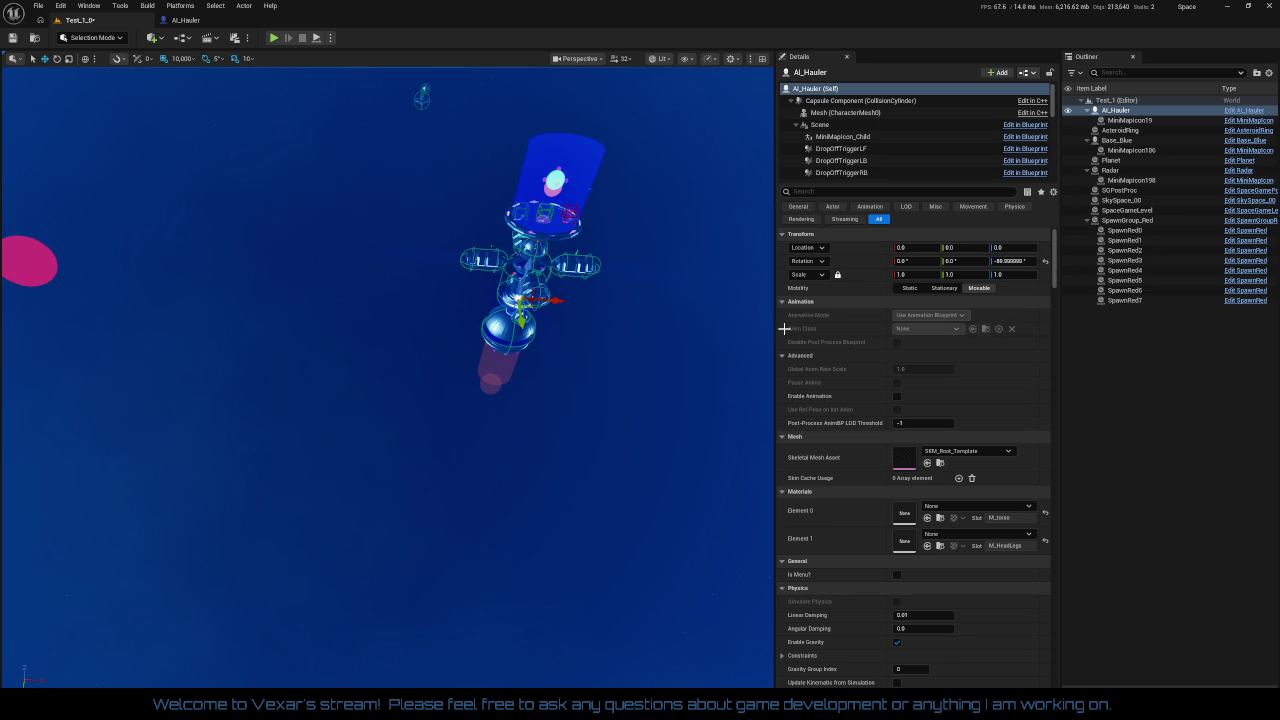
- Reset the hauler's Z rotation, lower it, and rotate it -90° about Y to stand upright
{"action": "left_click", "coordinate": [1047, 262]}
{"action": "scroll", "coordinate": [733, 466], "scroll_direction": "up", "scroll_amount": 5}
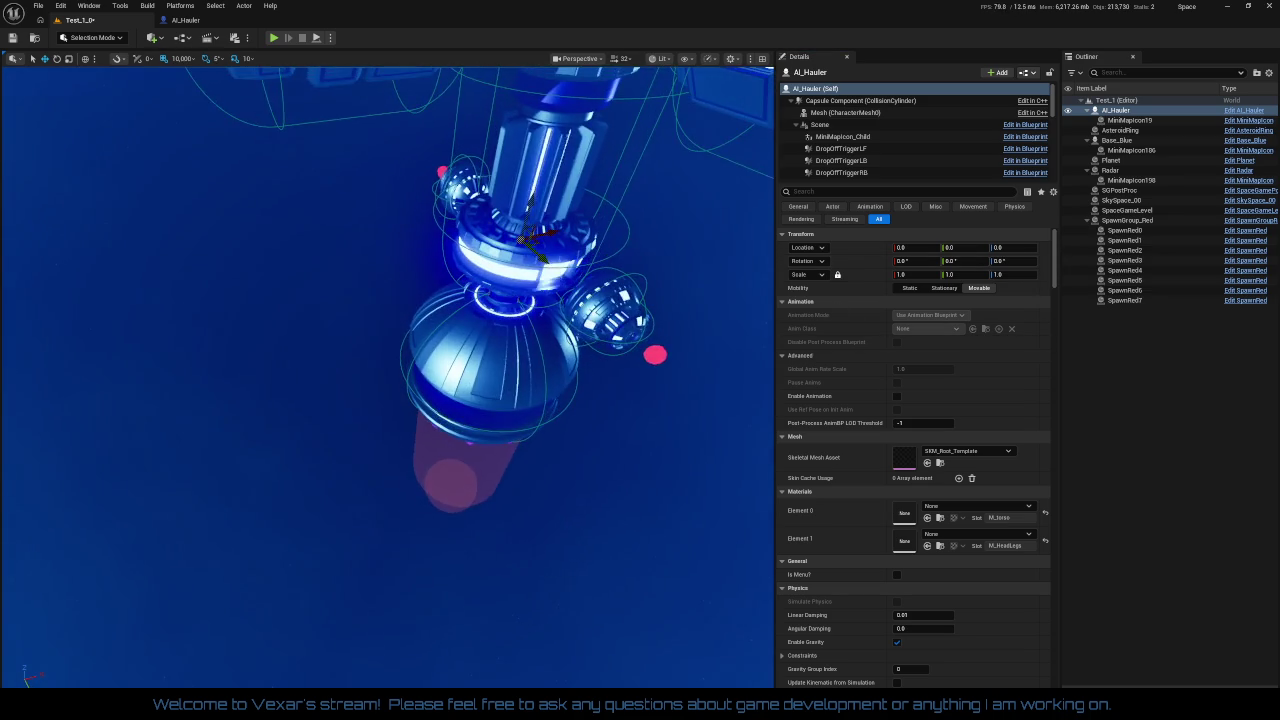
{"action": "left_click_drag", "start_coordinate": [733, 466], "coordinate": [733, 406]}
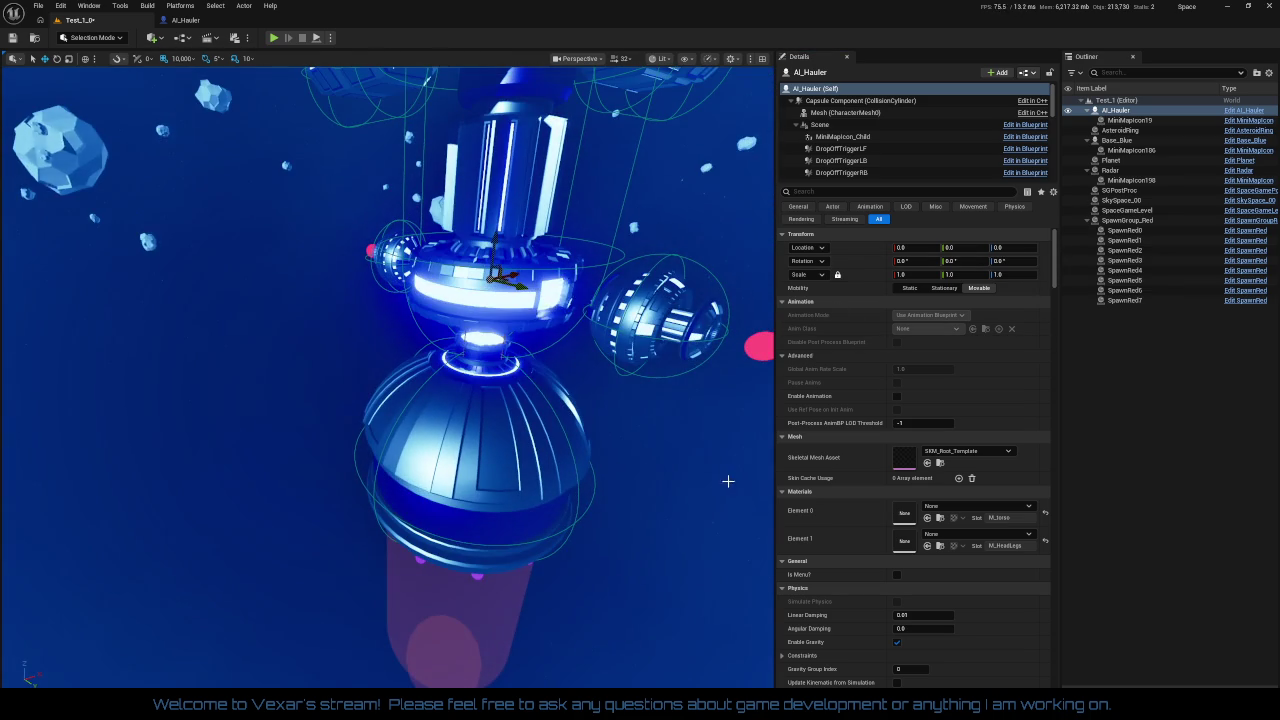
{"action": "mouse_move", "coordinate": [495, 245]}
{"action": "left_mouse_down"}
{"action": "mouse_move", "coordinate": [471, 505]}
{"action": "mouse_move", "coordinate": [443, 595]}
{"action": "mouse_move", "coordinate": [520, 345]}
{"action": "left_mouse_up"}
{"action": "scroll", "coordinate": [509, 489], "scroll_direction": "up", "scroll_amount": 3}
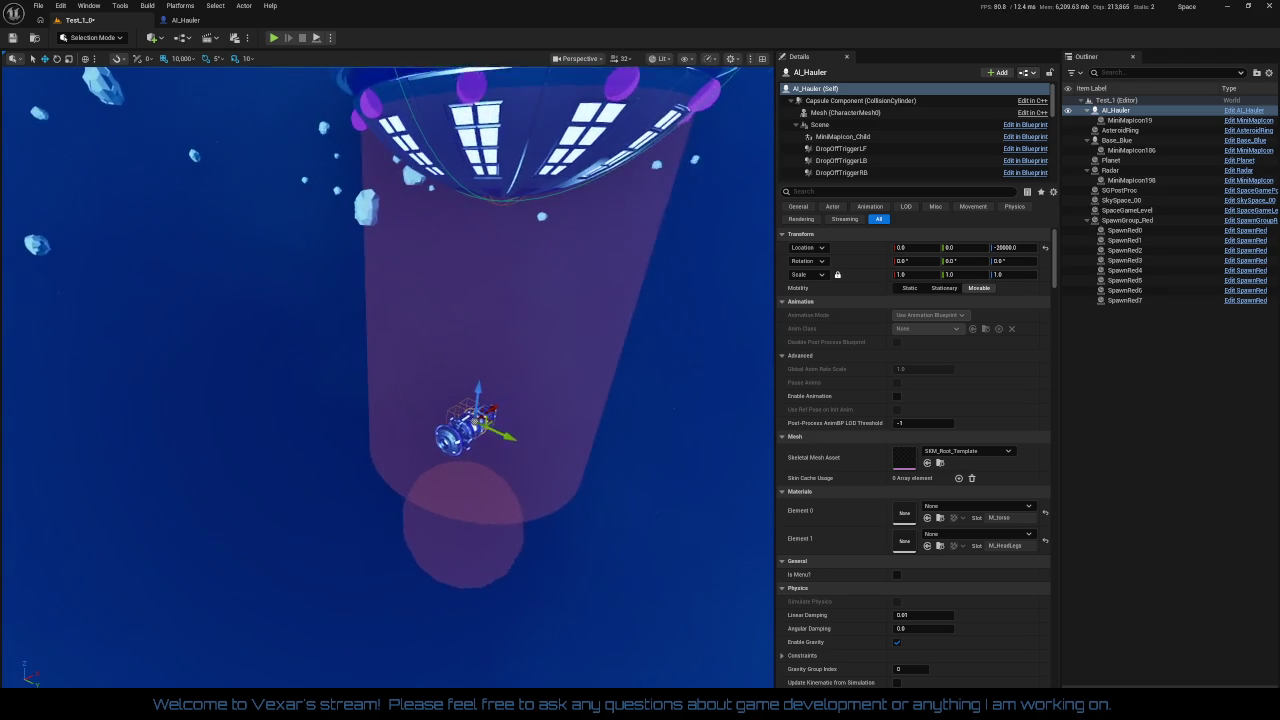
{"action": "key", "text": "e"}
{"action": "left_click_drag", "start_coordinate": [461, 440], "coordinate": [473, 506]}
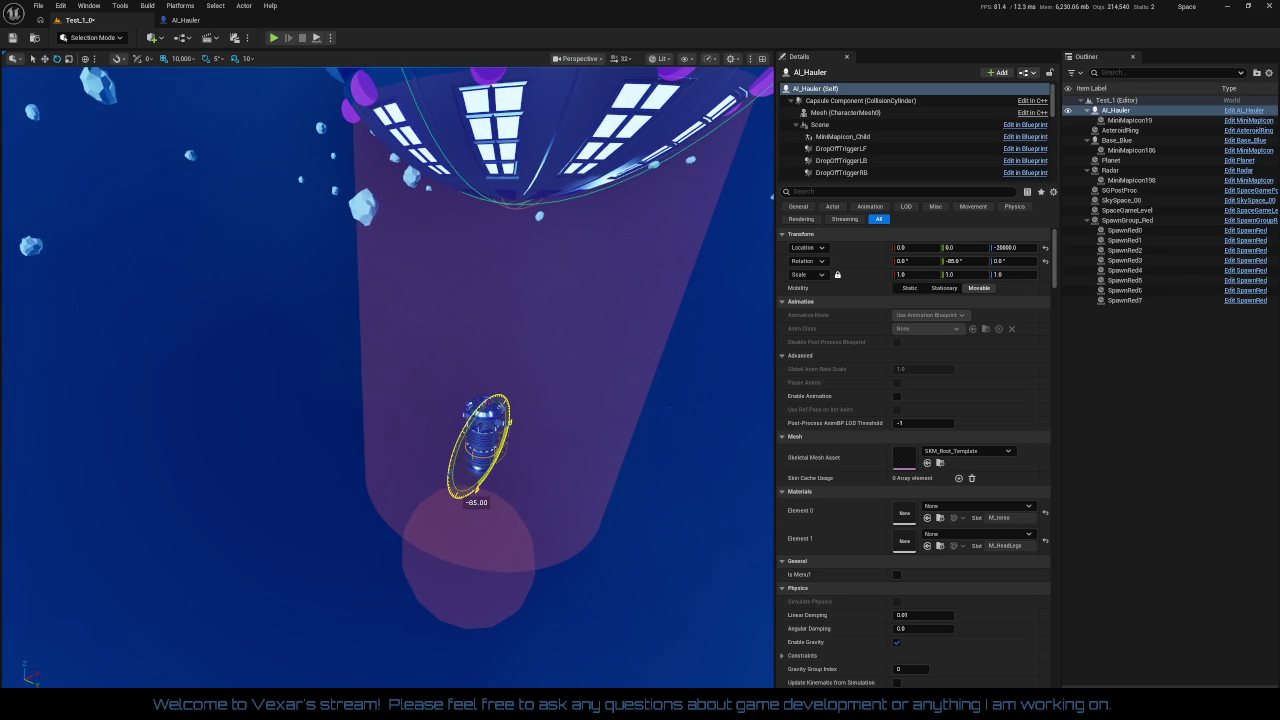
- Set grid snap to 5,000 and raise the hauler to Location Z -10000
{"action": "left_click_drag", "start_coordinate": [600, 538], "coordinate": [570, 521]}
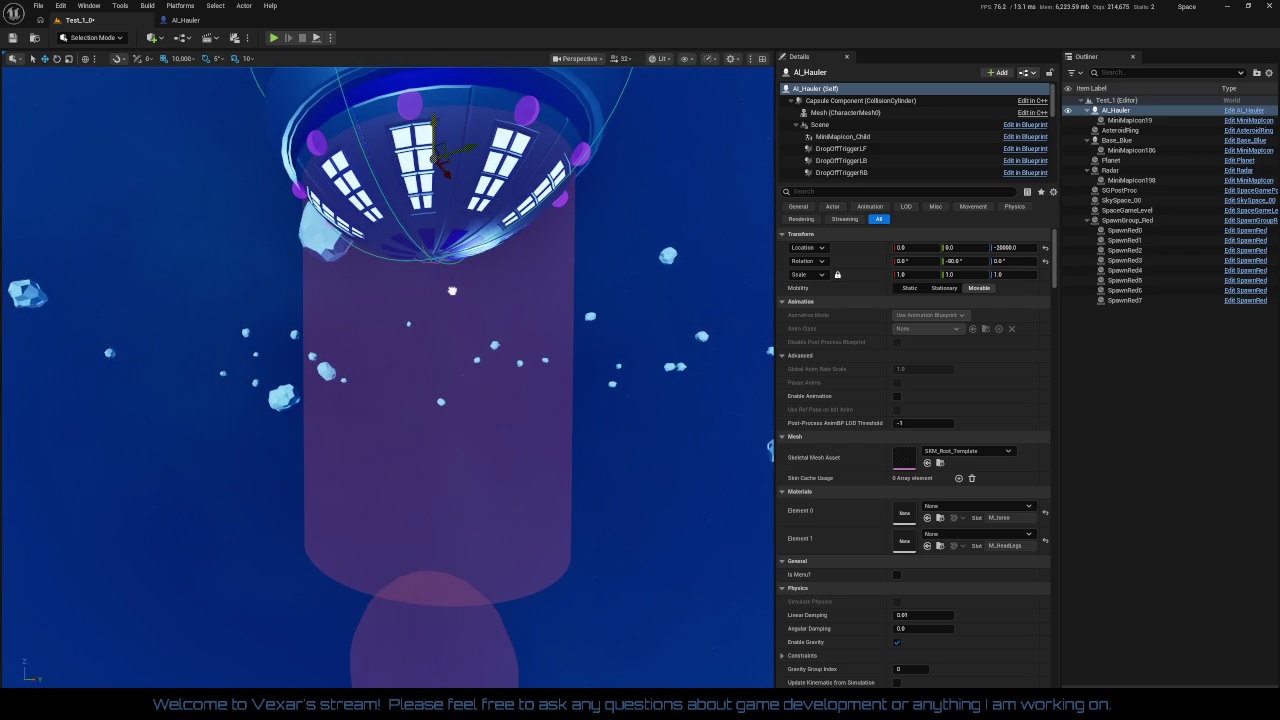
{"action": "left_click", "coordinate": [190, 60]}
{"action": "left_click", "coordinate": [197, 159]}
{"action": "left_click_drag", "start_coordinate": [432, 460], "coordinate": [438, 203]}
{"action": "key", "text": "f"}
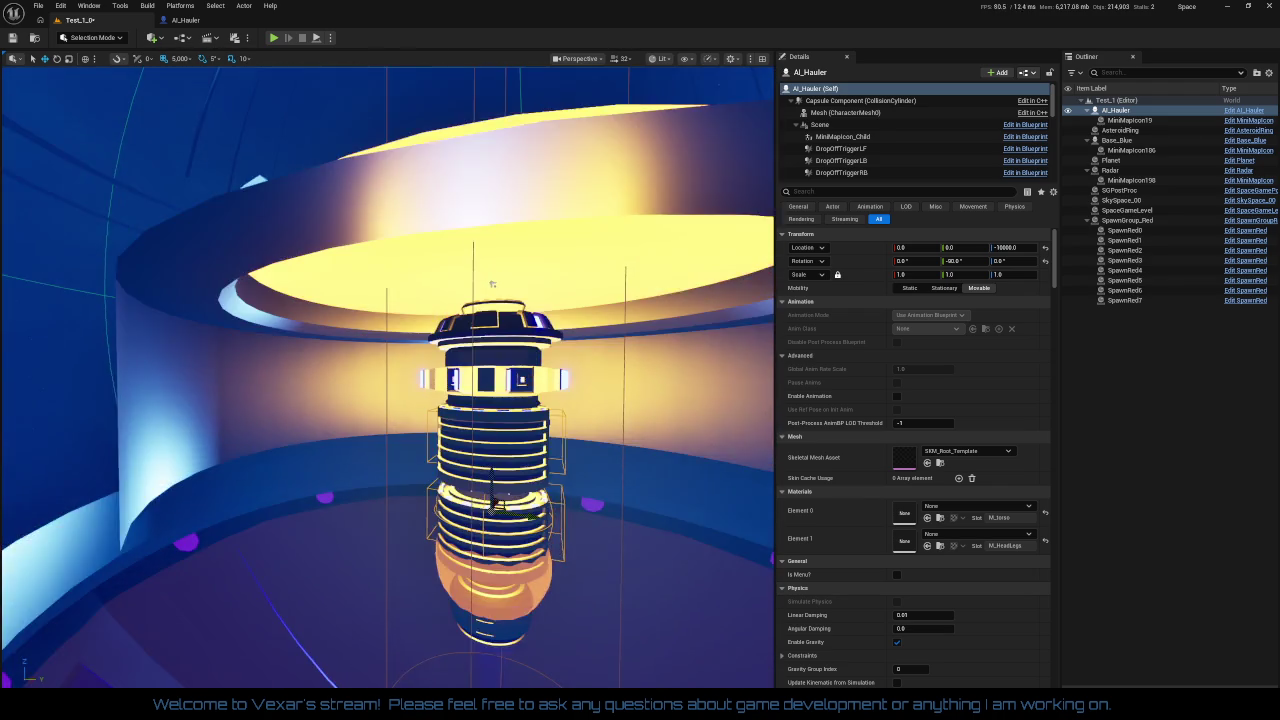
- Lower the AI_Hauler from Z -10000 to Location Z -11000
{"action": "scroll", "coordinate": [526, 309], "scroll_direction": "down", "scroll_amount": 5}
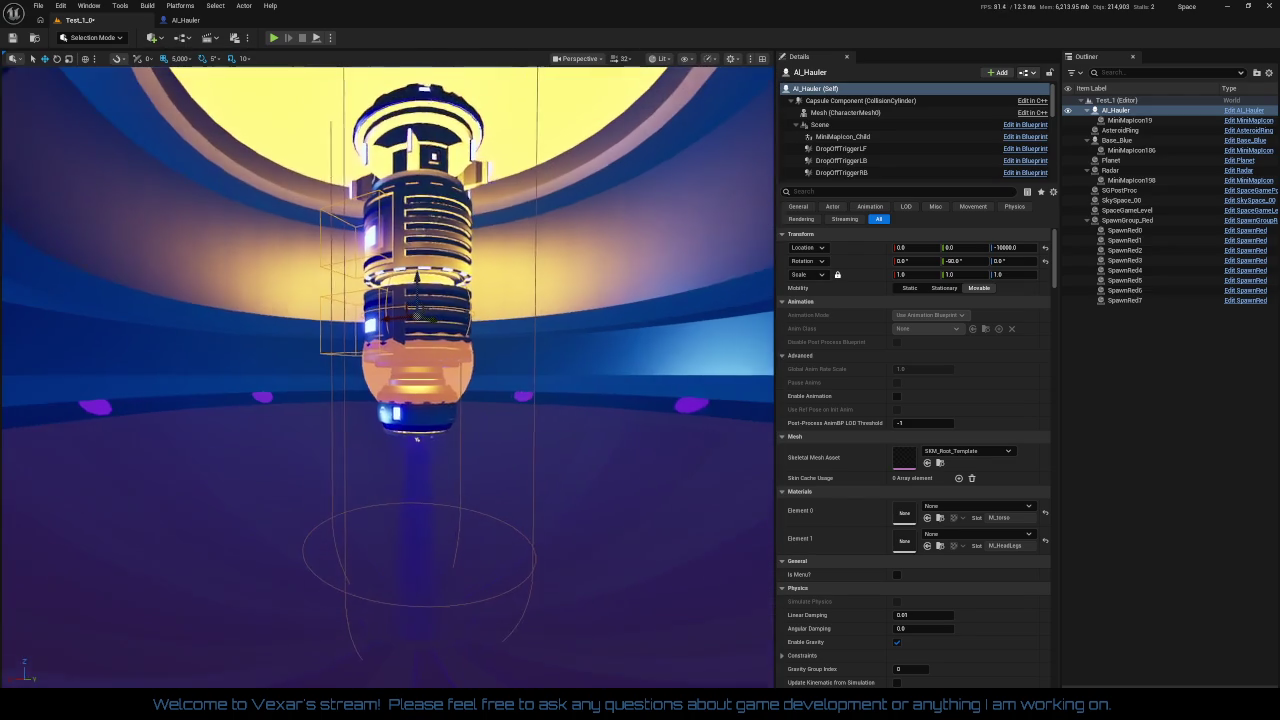
{"action": "scroll", "coordinate": [507, 321], "scroll_direction": "up", "scroll_amount": 2}
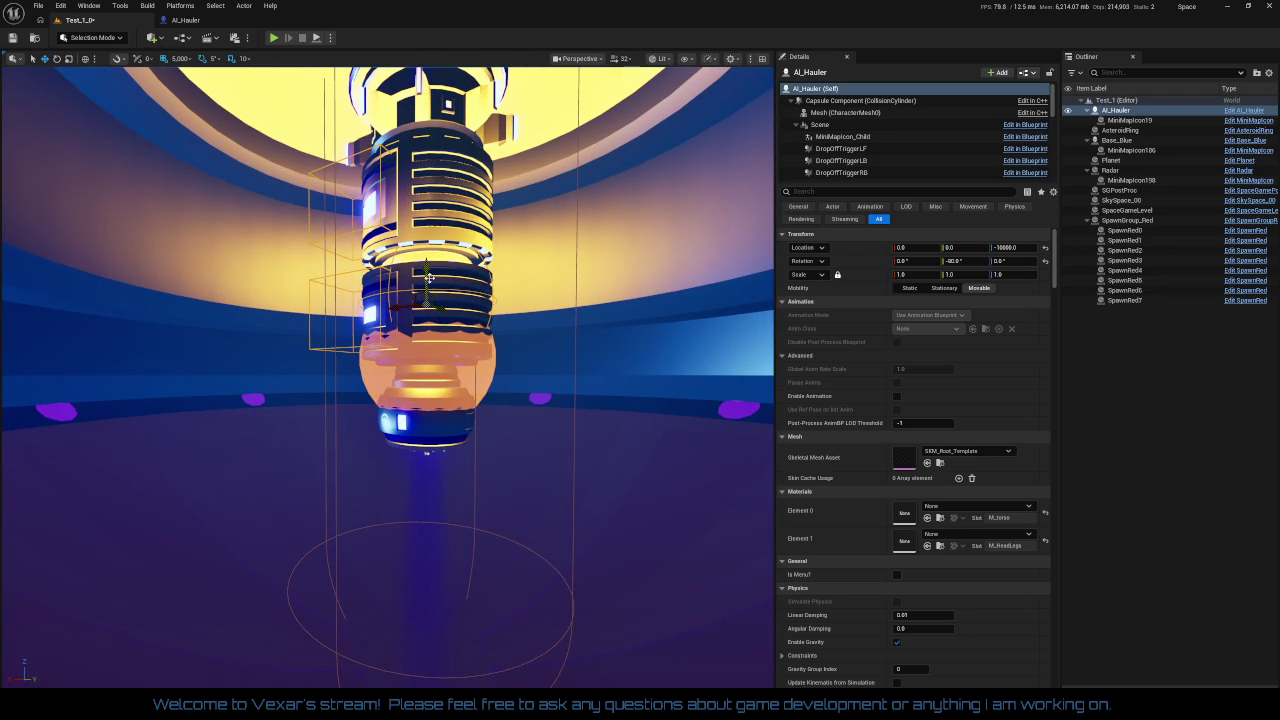
{"action": "left_click", "coordinate": [181, 58]}
{"action": "key", "text": "Escape"}
{"action": "mouse_move", "coordinate": [424, 303]}
{"action": "left_mouse_down"}
{"action": "mouse_move", "coordinate": [421, 373]}
{"action": "mouse_move", "coordinate": [547, 508]}
{"action": "mouse_move", "coordinate": [546, 472]}
{"action": "mouse_move", "coordinate": [546, 540]}
{"action": "mouse_move", "coordinate": [546, 520]}
{"action": "left_mouse_up"}
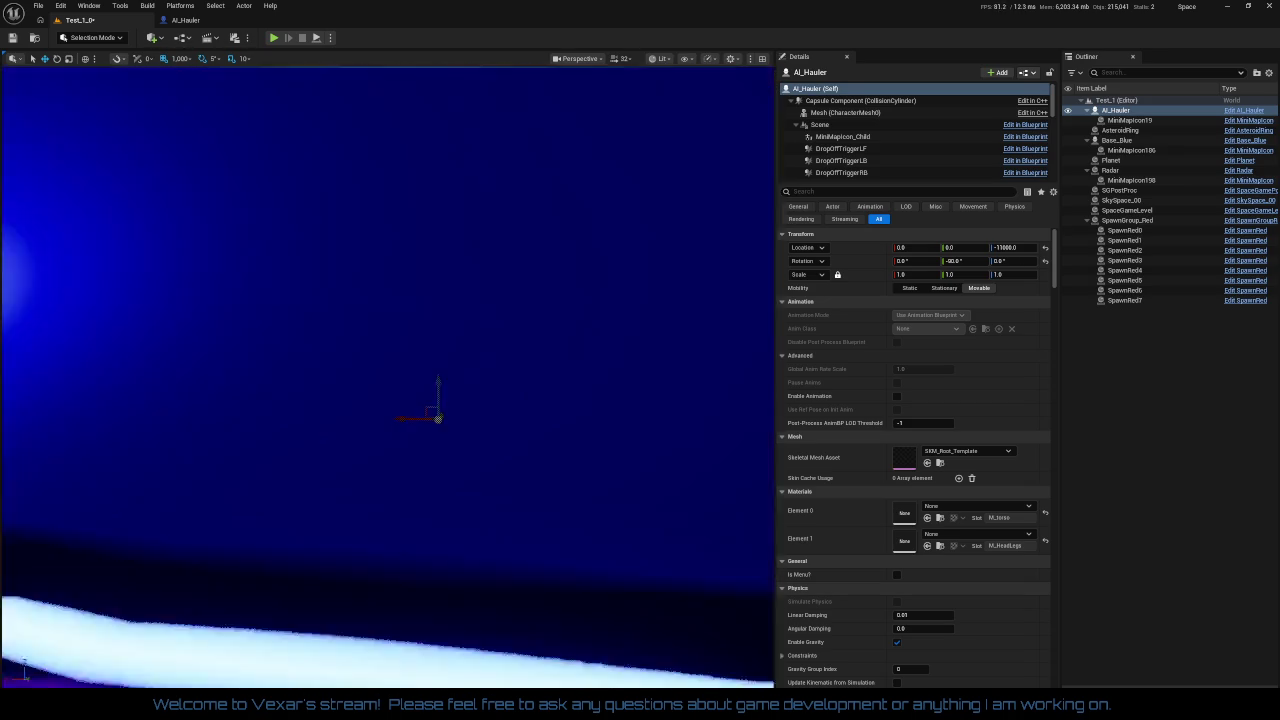
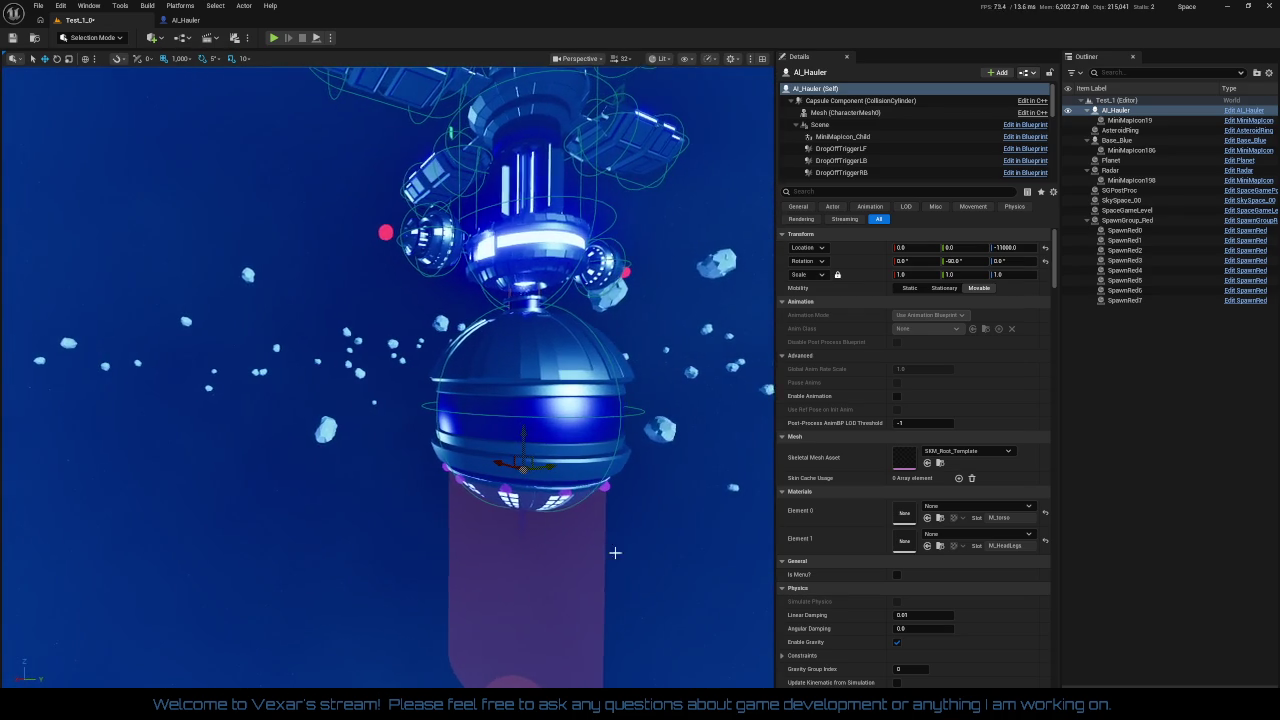
- Slide the AI_Hauler along X toward -6000 beside the sphere, orbiting the view to check placement
{"action": "mouse_move", "coordinate": [567, 456]}
{"action": "left_mouse_down"}
{"action": "mouse_move", "coordinate": [607, 470]}
{"action": "mouse_move", "coordinate": [617, 392]}
{"action": "left_mouse_up"}
{"action": "scroll", "coordinate": [620, 400], "scroll_direction": "up", "scroll_amount": 5}
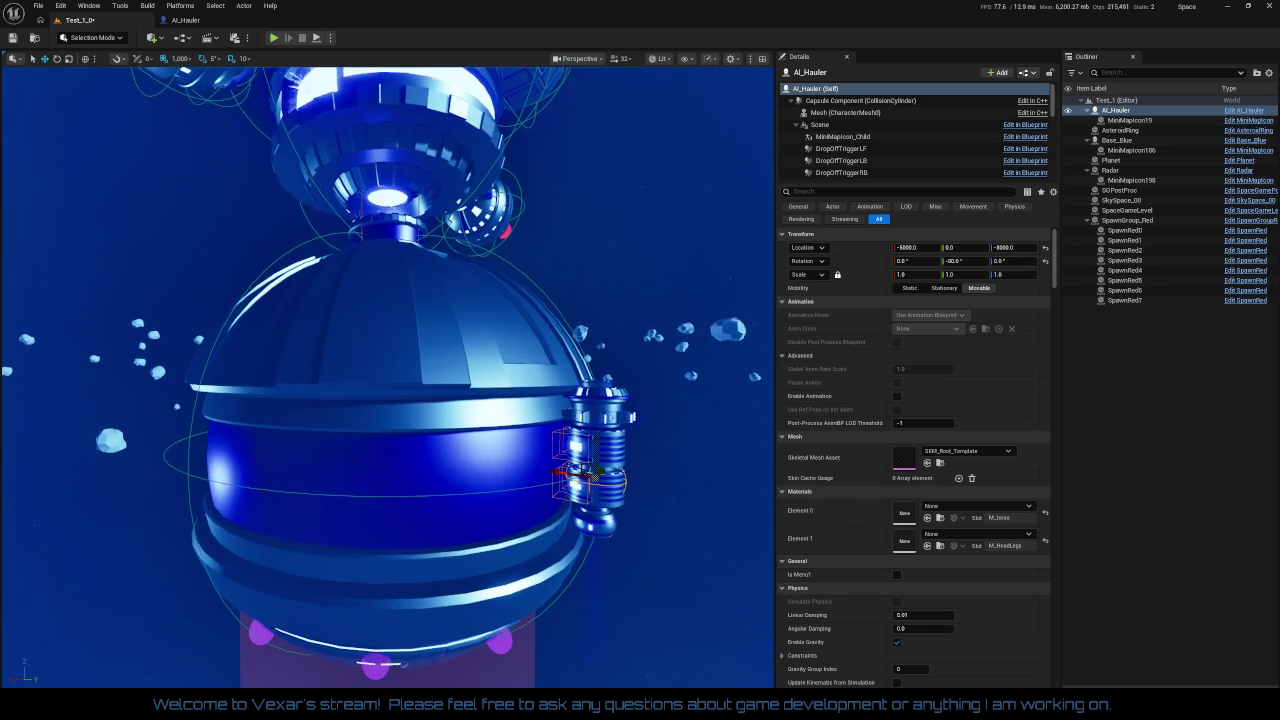
{"action": "scroll", "coordinate": [600, 470], "scroll_direction": "up", "scroll_amount": 3}
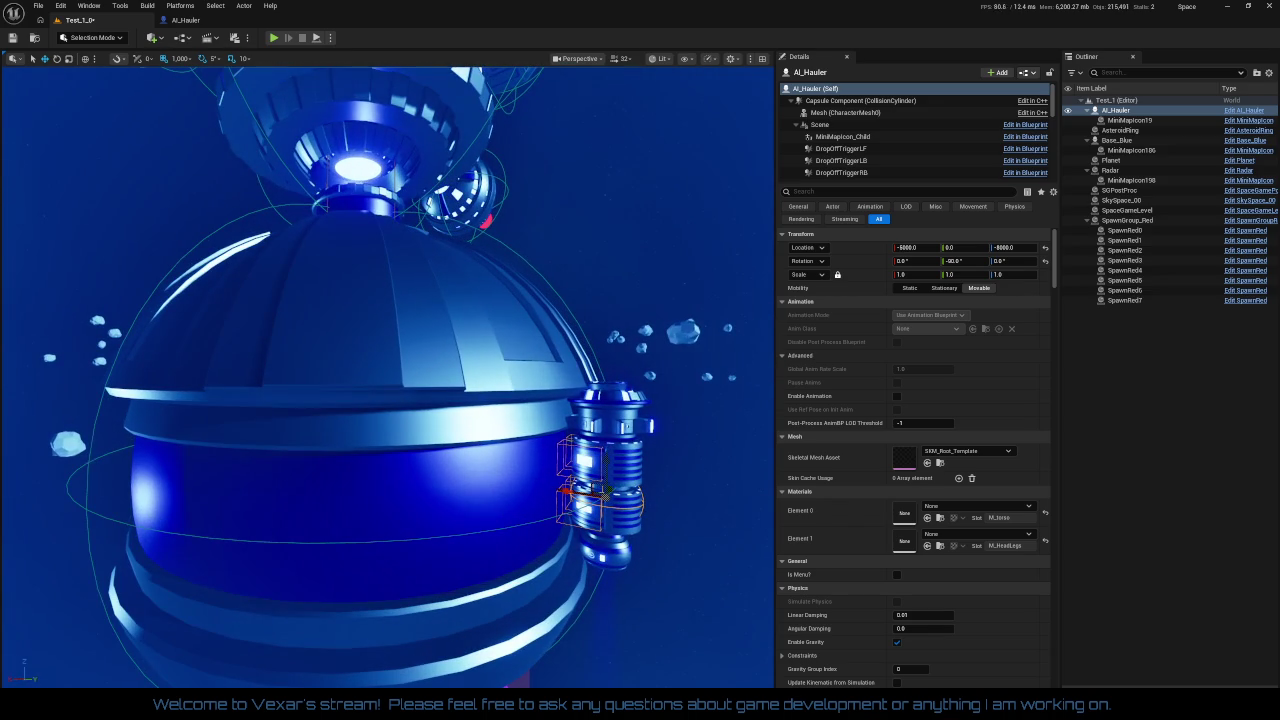
{"action": "mouse_move", "coordinate": [665, 497]}
{"action": "left_mouse_down"}
{"action": "mouse_move", "coordinate": [640, 480]}
{"action": "mouse_move", "coordinate": [665, 497]}
{"action": "left_mouse_up"}
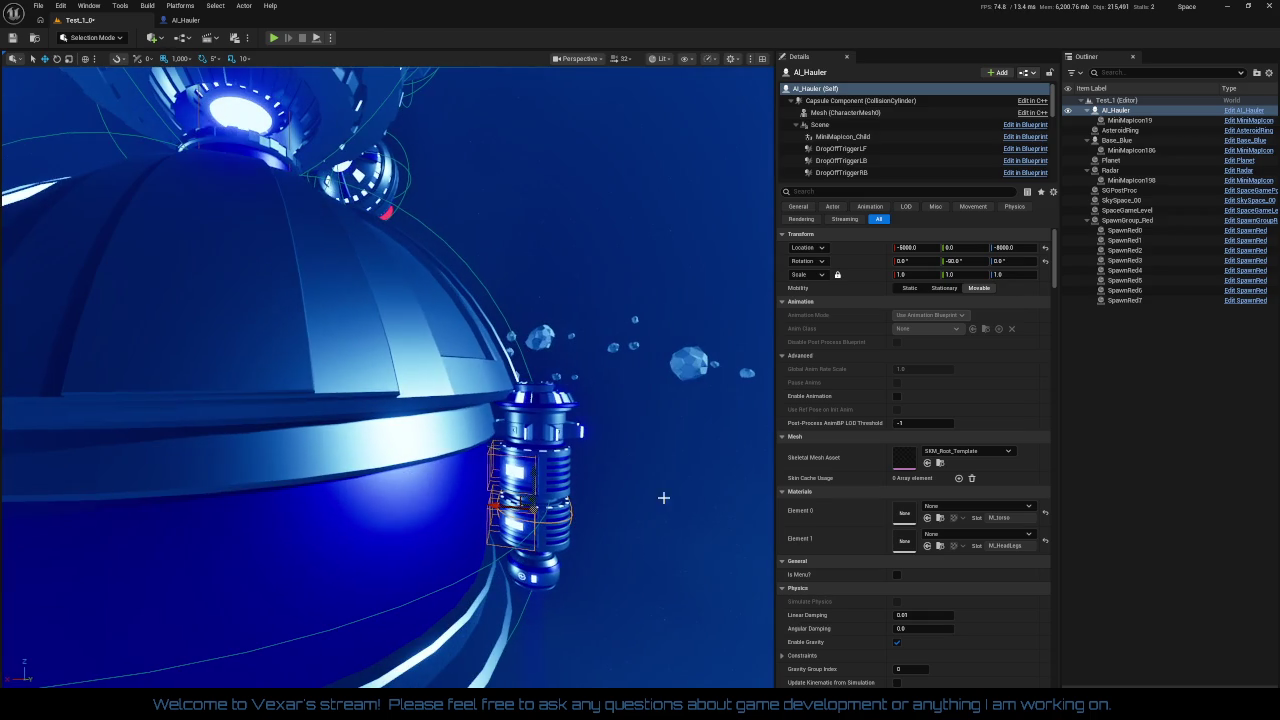
{"action": "left_click_drag", "start_coordinate": [495, 506], "coordinate": [547, 514]}
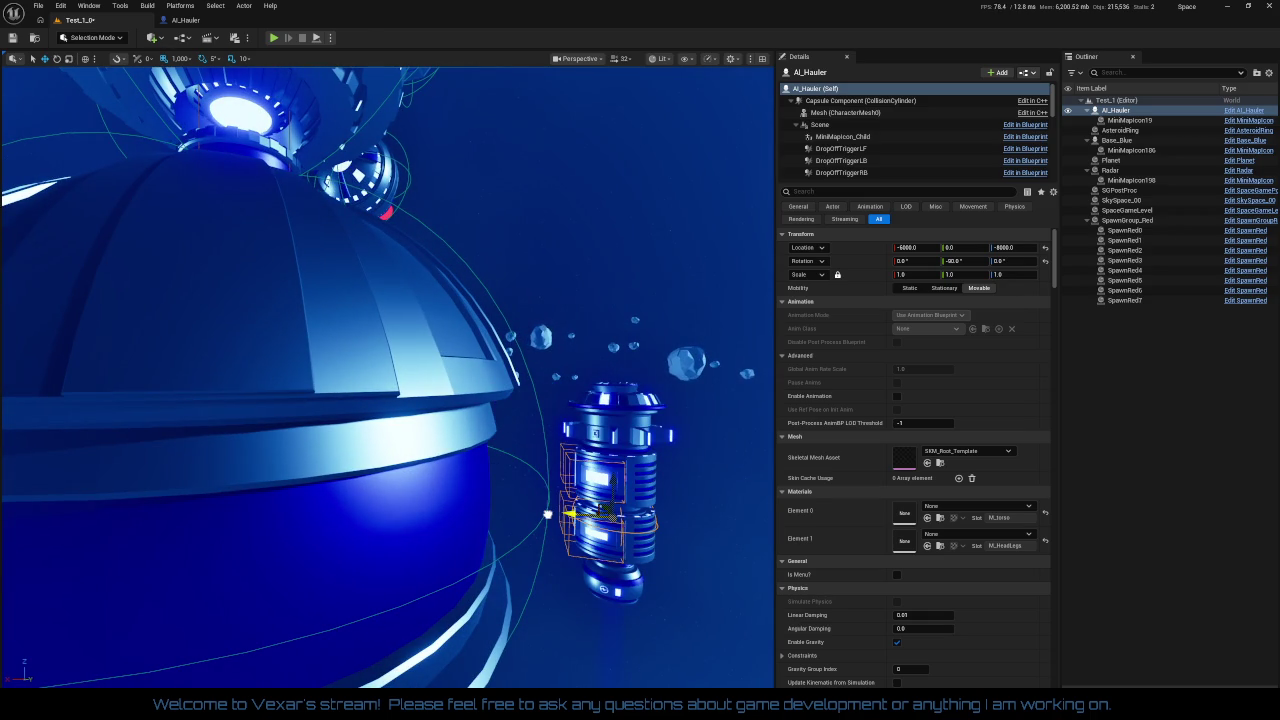
{"action": "scroll", "coordinate": [520, 553], "scroll_direction": "down", "scroll_amount": 5}
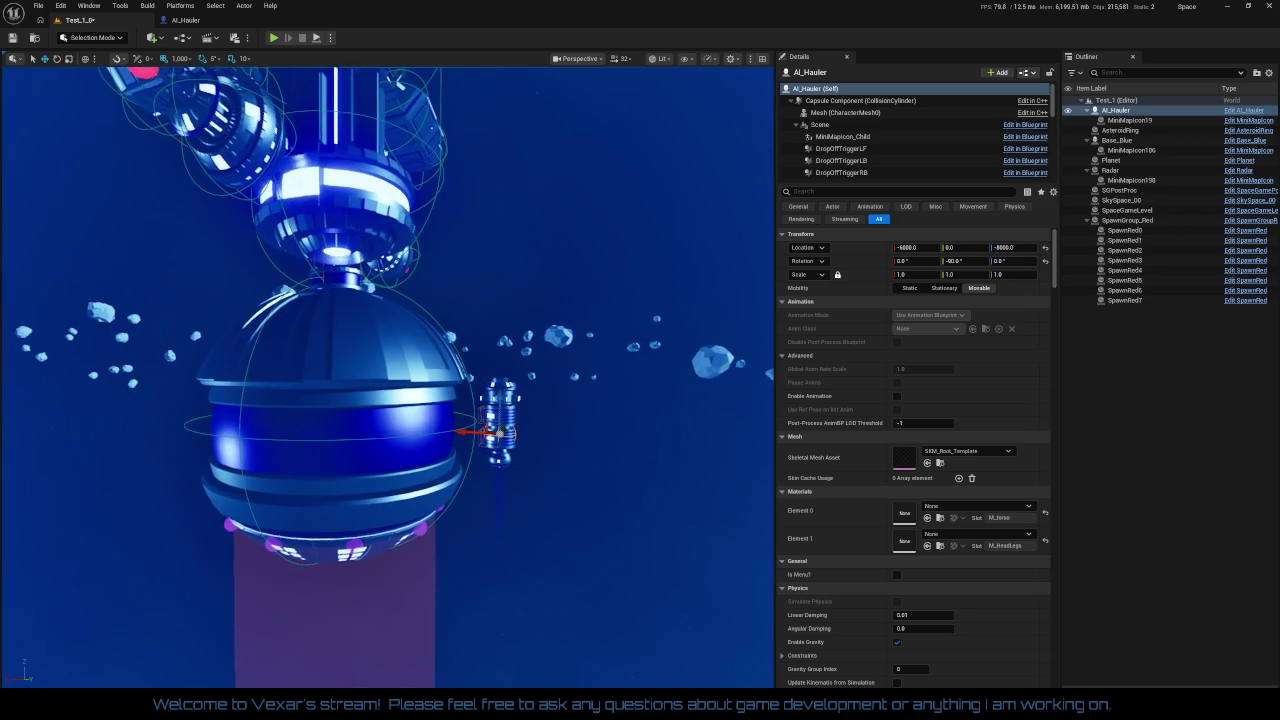
{"action": "scroll", "coordinate": [388, 377], "scroll_direction": "up", "scroll_amount": 5}
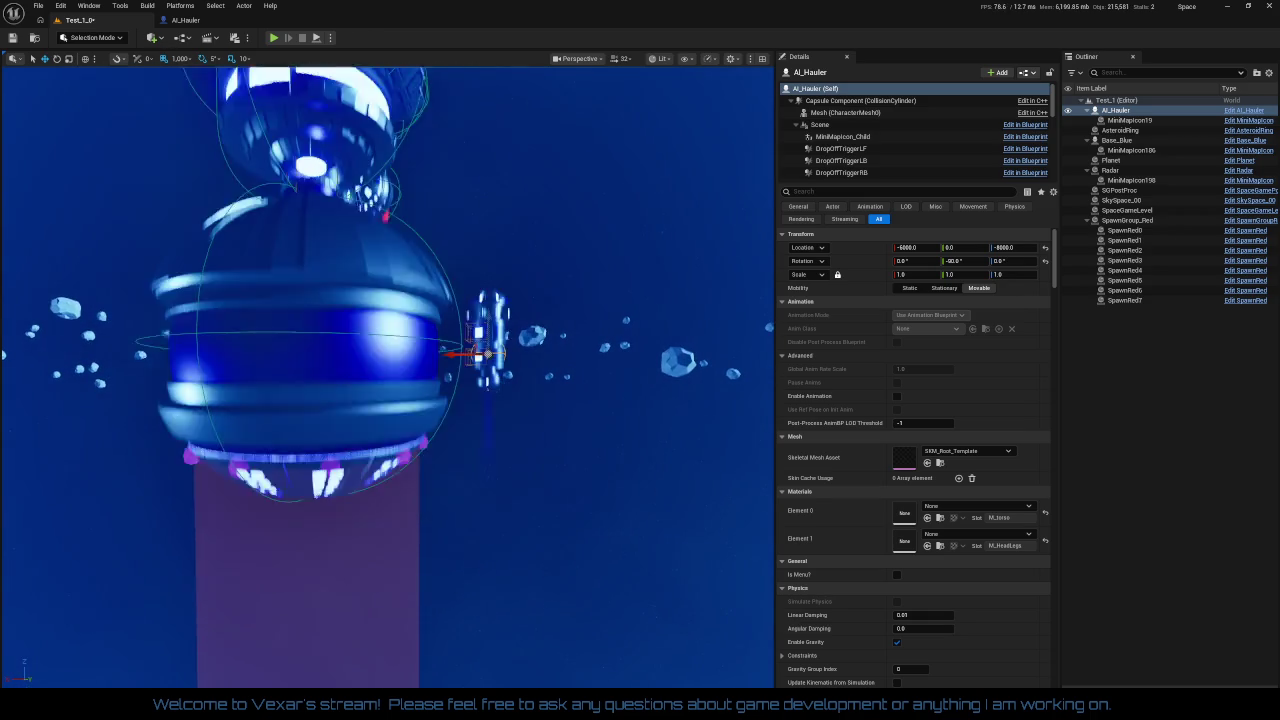
{"action": "scroll", "coordinate": [516, 567], "scroll_direction": "down", "scroll_amount": 5}
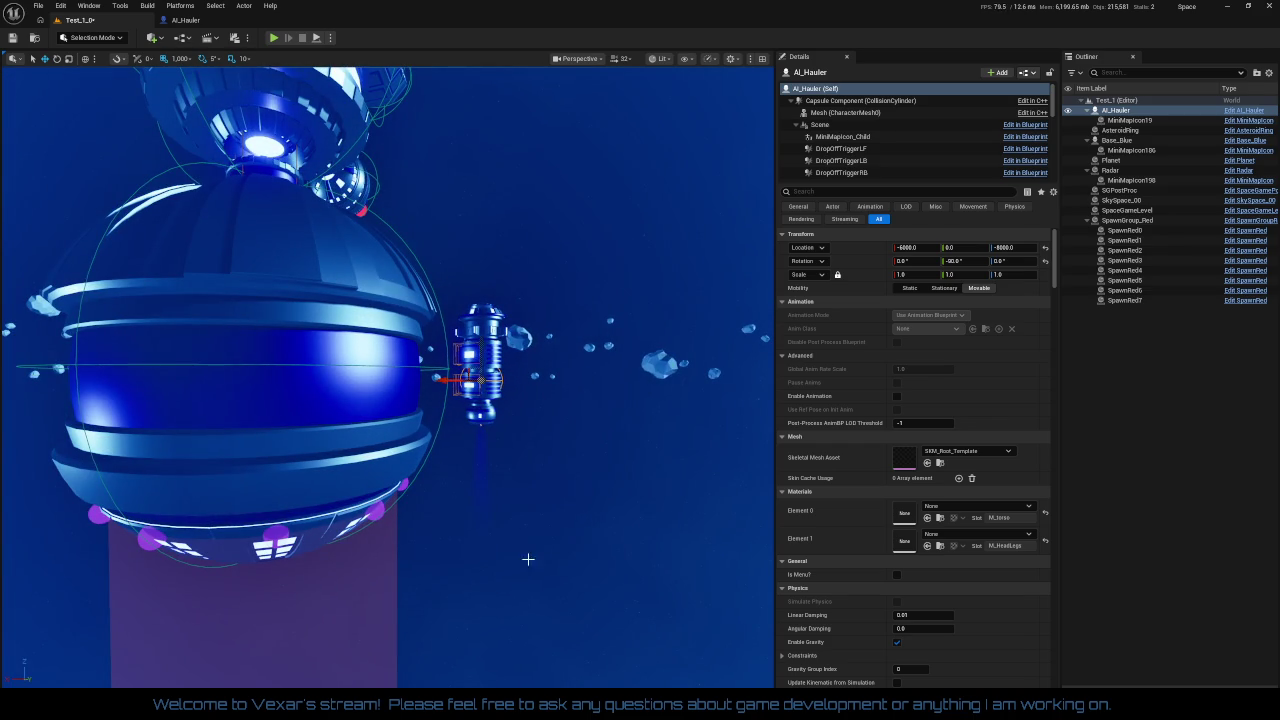
{"action": "left_click_drag", "start_coordinate": [540, 542], "coordinate": [470, 490]}
{"action": "left_click_drag", "start_coordinate": [388, 377], "coordinate": [558, 408]}
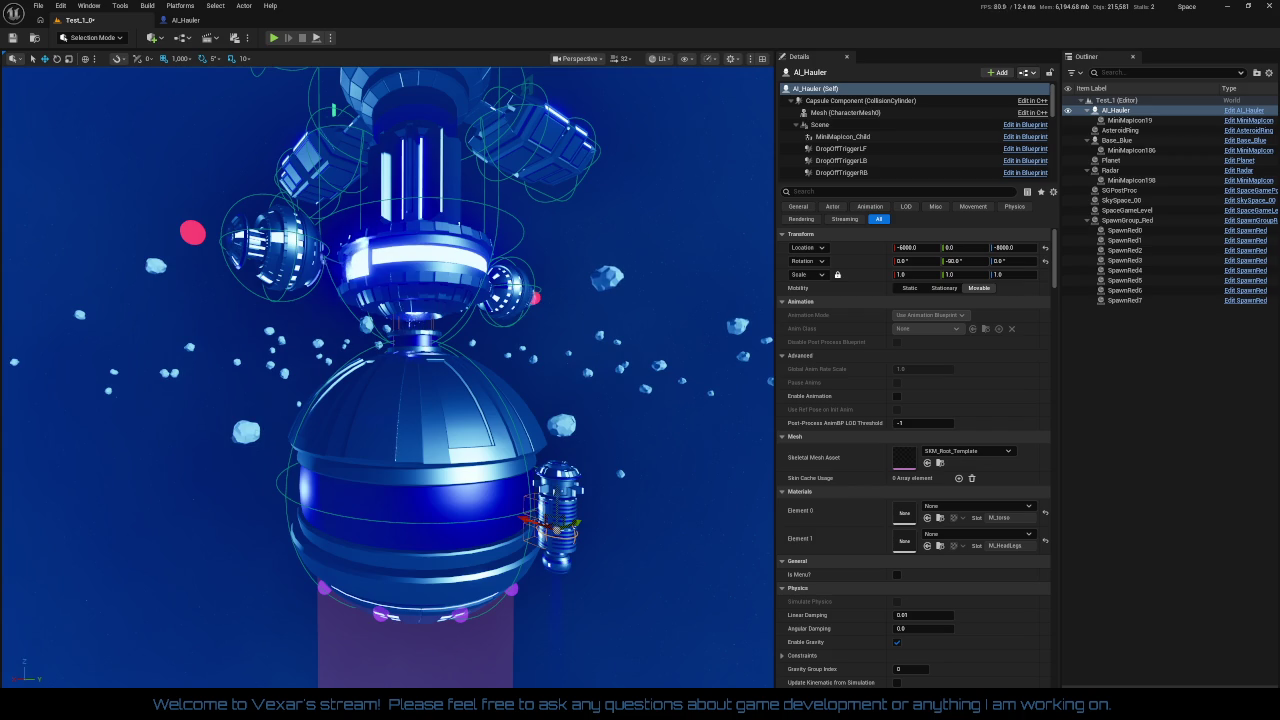
{"action": "mouse_move", "coordinate": [558, 408]}
{"action": "left_mouse_down"}
{"action": "mouse_move", "coordinate": [570, 410]}
{"action": "mouse_move", "coordinate": [582, 586]}
{"action": "mouse_move", "coordinate": [523, 507]}
{"action": "mouse_move", "coordinate": [522, 354]}
{"action": "left_mouse_up"}
- Move the AI_Hauler along X toward the station, raising it toward the top
{"action": "left_click_drag", "start_coordinate": [532, 413], "coordinate": [532, 413]}
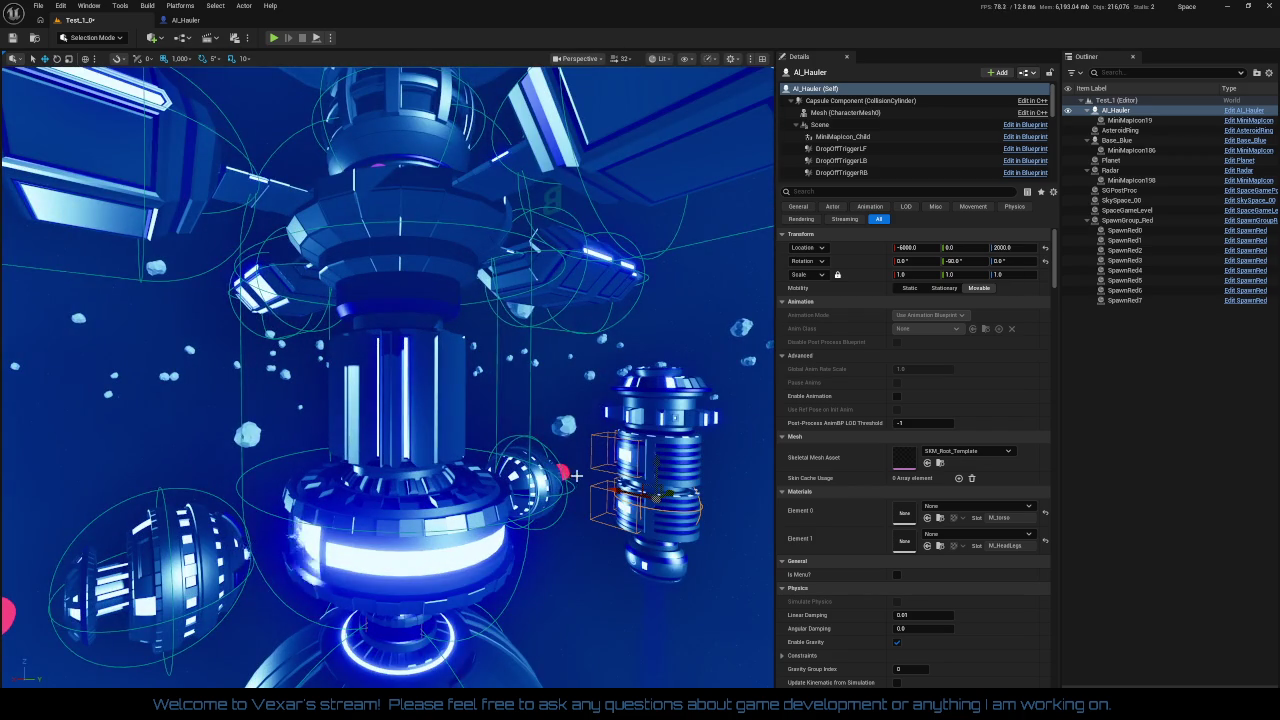
{"action": "left_click_drag", "start_coordinate": [614, 491], "coordinate": [428, 414]}
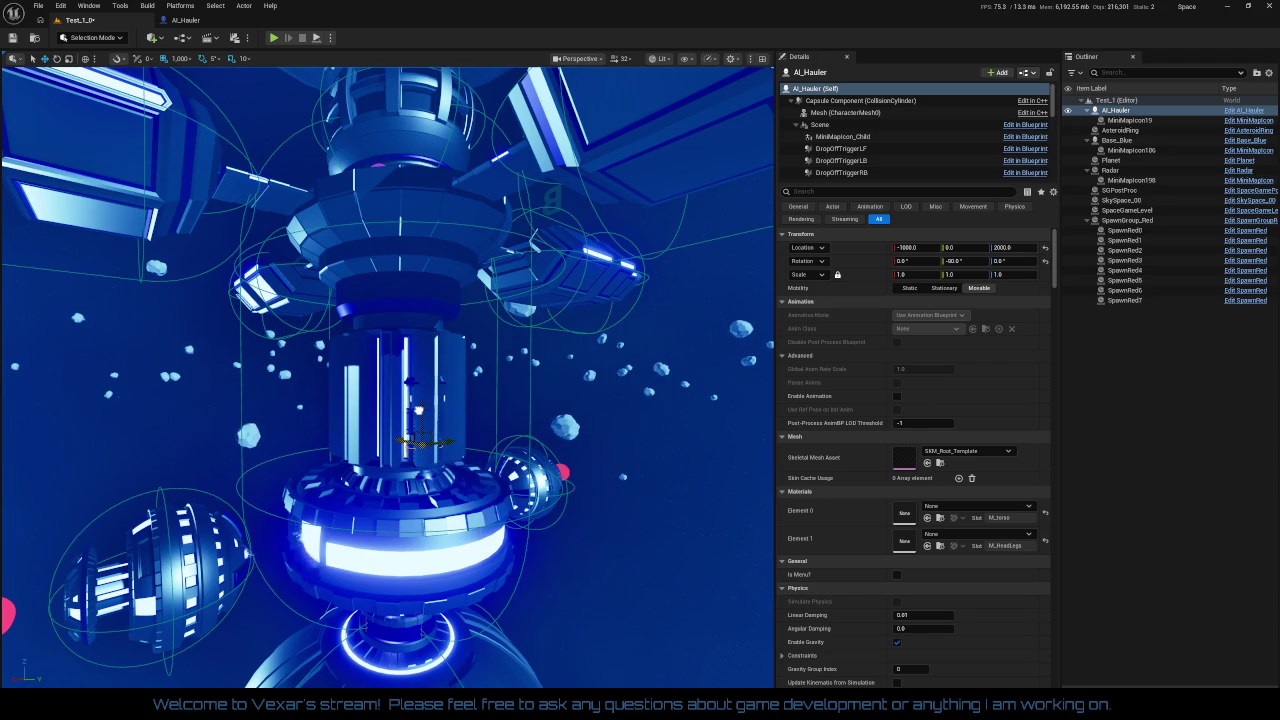
{"action": "scroll", "coordinate": [387, 377], "scroll_direction": "up", "scroll_amount": 5}
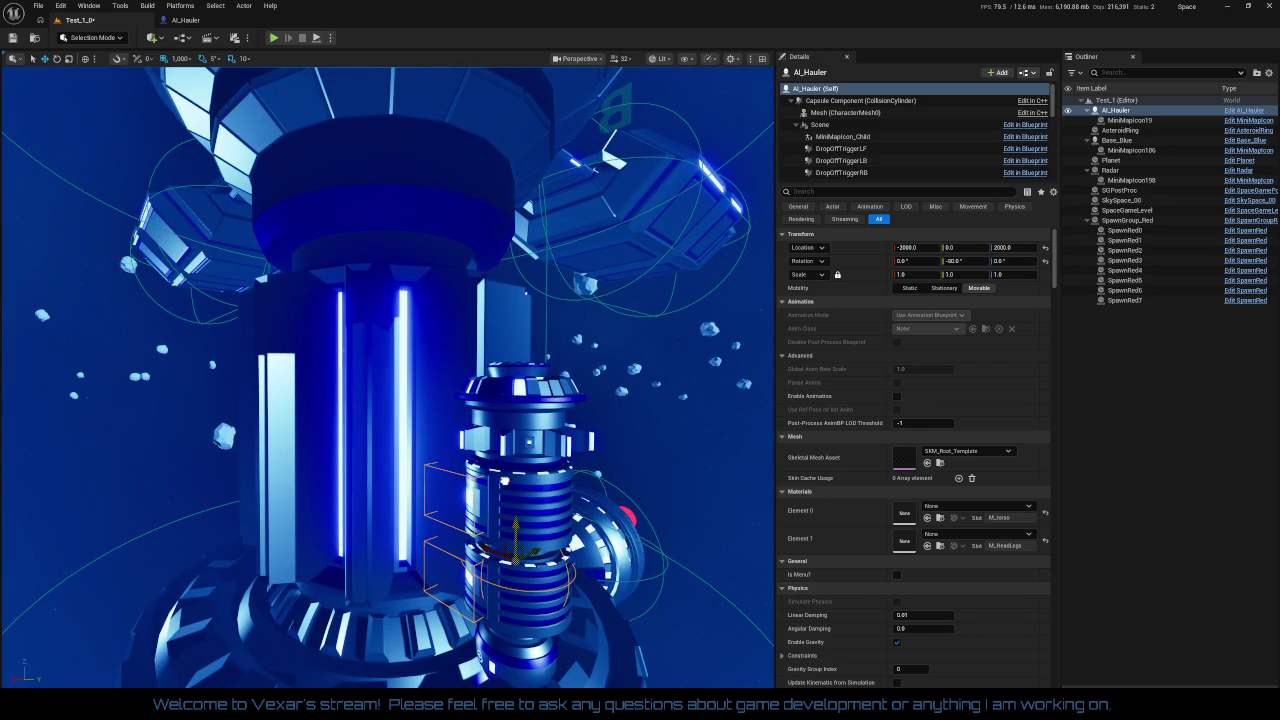
{"action": "left_click_drag", "start_coordinate": [504, 484], "coordinate": [502, 453]}
{"action": "scroll", "coordinate": [472, 562], "scroll_direction": "down", "scroll_amount": 5}
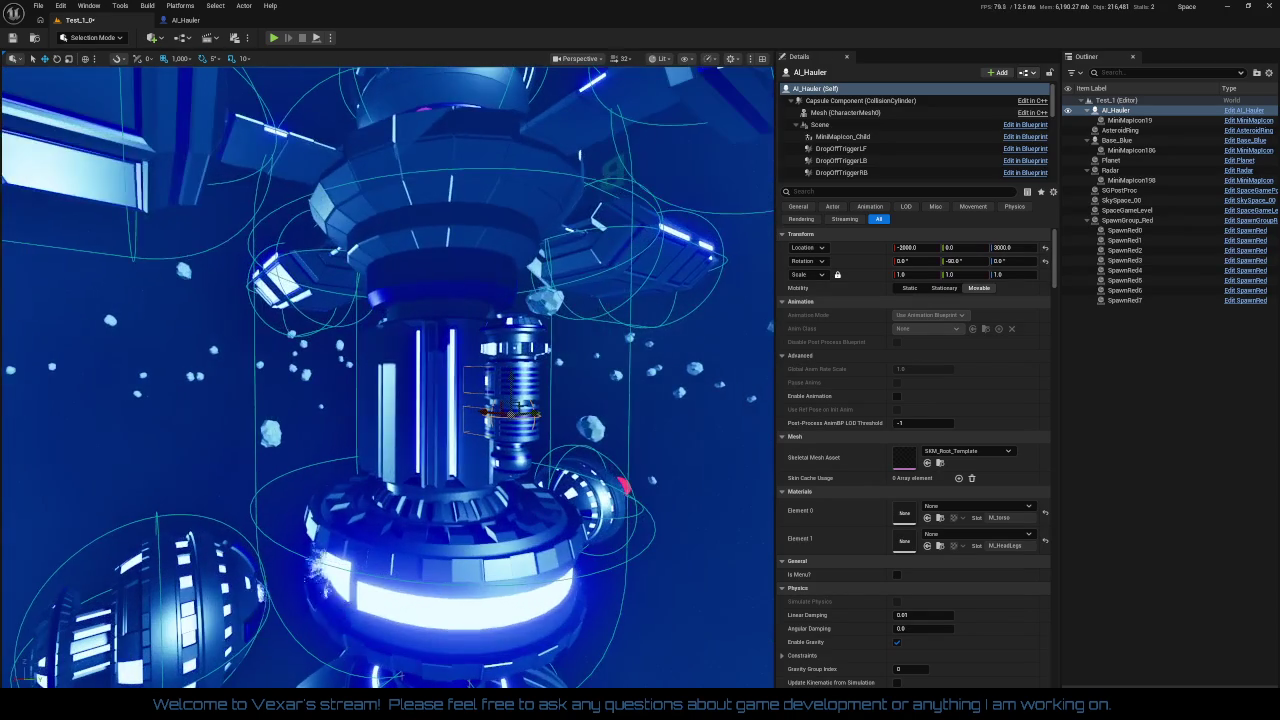
{"action": "left_click_drag", "start_coordinate": [500, 410], "coordinate": [650, 425]}
{"action": "scroll", "coordinate": [549, 564], "scroll_direction": "up", "scroll_amount": 6}
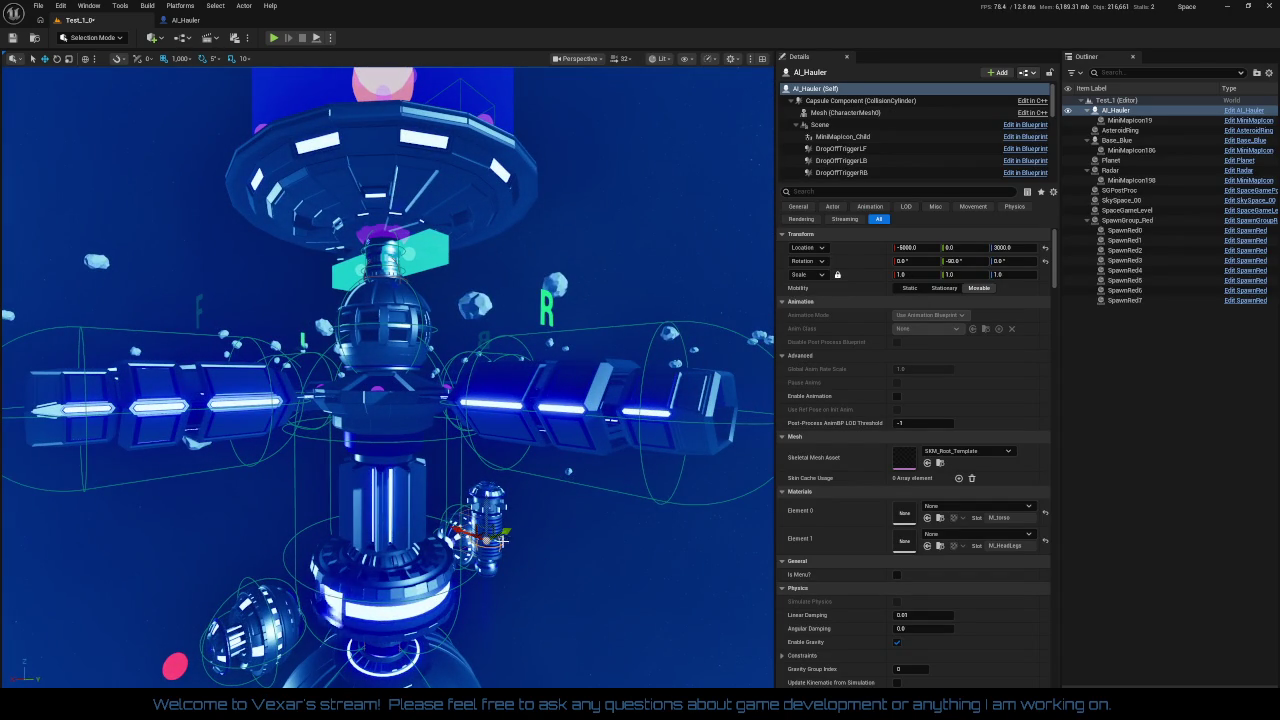
{"action": "mouse_move", "coordinate": [510, 545]}
{"action": "left_mouse_down"}
{"action": "mouse_move", "coordinate": [627, 605]}
{"action": "mouse_move", "coordinate": [684, 608]}
{"action": "mouse_move", "coordinate": [628, 650]}
{"action": "left_mouse_up"}
- Rotate the hauler to face backward (about -180 yaw) and raise it up to the station arm
{"action": "key", "text": "e"}
{"action": "mouse_move", "coordinate": [600, 600]}
{"action": "left_mouse_down"}
{"action": "mouse_move", "coordinate": [560, 570]}
{"action": "mouse_move", "coordinate": [470, 550]}
{"action": "left_mouse_up"}
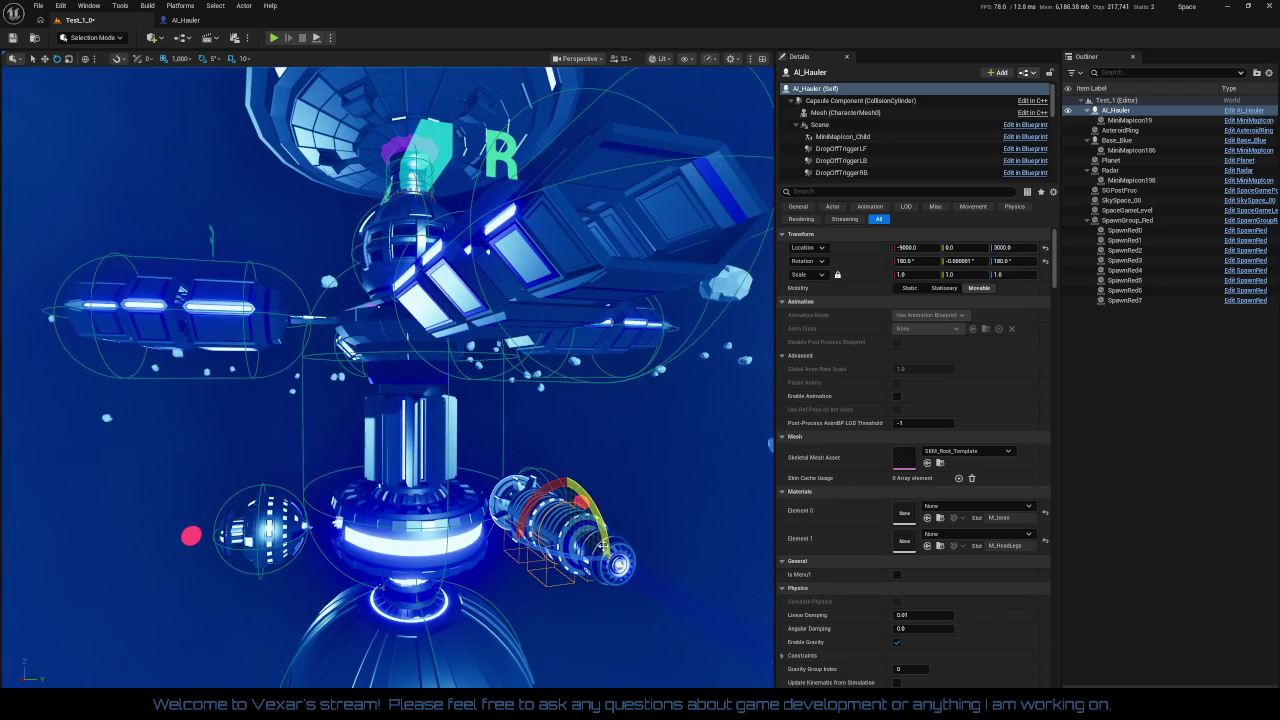
{"action": "left_click_drag", "start_coordinate": [600, 520], "coordinate": [615, 570]}
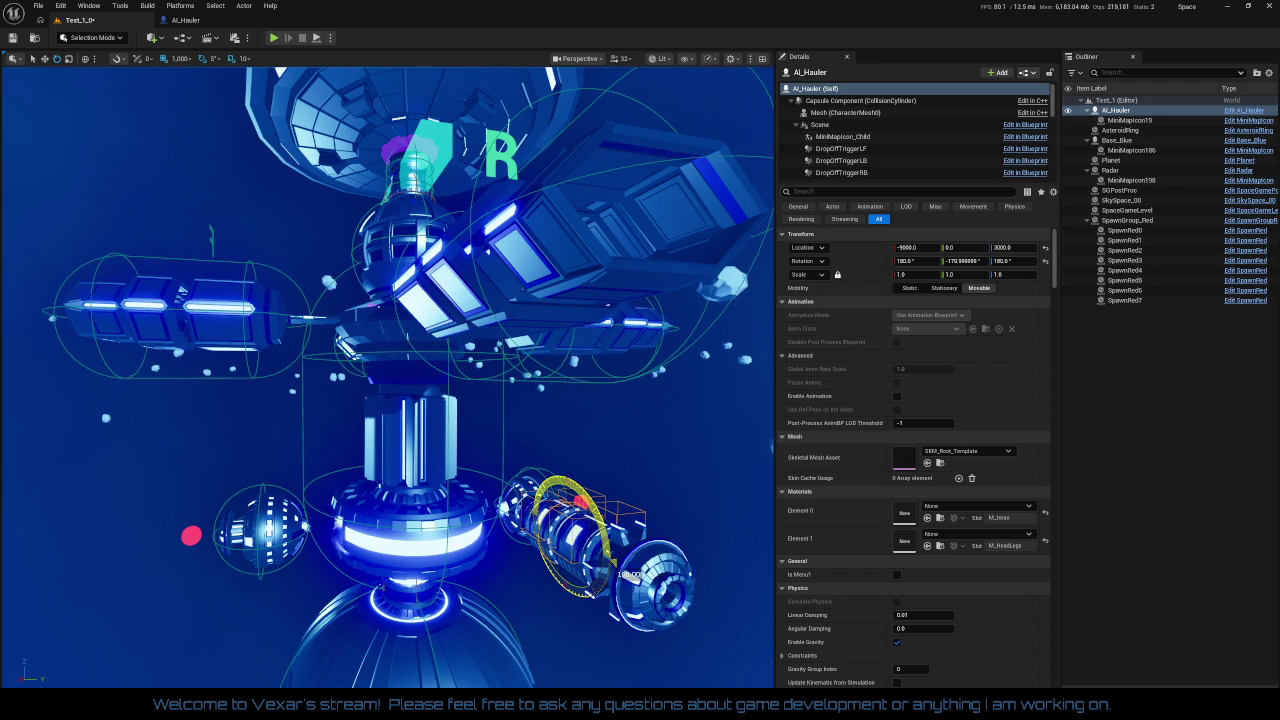
{"action": "left_click_drag", "start_coordinate": [543, 553], "coordinate": [512, 542]}
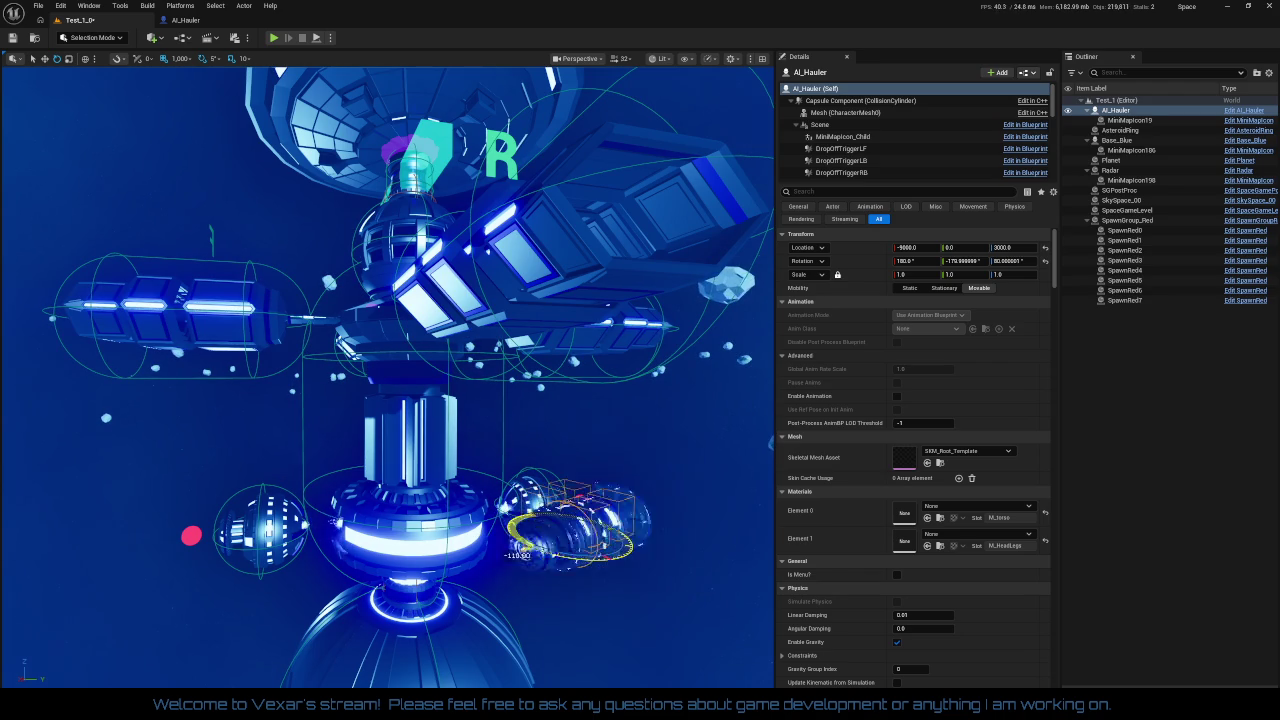
{"action": "left_click_drag", "start_coordinate": [622, 566], "coordinate": [622, 566]}
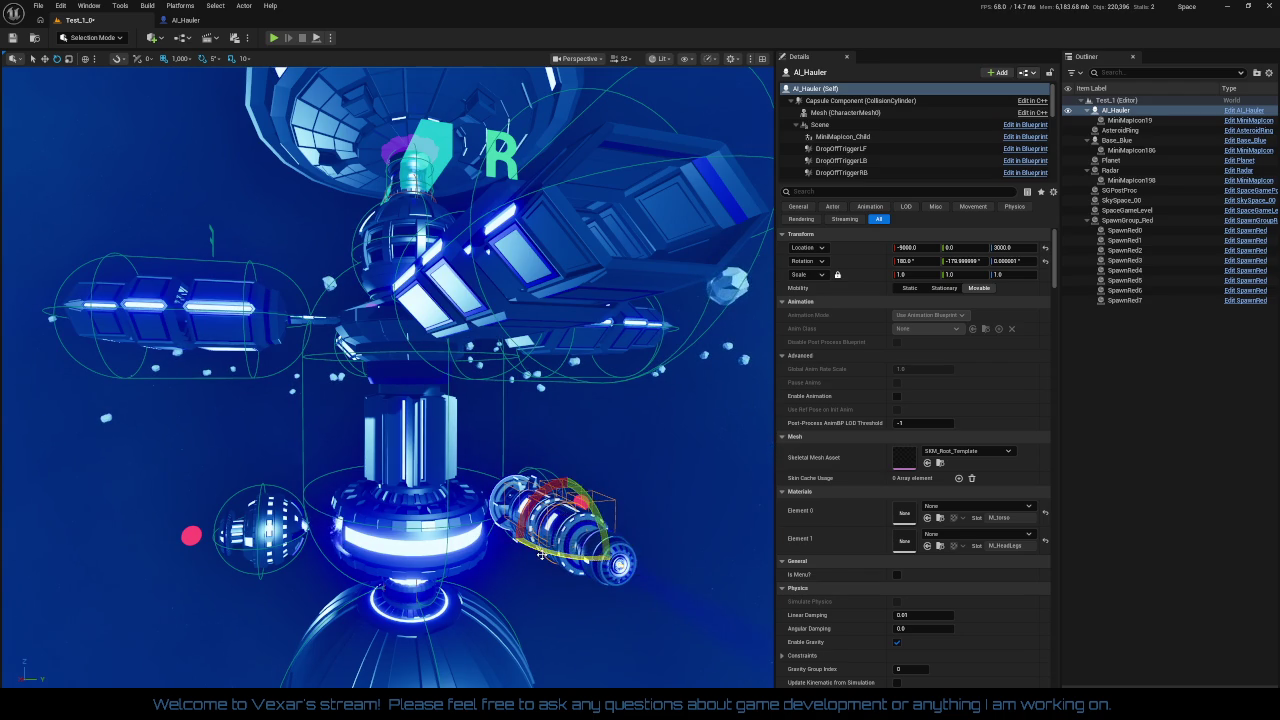
{"action": "left_click_drag", "start_coordinate": [561, 497], "coordinate": [568, 308]}
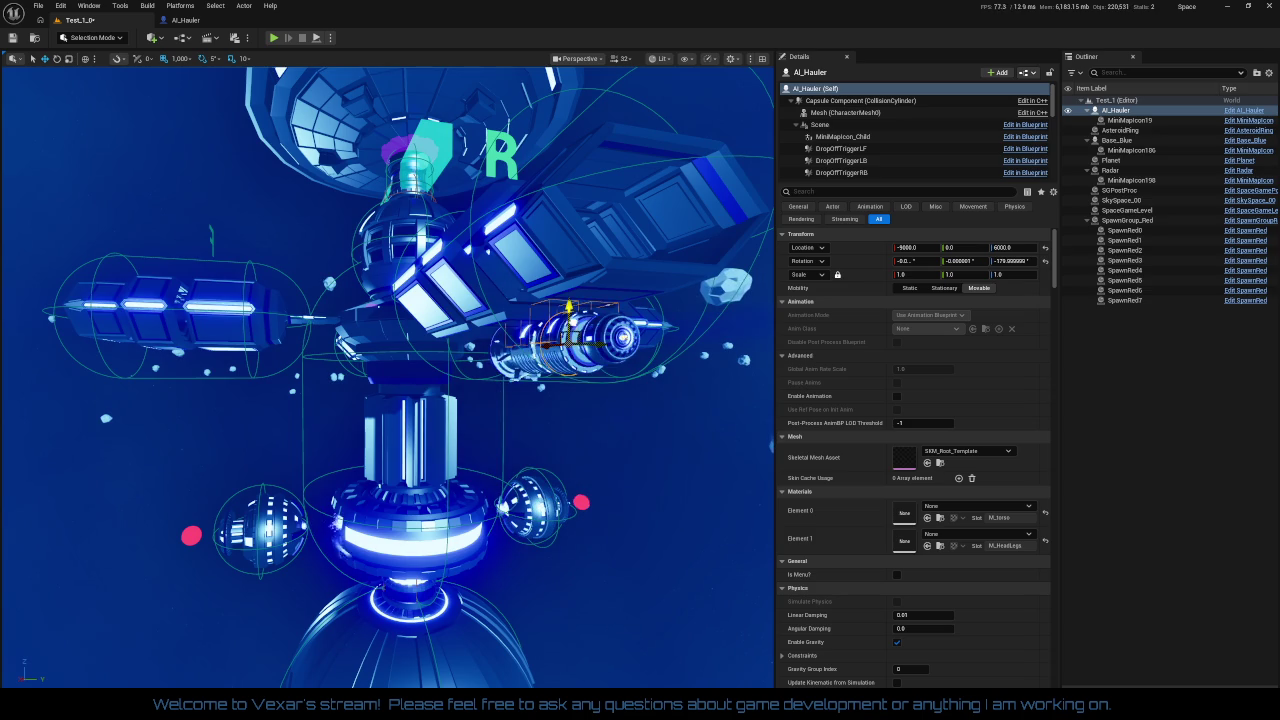
{"action": "left_click_drag", "start_coordinate": [583, 209], "coordinate": [583, 180]}
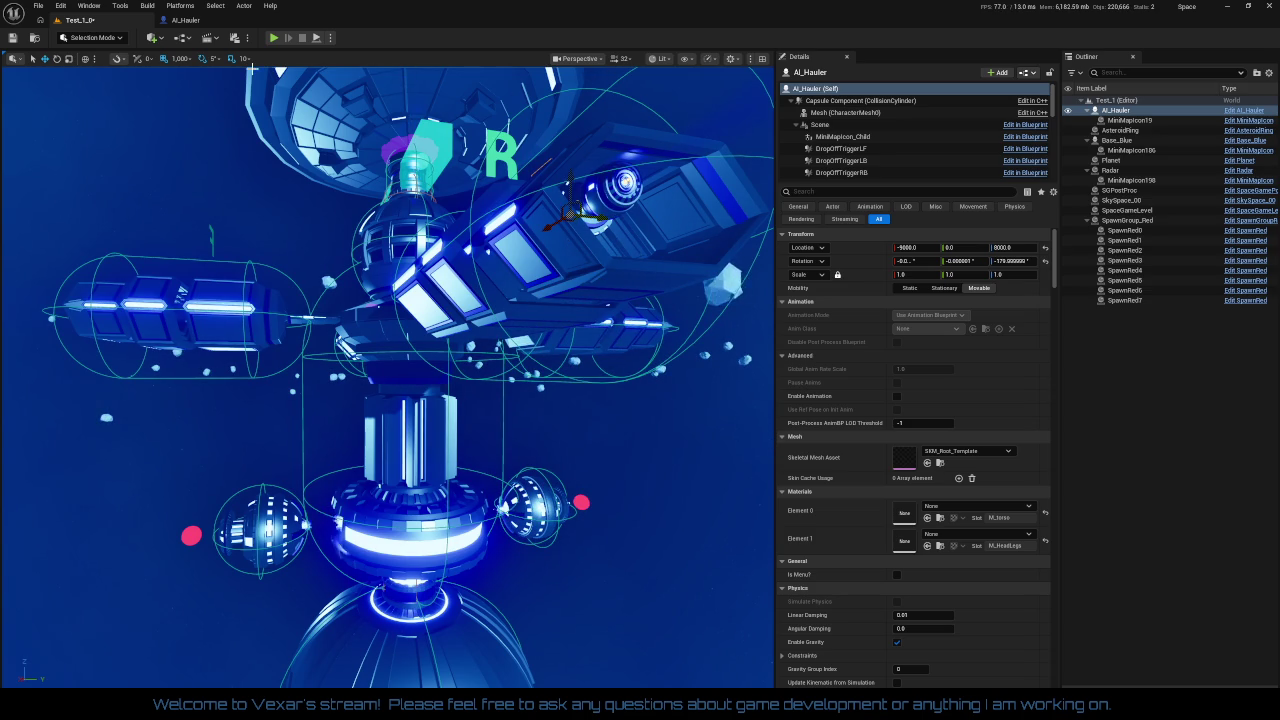
{"action": "left_click", "coordinate": [181, 58]}
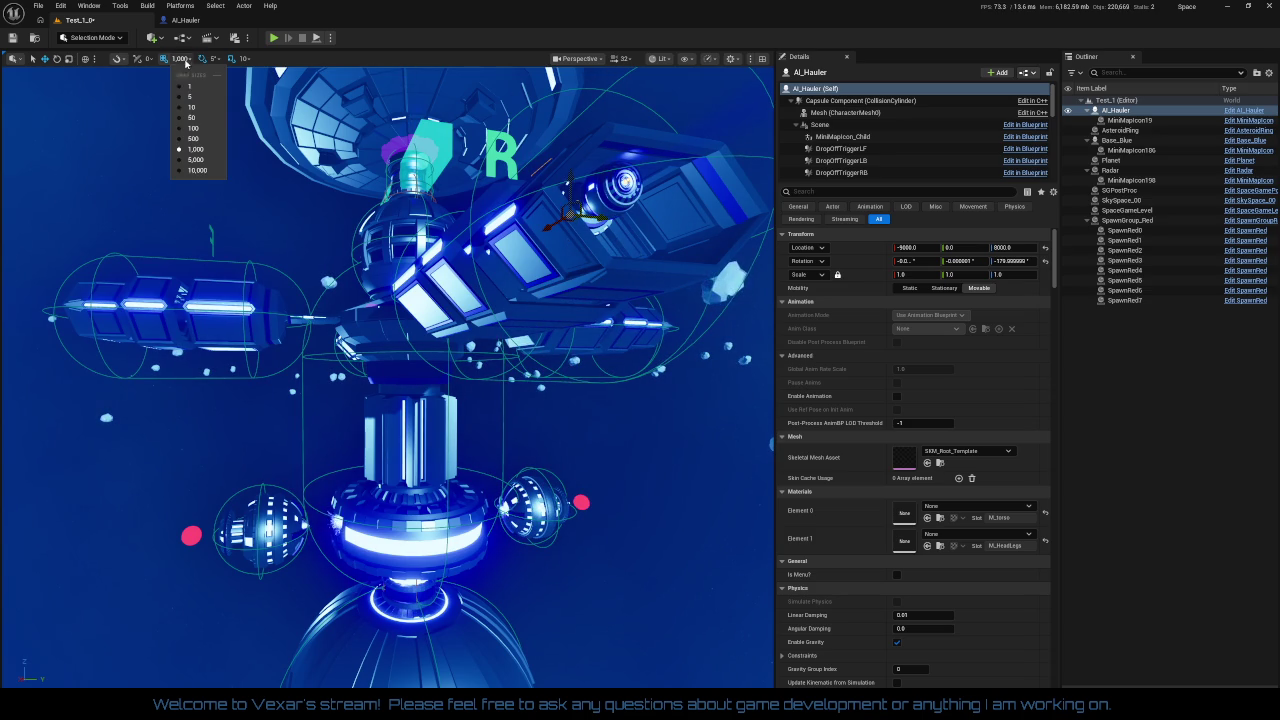
- Set grid snapping to 100, lower the hauler toward Z 7600, and give it a 0.5 scale
{"action": "left_click", "coordinate": [194, 128]}
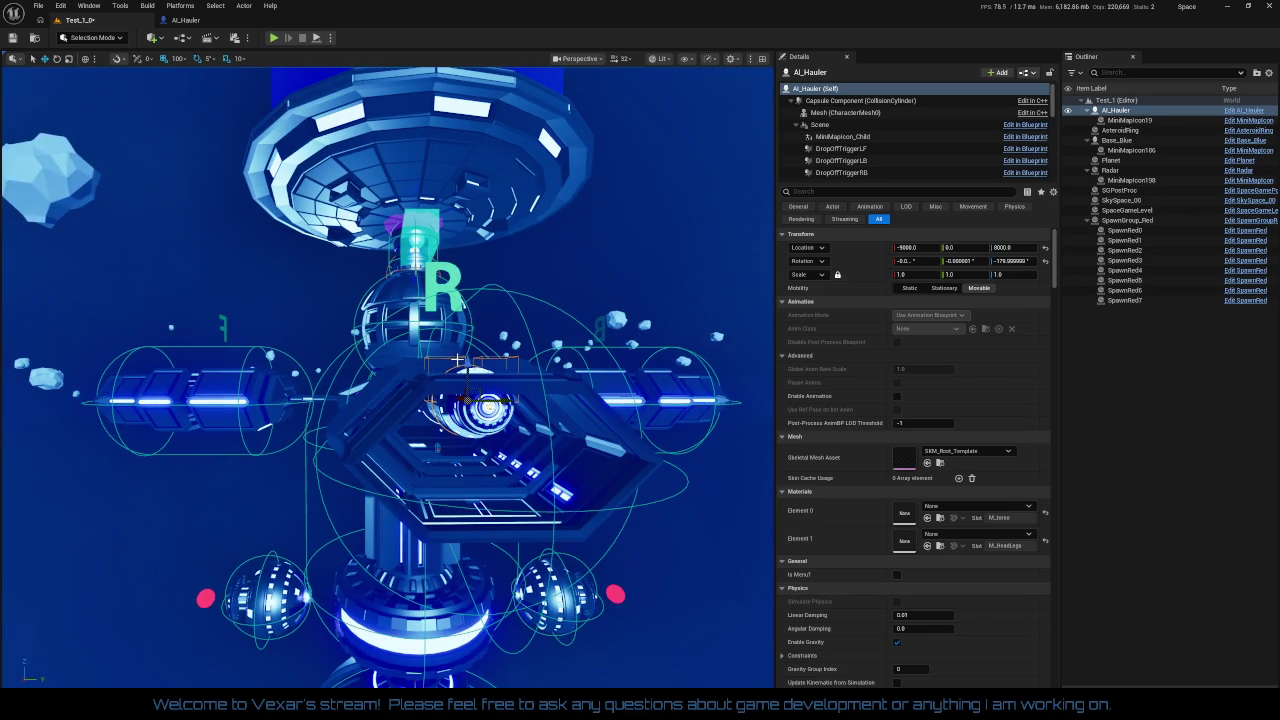
{"action": "left_click_drag", "start_coordinate": [466, 362], "coordinate": [466, 412]}
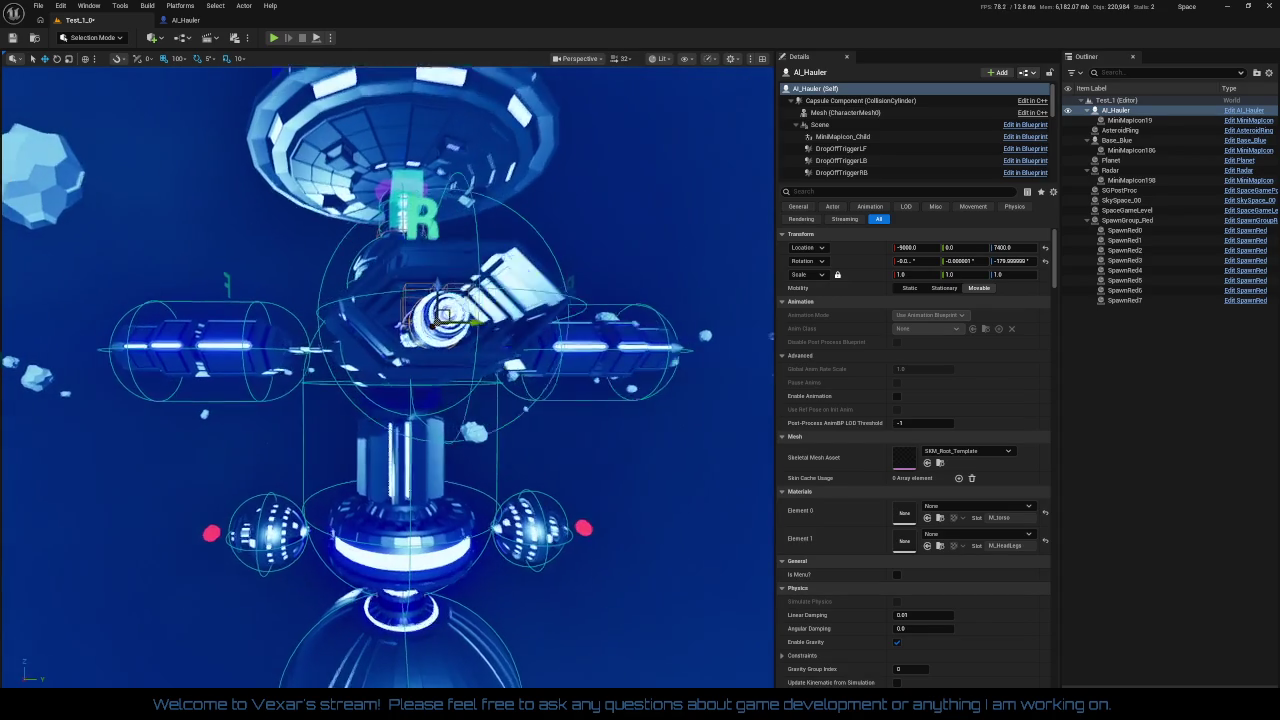
{"action": "left_click", "coordinate": [905, 274]}
{"action": "type", "text": "0.5"}
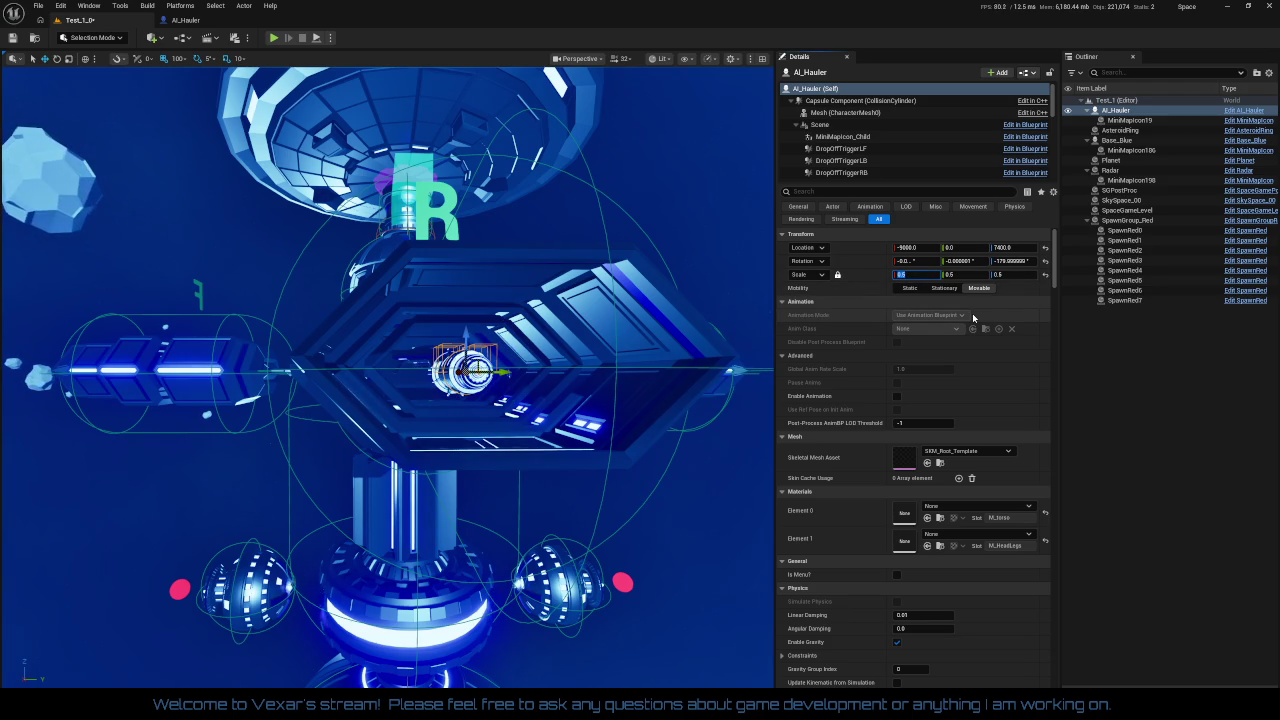
{"action": "key", "text": "Return"}
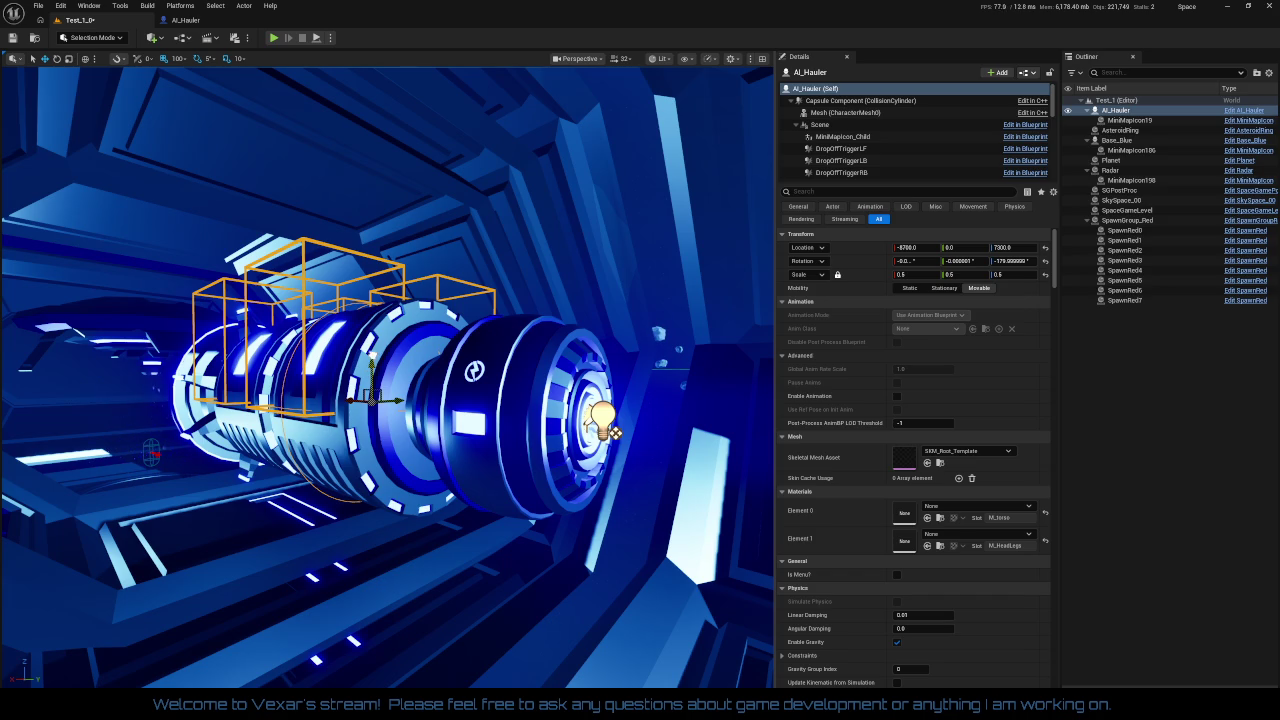
- Frame the viewport on the AI_Hauler, centred in the bay at -8700, 0, 7400
{"action": "key", "text": "f"}
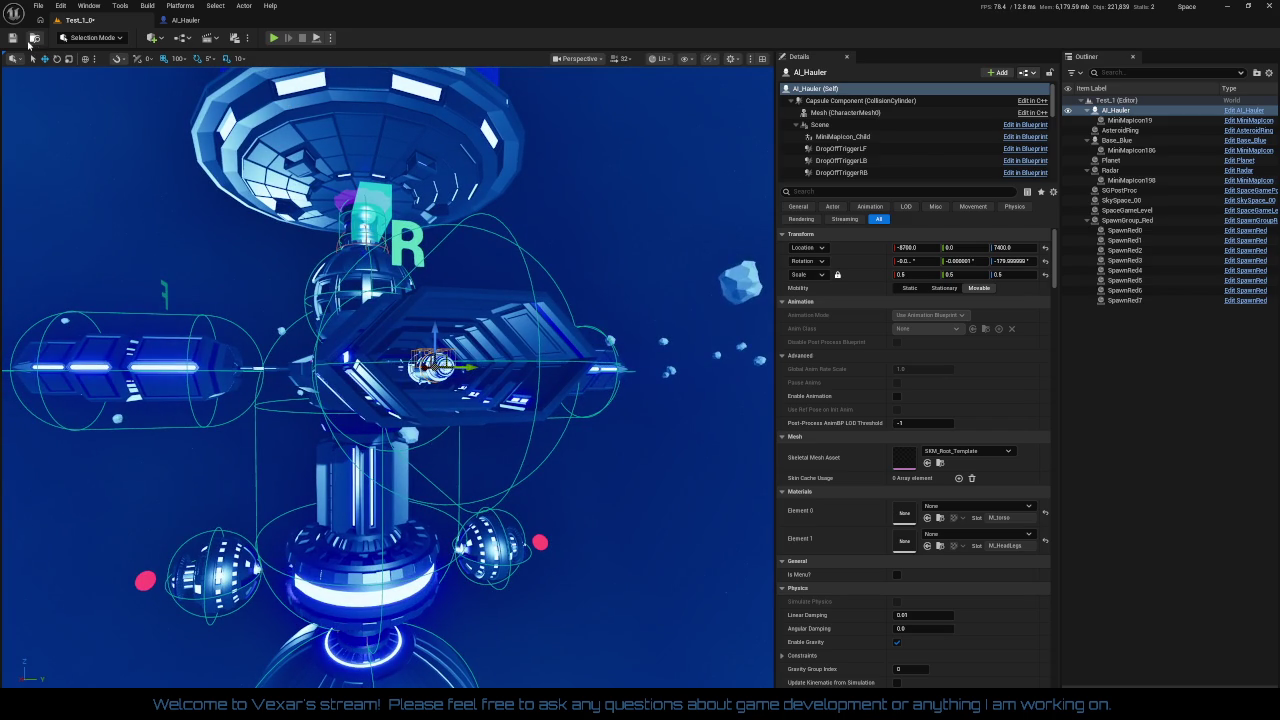
- Start Play-in-Editor and eject to fly the editor camera during play
{"action": "left_click", "coordinate": [275, 38]}
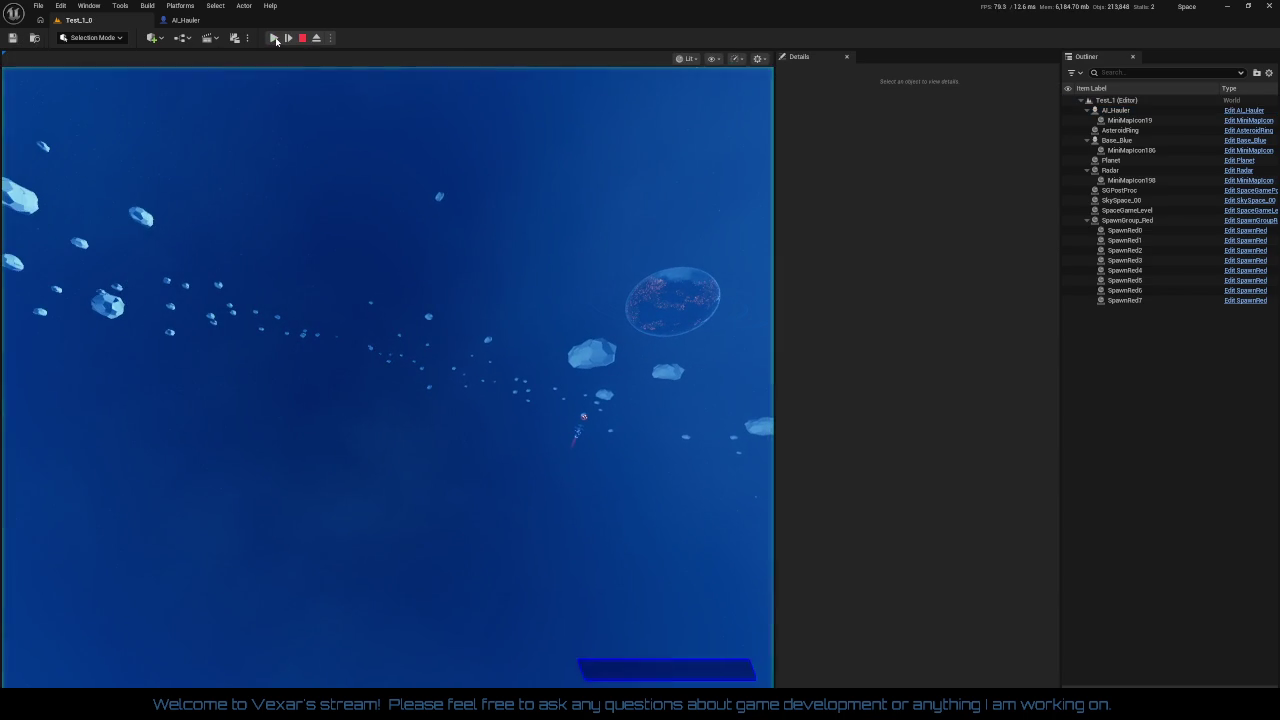
{"action": "left_click", "coordinate": [316, 39]}
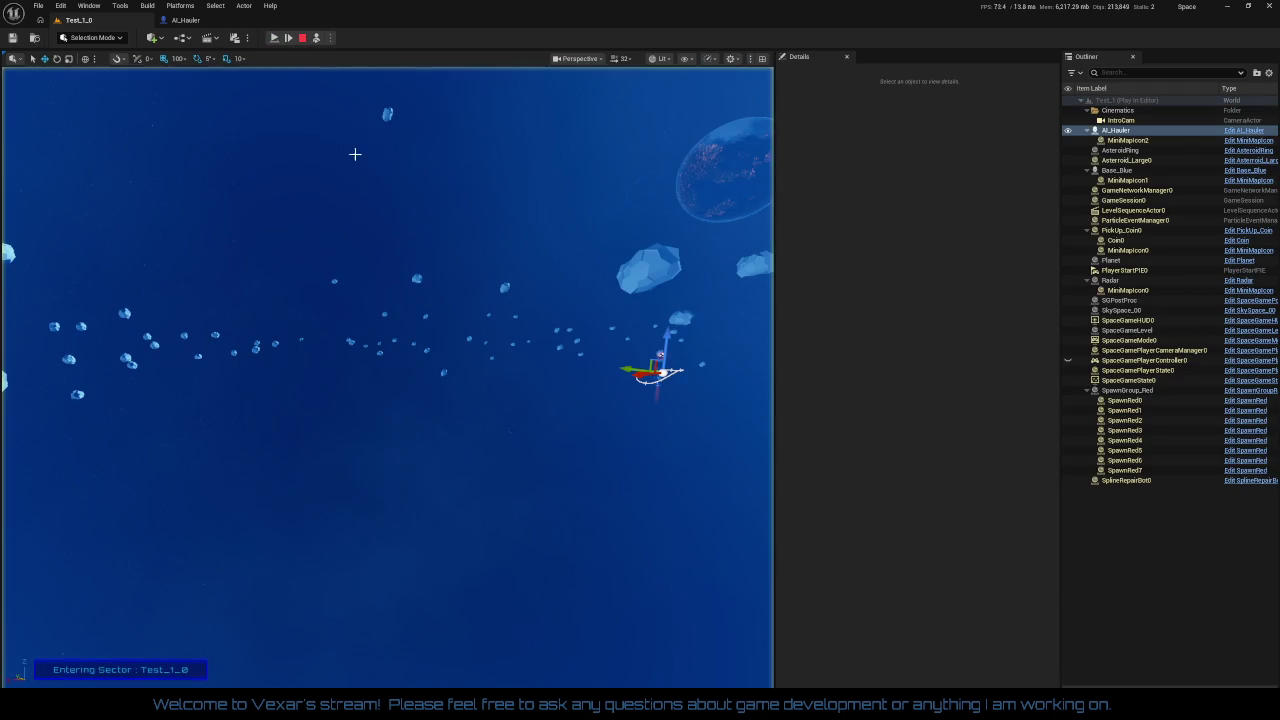
{"action": "mouse_move", "coordinate": [548, 395]}
{"action": "left_mouse_down"}
{"action": "mouse_move", "coordinate": [495, 406]}
{"action": "mouse_move", "coordinate": [595, 406]}
{"action": "mouse_move", "coordinate": [575, 406]}
{"action": "left_mouse_up"}
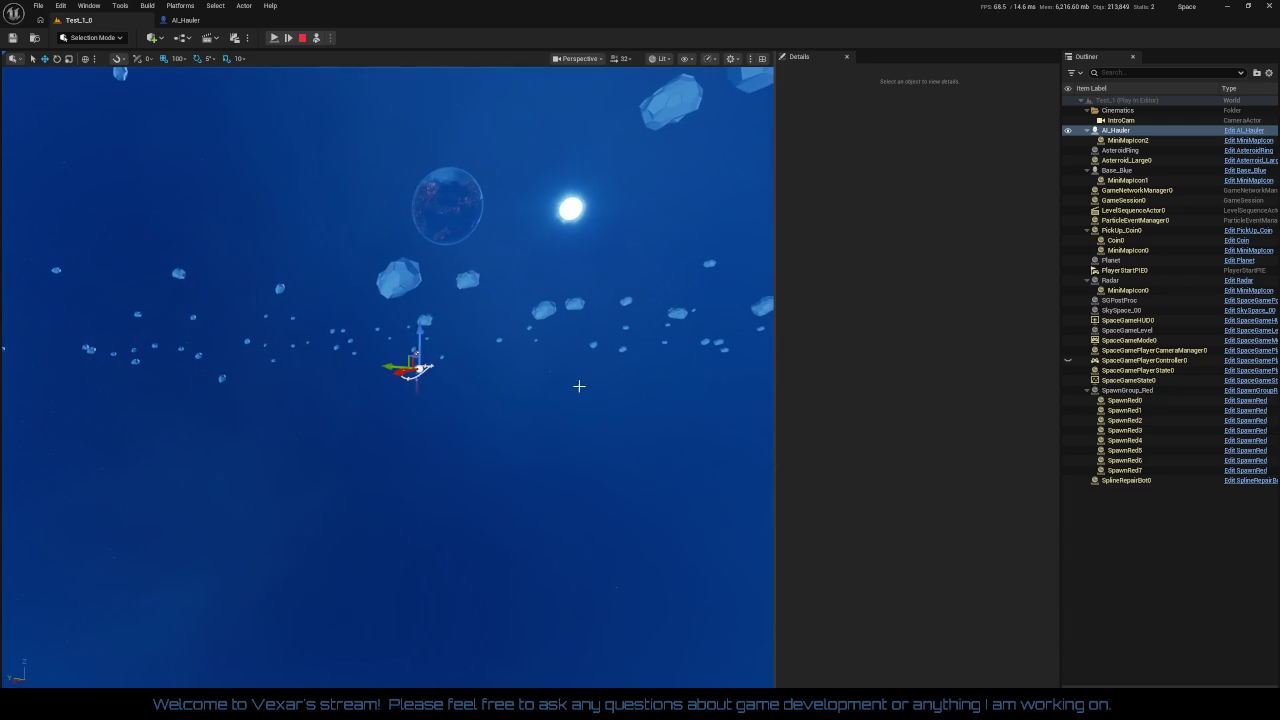
- Adjust the viewport camera speed, look down at the hauler, then possess the player again
{"action": "left_click", "coordinate": [631, 58]}
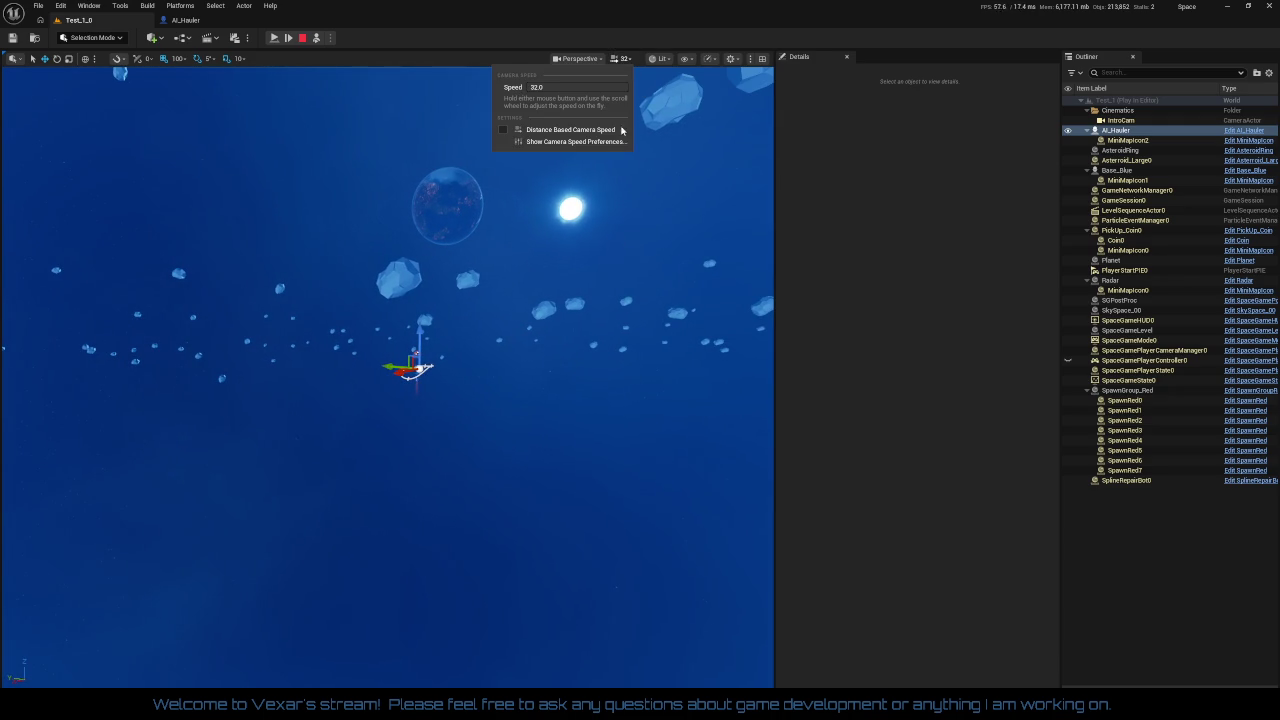
{"action": "left_click", "coordinate": [570, 127]}
{"action": "scroll", "coordinate": [570, 127], "scroll_direction": "up", "scroll_amount": 5}
{"action": "mouse_move", "coordinate": [388, 377]}
{"action": "left_mouse_down"}
{"action": "mouse_move", "coordinate": [388, 460]}
{"action": "mouse_move", "coordinate": [388, 390]}
{"action": "left_mouse_up"}
{"action": "scroll", "coordinate": [390, 438], "scroll_direction": "up", "scroll_amount": 5}
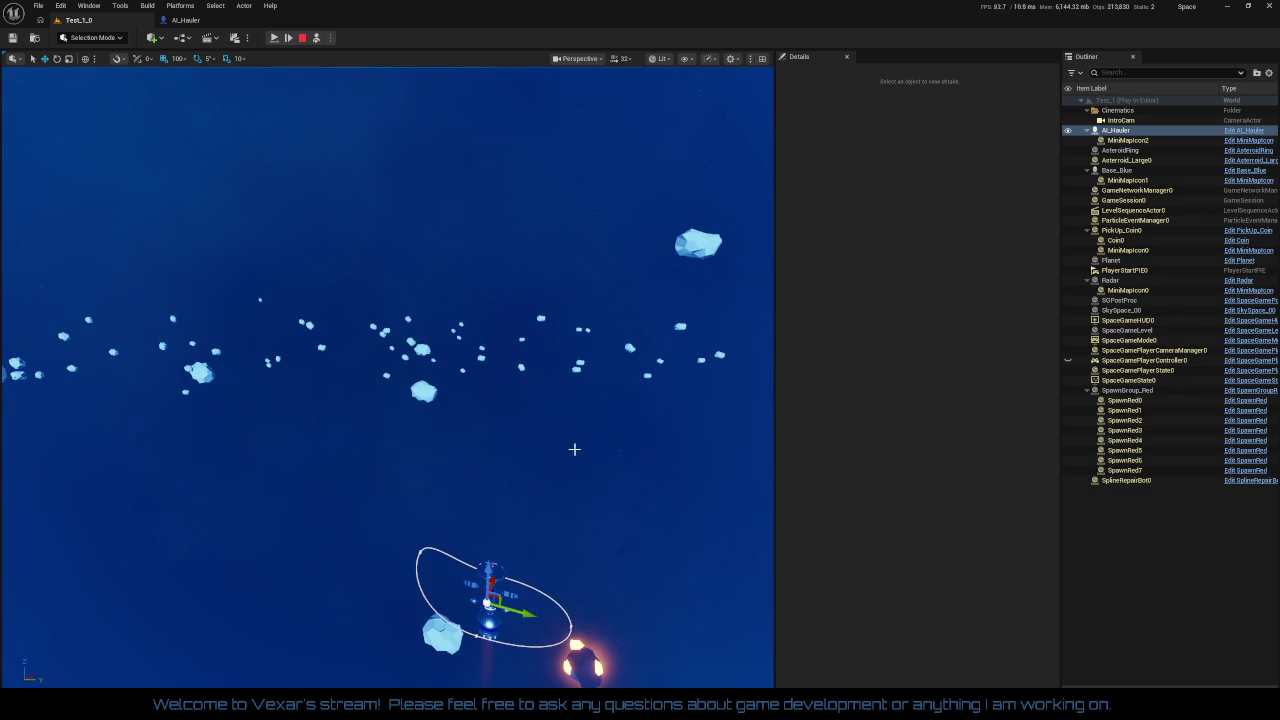
{"action": "left_click", "coordinate": [630, 63]}
{"action": "left_click", "coordinate": [617, 129]}
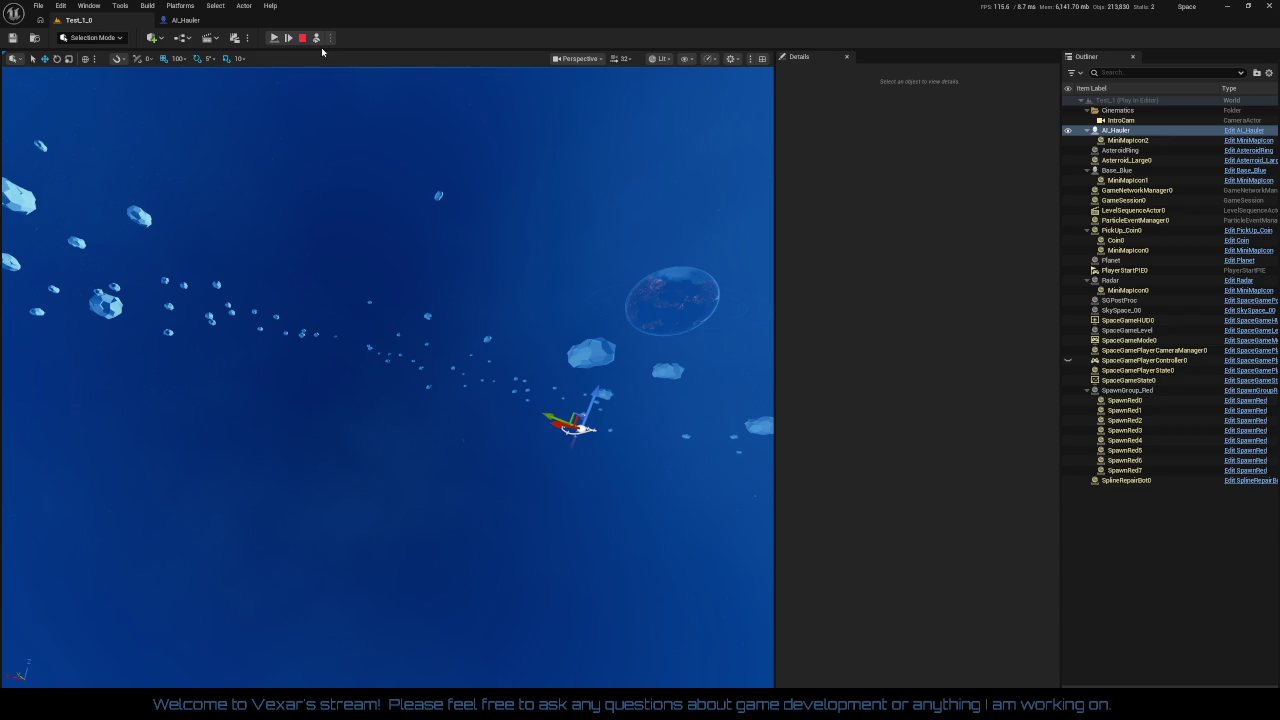
{"action": "left_click", "coordinate": [317, 40]}
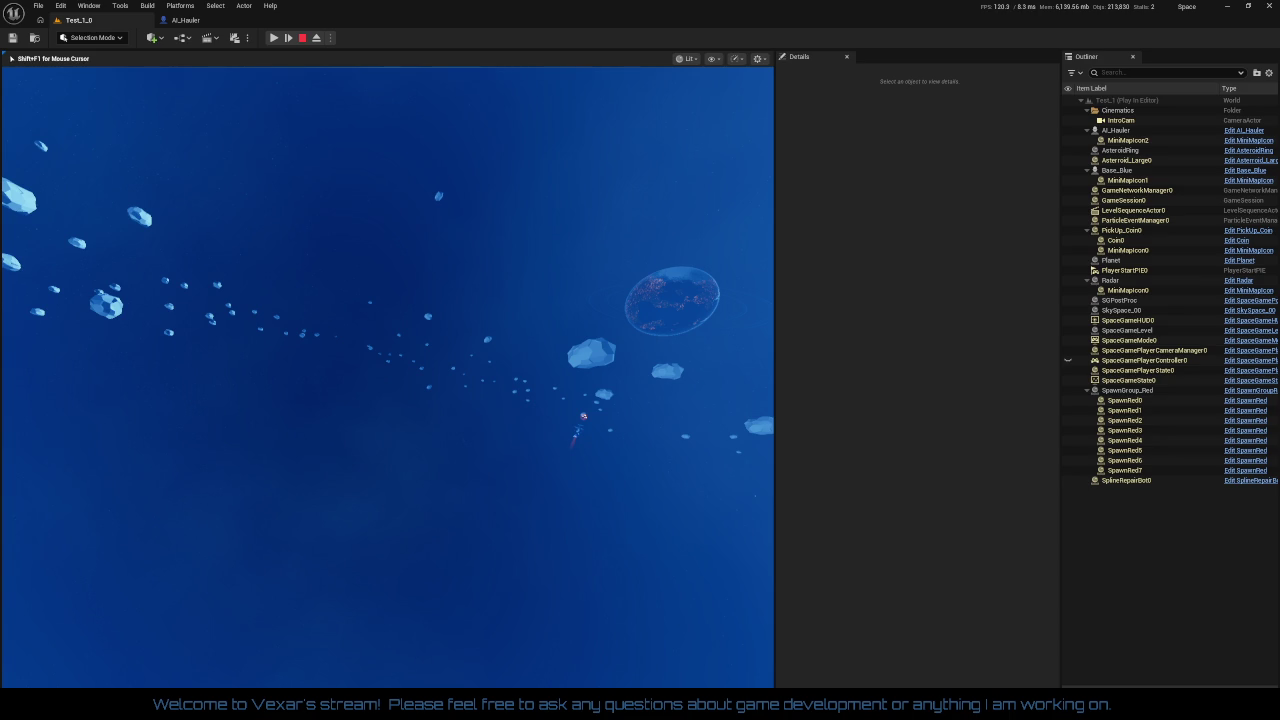
- Free the mouse with Alt+Tab and eject from the player during play
{"action": "key", "text": "alt+Tab"}
{"action": "left_click", "coordinate": [317, 39]}
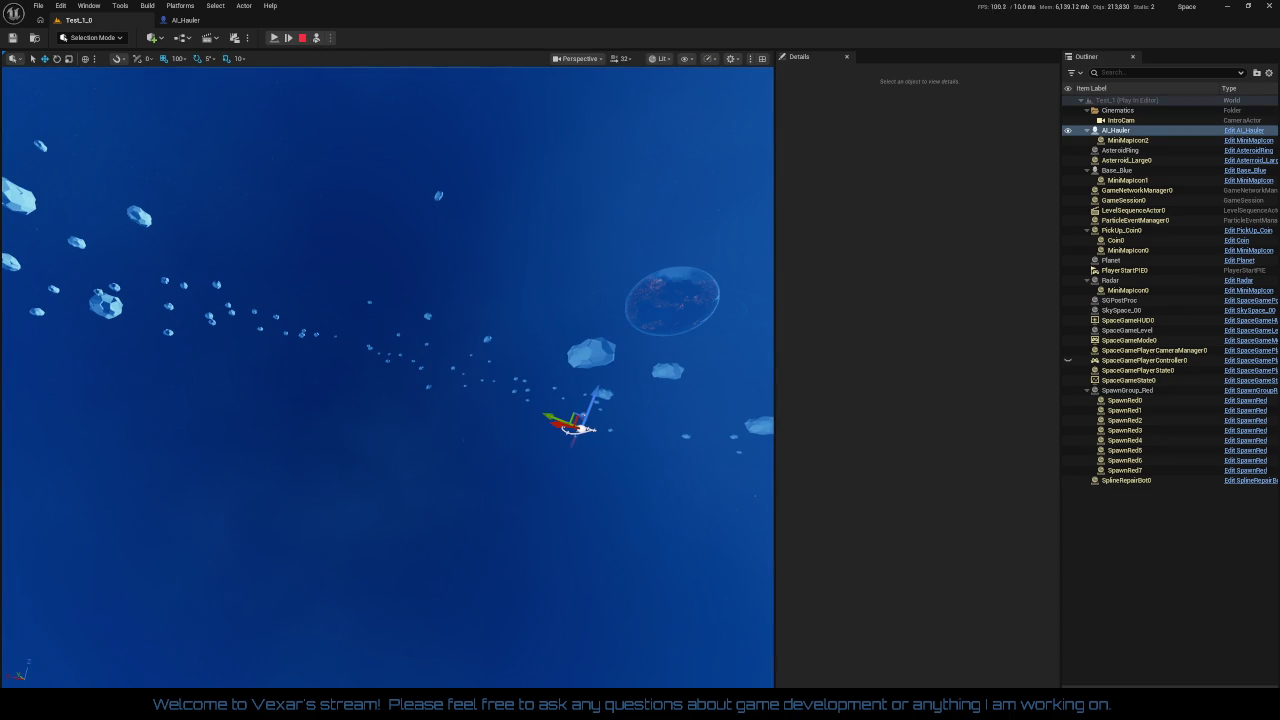
{"action": "key", "text": "alt+Tab"}
- Toggle Game View in the viewport and adjust the camera speed to fly the editor camera
{"action": "left_click", "coordinate": [576, 59]}
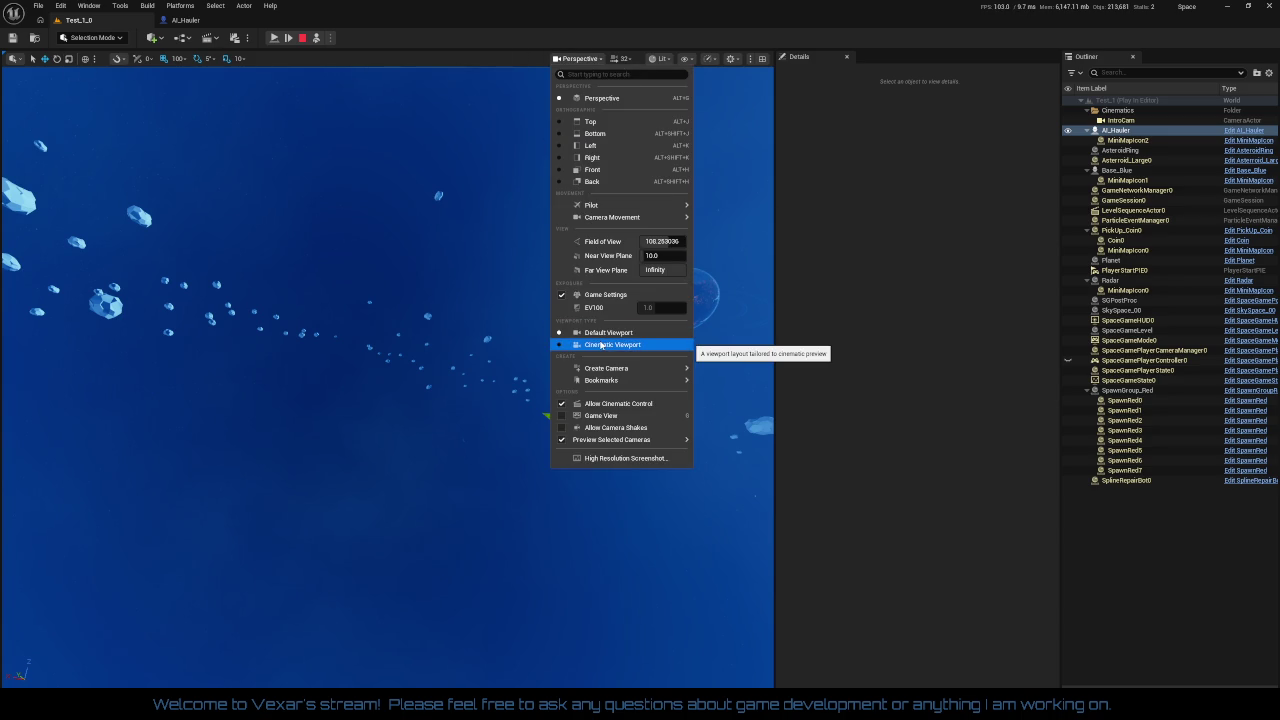
{"action": "left_click", "coordinate": [612, 414]}
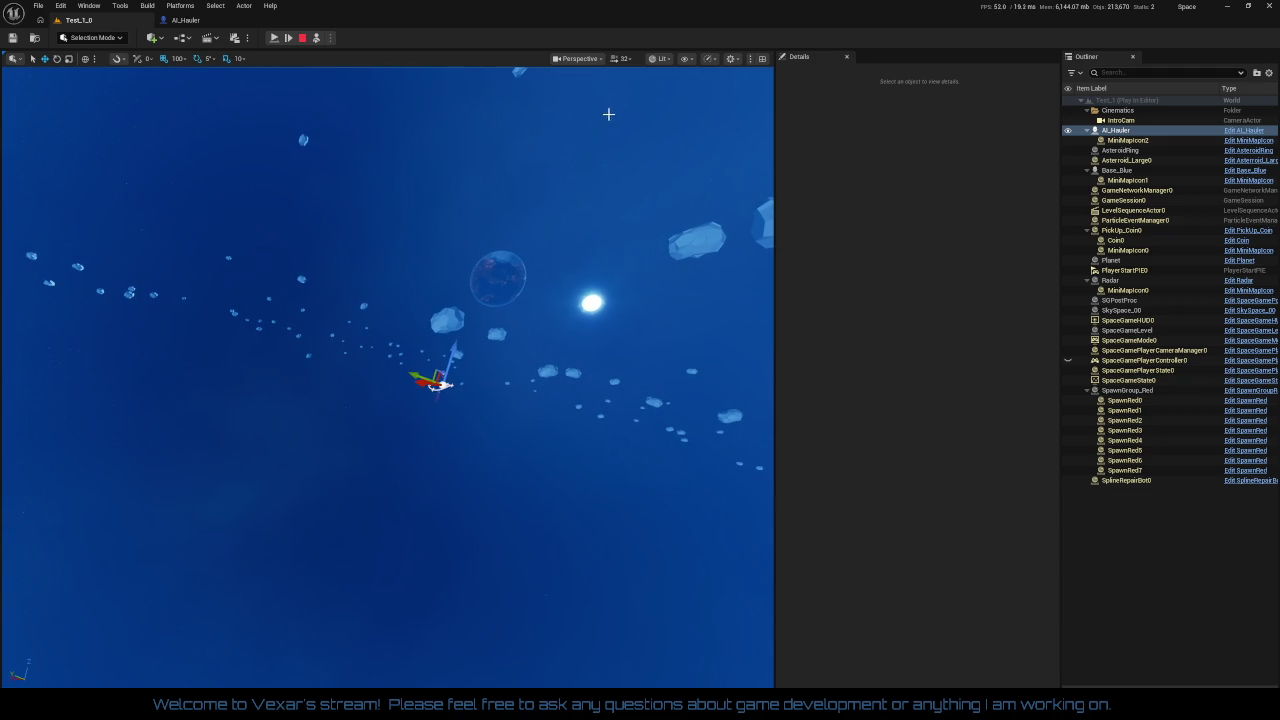
{"action": "left_click", "coordinate": [585, 58]}
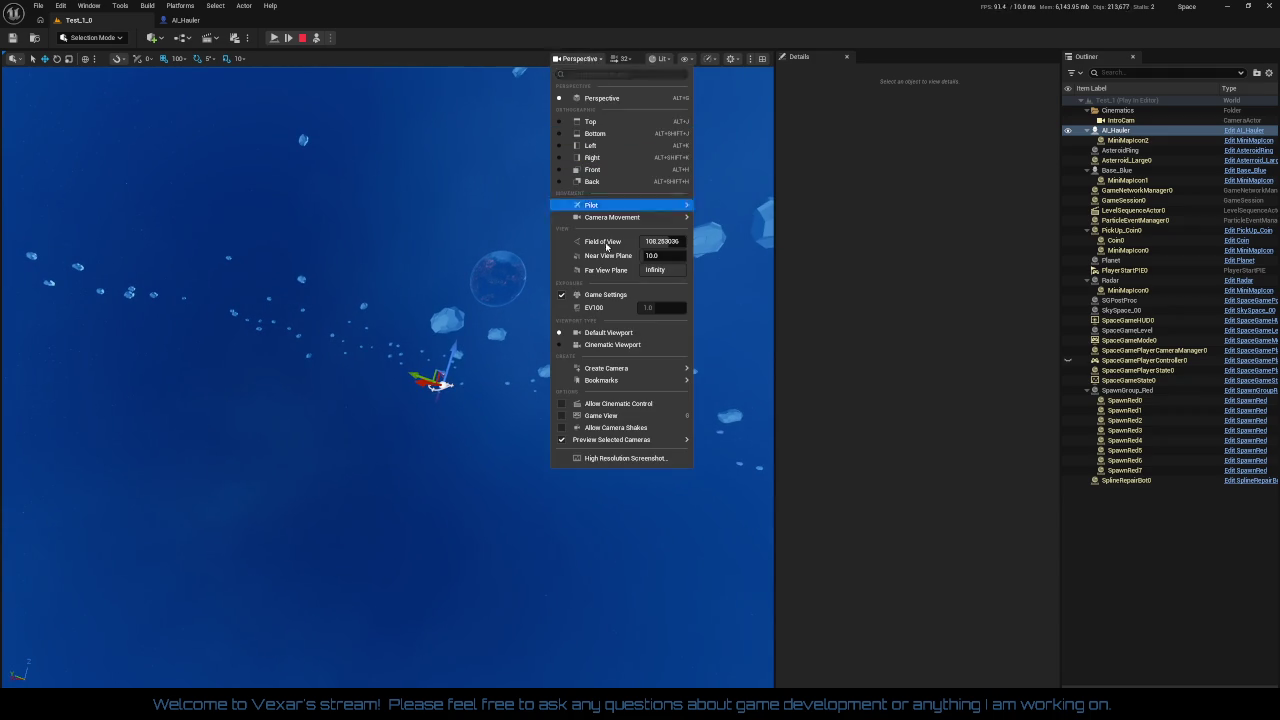
{"action": "left_click", "coordinate": [633, 32]}
{"action": "left_click", "coordinate": [622, 58]}
{"action": "key", "text": "Escape"}
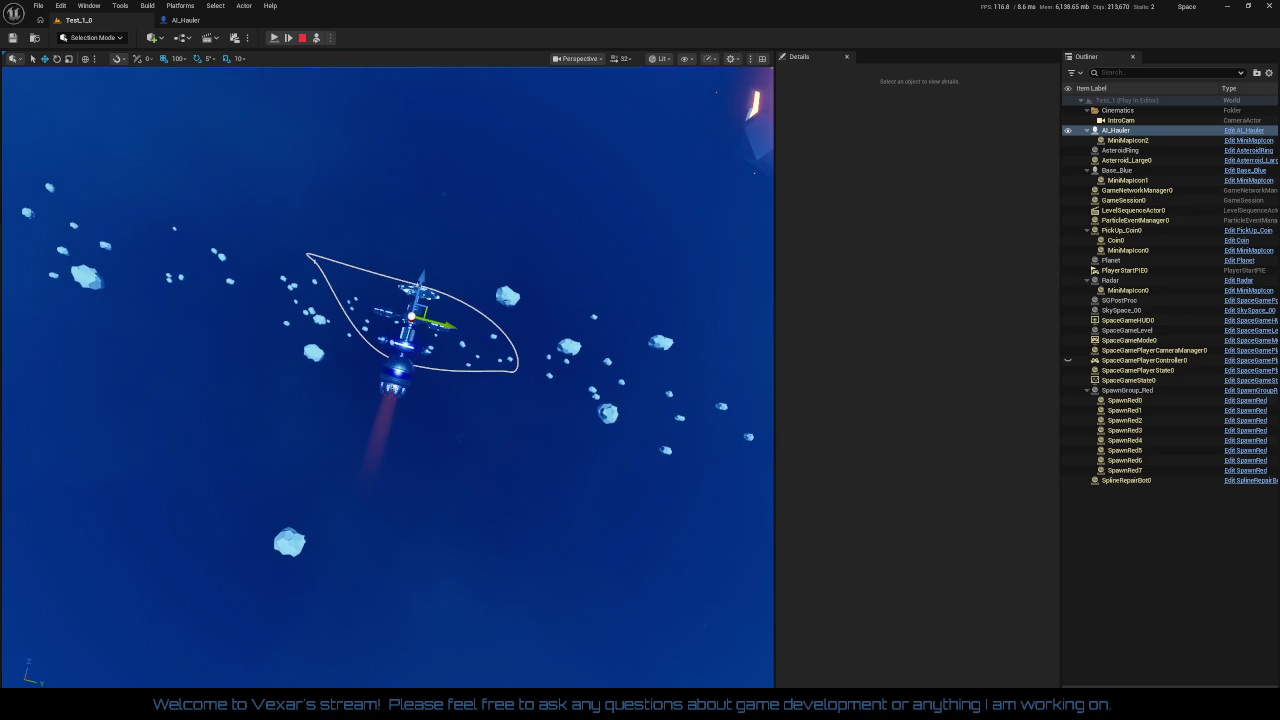
- Change the camera speed and begin advancing the paused game one frame at a time
{"action": "left_click", "coordinate": [630, 59]}
{"action": "left_click", "coordinate": [609, 130]}
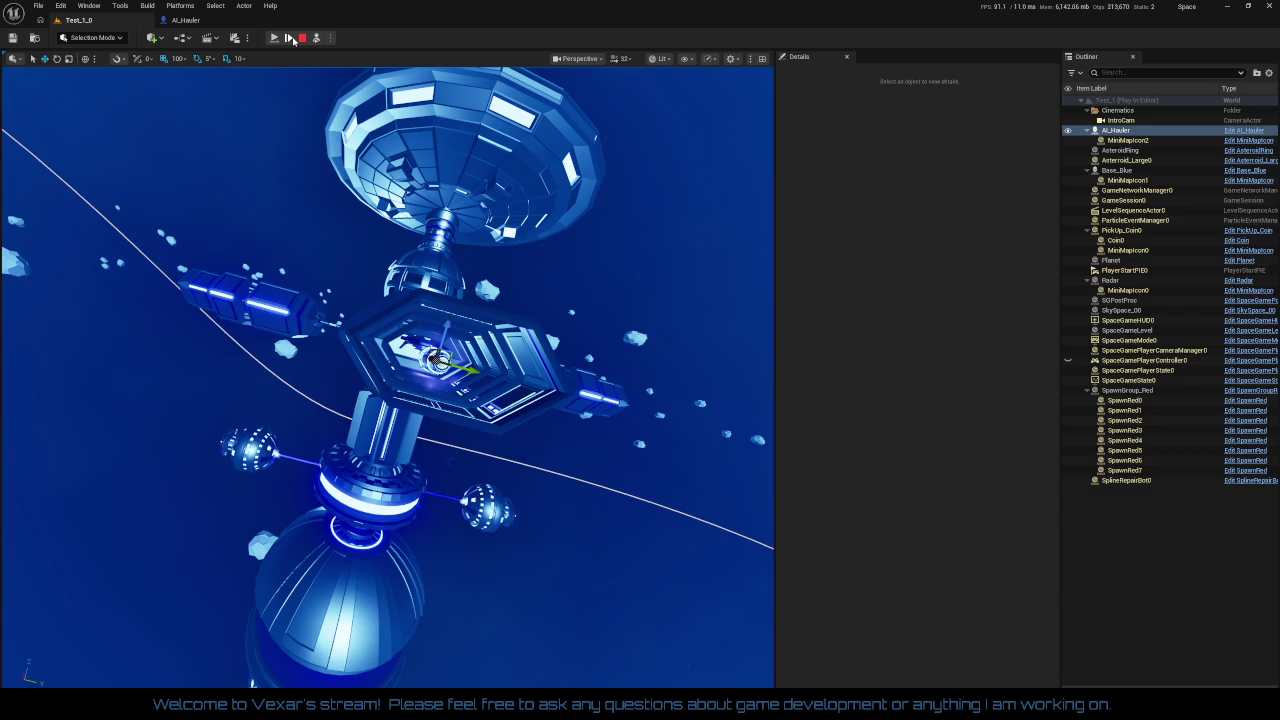
{"action": "left_click", "coordinate": [293, 40]}
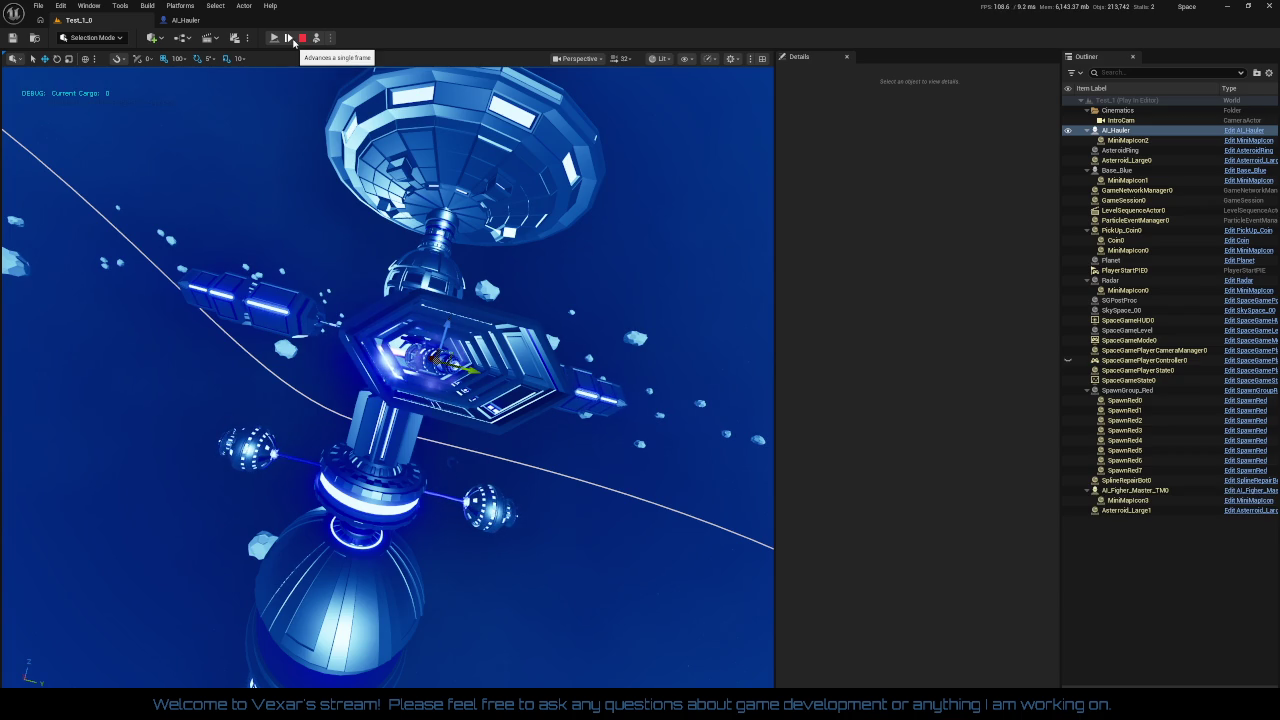
{"action": "left_click", "coordinate": [289, 38]}
{"action": "left_click", "coordinate": [289, 38]}
{"action": "left_click", "coordinate": [289, 38]}
{"action": "left_click", "coordinate": [289, 38]}
- Keep stepping single frames to watch the hauler's laser beam swing
{"action": "left_click", "coordinate": [295, 42]}
{"action": "left_click", "coordinate": [295, 42]}
{"action": "left_click", "coordinate": [295, 42]}
{"action": "left_click", "coordinate": [295, 42]}
{"action": "left_click", "coordinate": [295, 42]}
{"action": "left_click", "coordinate": [295, 42]}
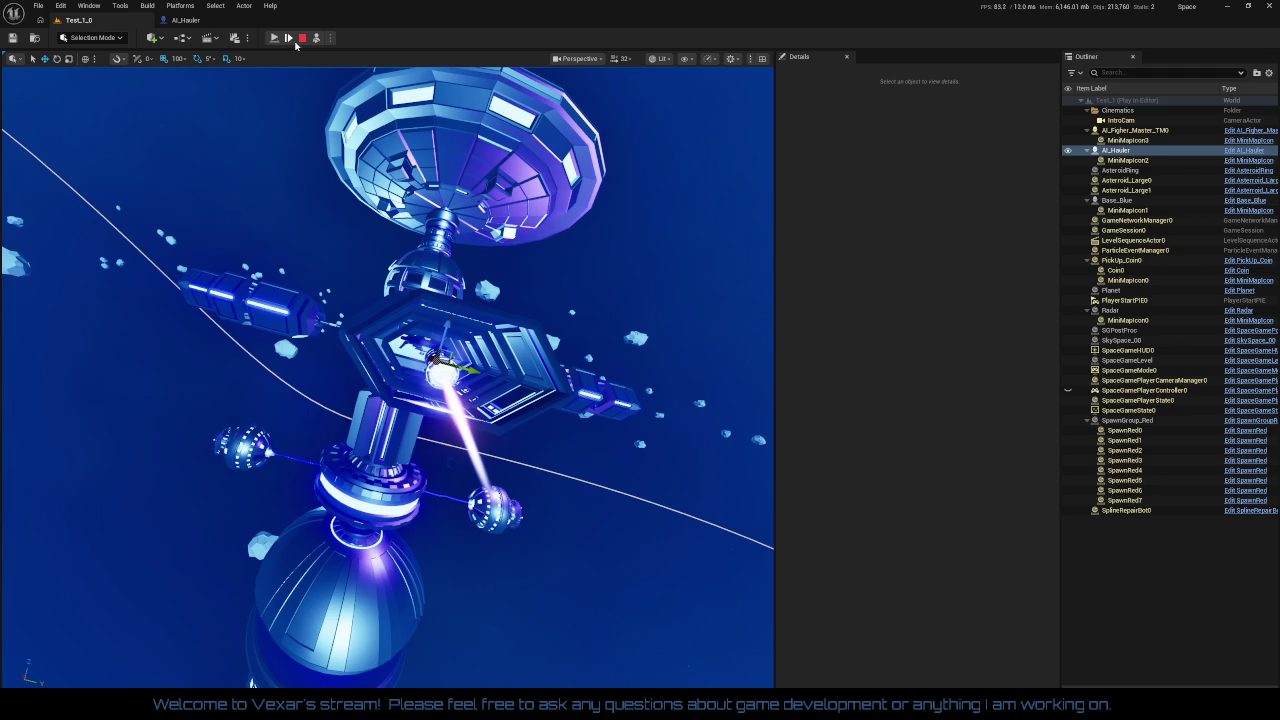
{"action": "left_click", "coordinate": [290, 42]}
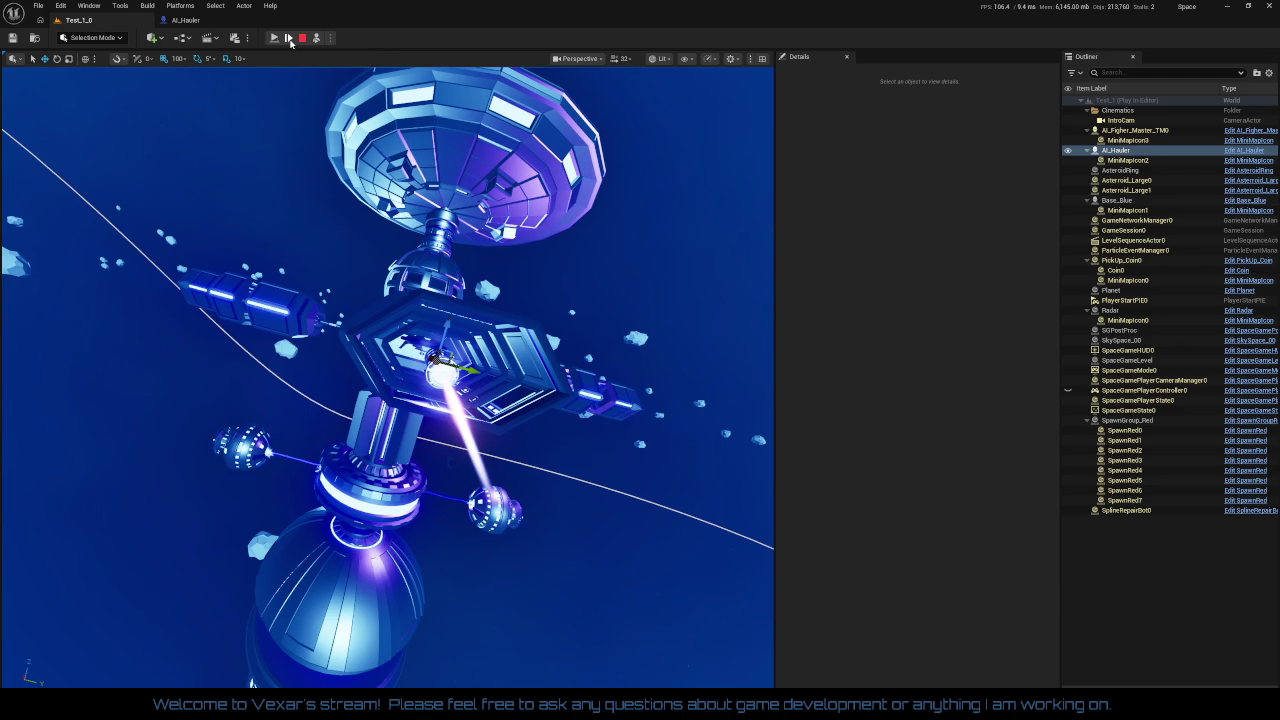
{"action": "left_click", "coordinate": [291, 42]}
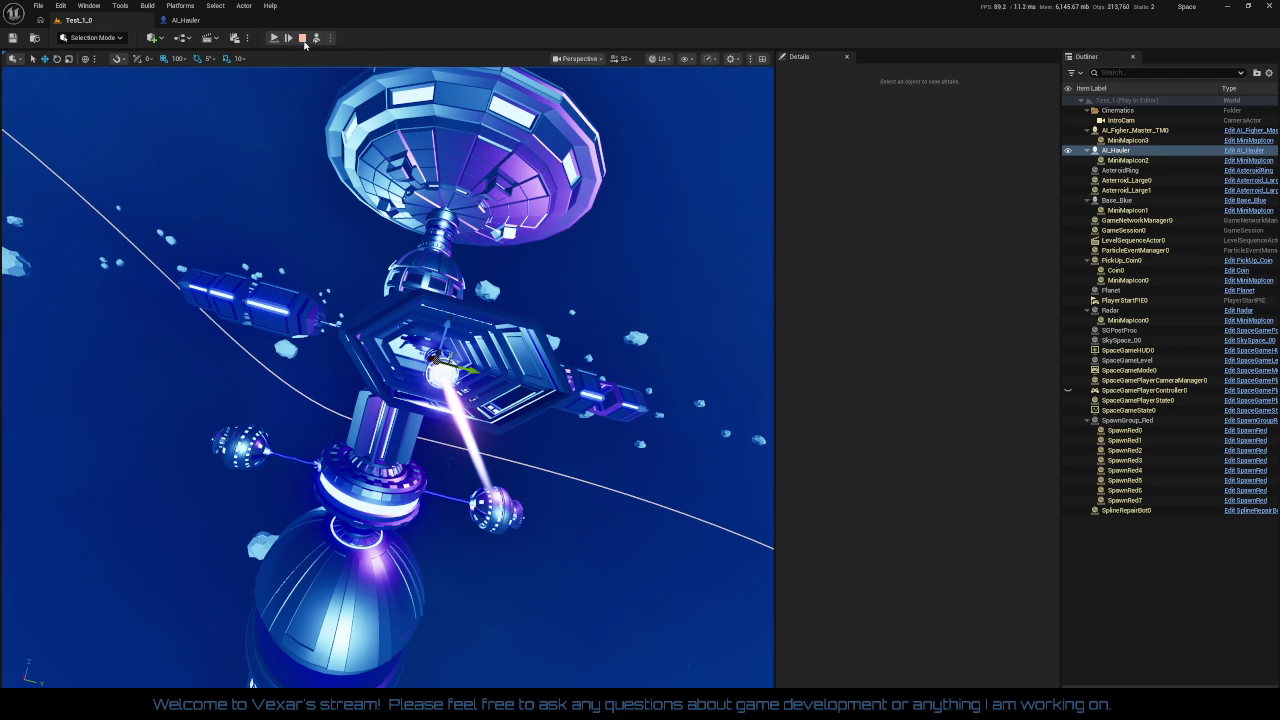
- Stop the play session, toggle Game View in the viewport, and zoom toward the station
{"action": "left_click", "coordinate": [302, 39]}
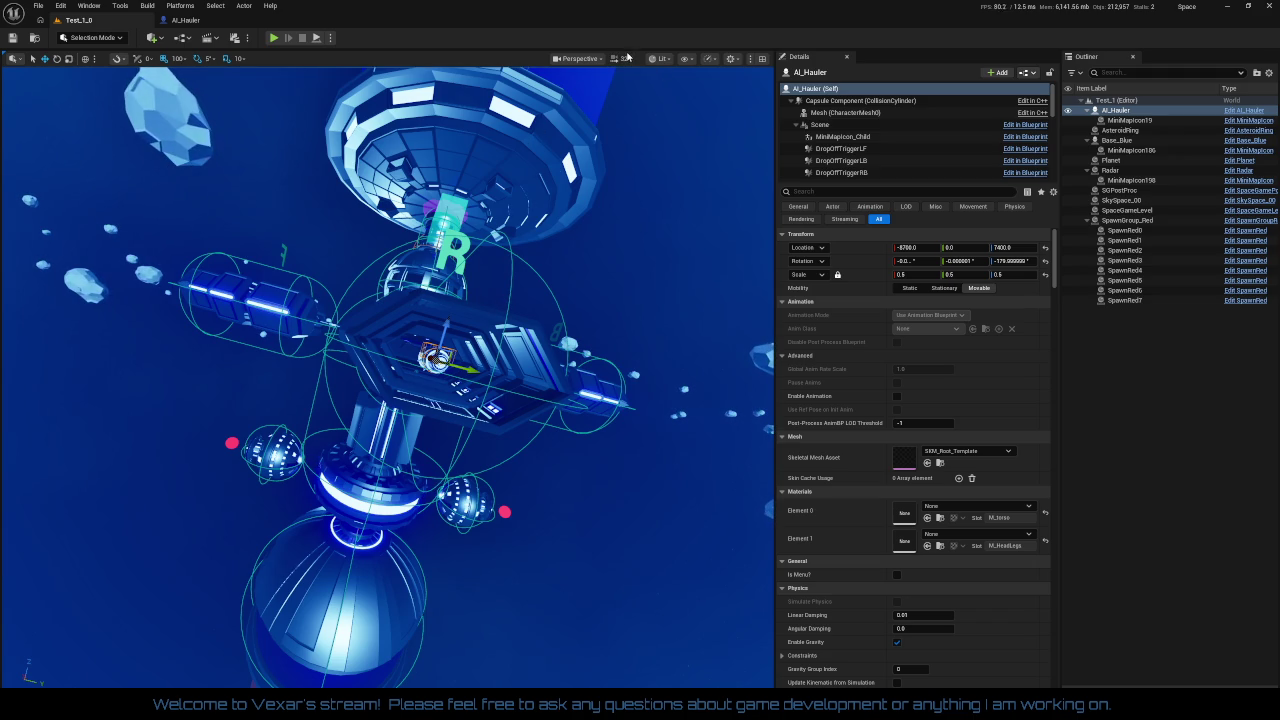
{"action": "left_click", "coordinate": [579, 58]}
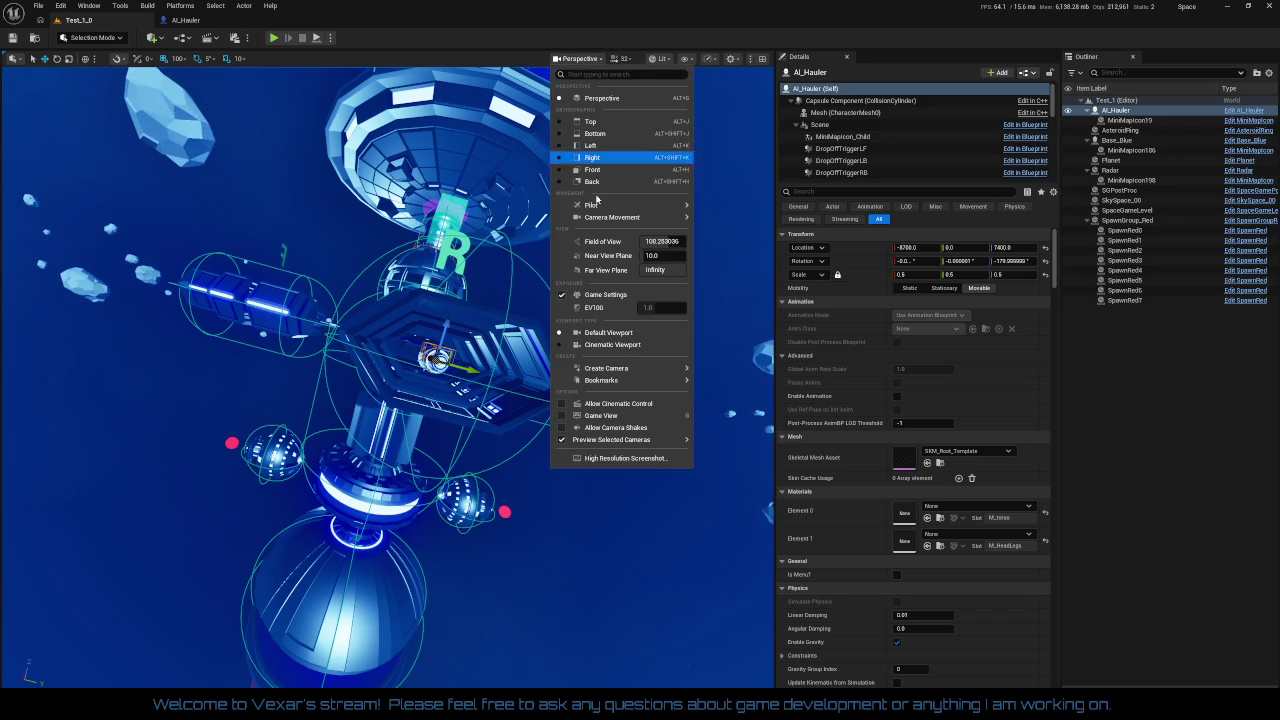
{"action": "left_click", "coordinate": [634, 402]}
{"action": "scroll", "coordinate": [634, 402], "scroll_direction": "up", "scroll_amount": 2}
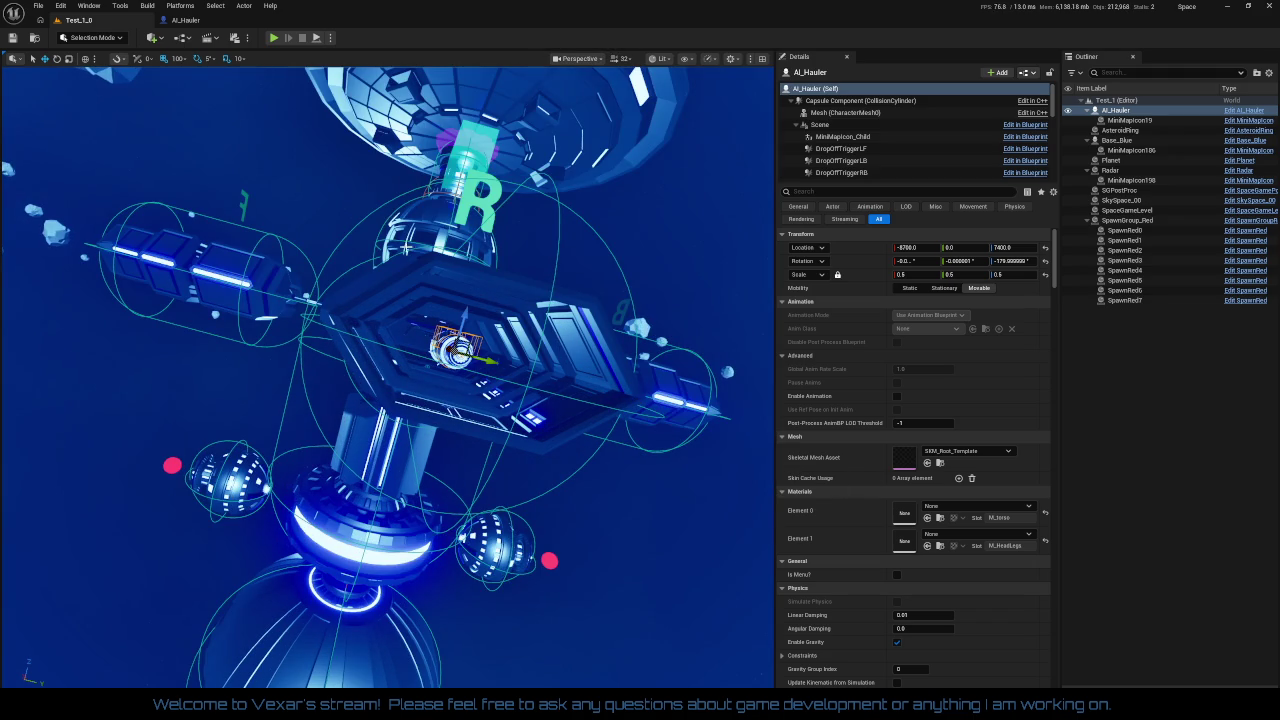
- Start a play session with Alt+P and fly the ship, firing its boost
{"action": "key", "text": "alt+p"}
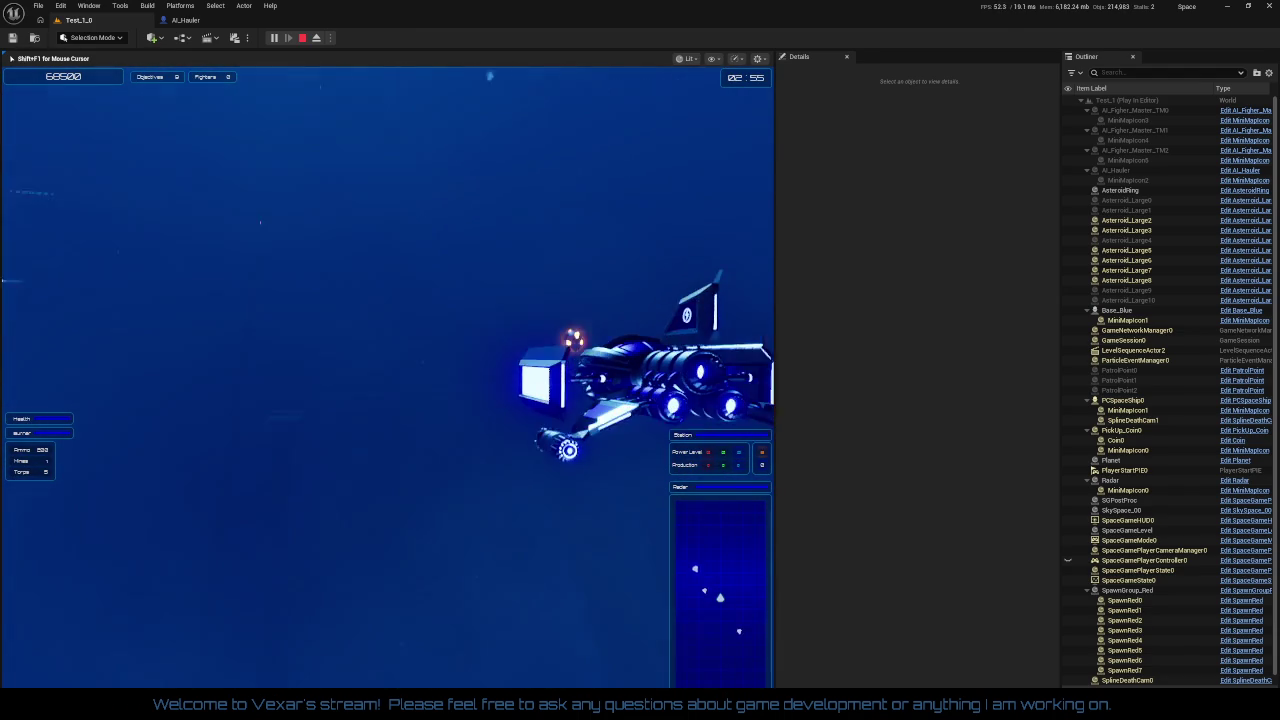
{"action": "key", "text": "shift"}
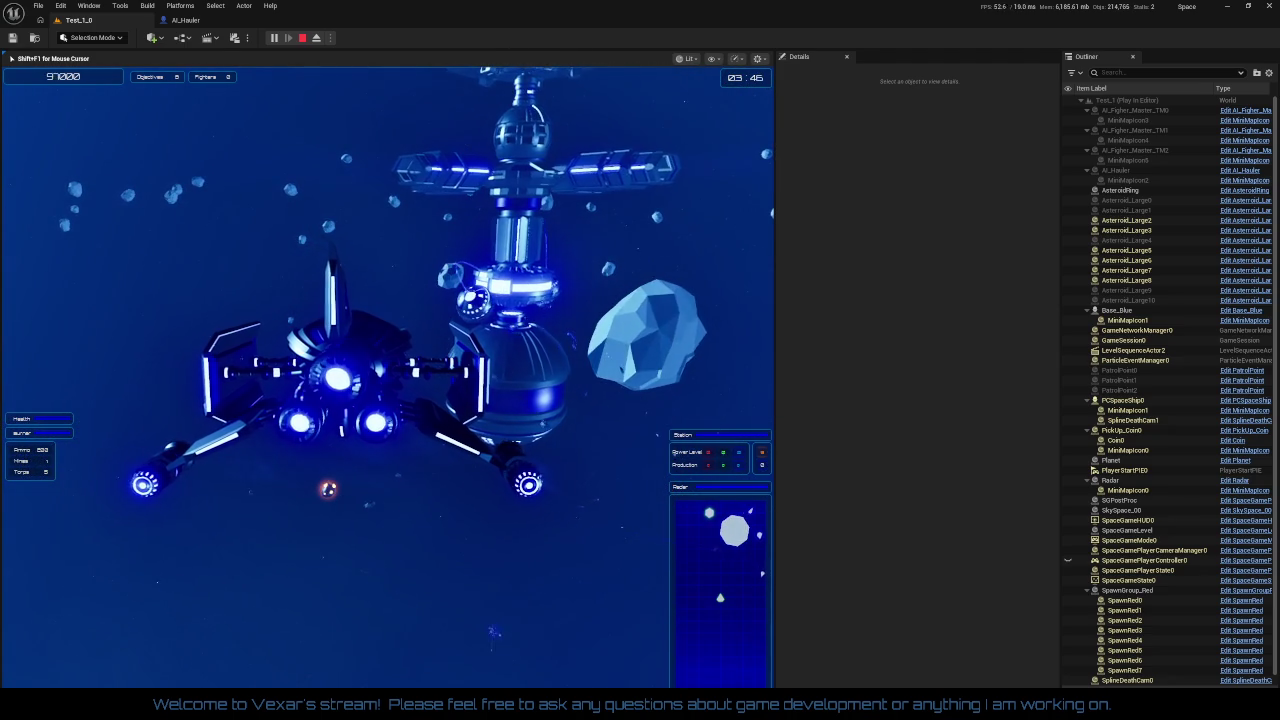
- Boost the ship forward once more, then end the play session with Escape
{"action": "key", "text": "shift"}
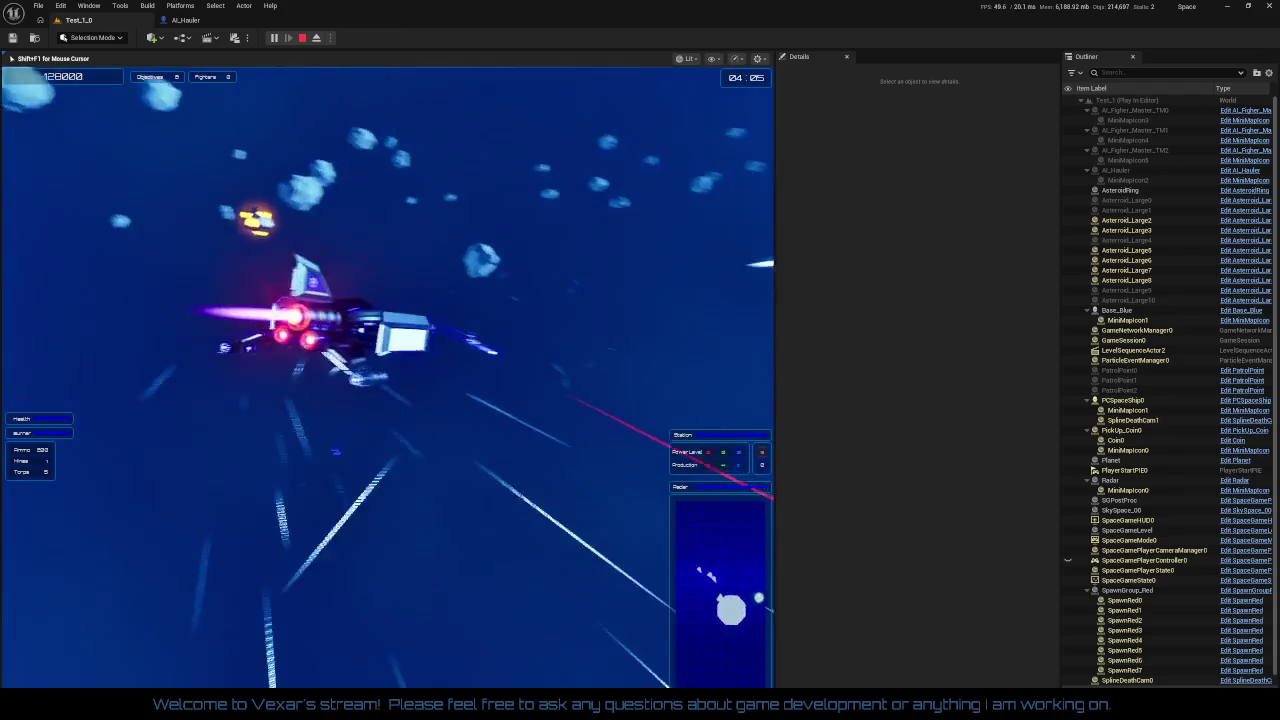
{"action": "key", "text": "Escape"}
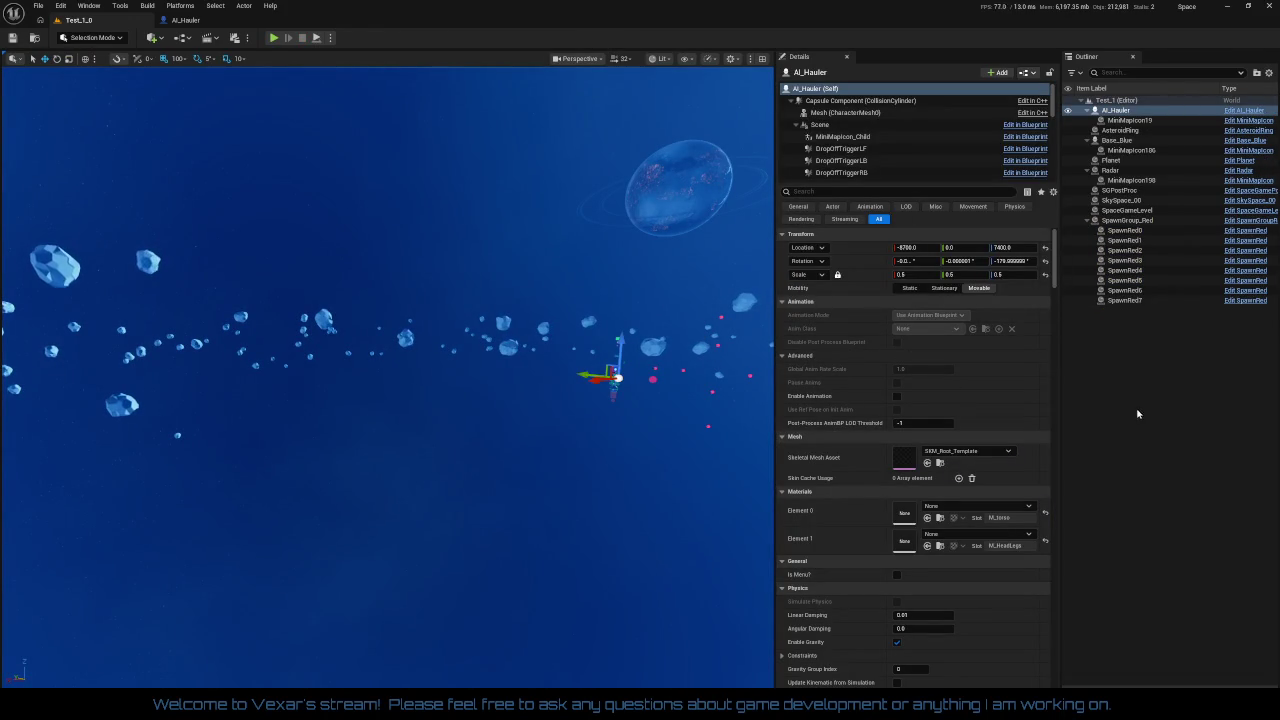
{"action": "left_click", "coordinate": [1186, 406]}
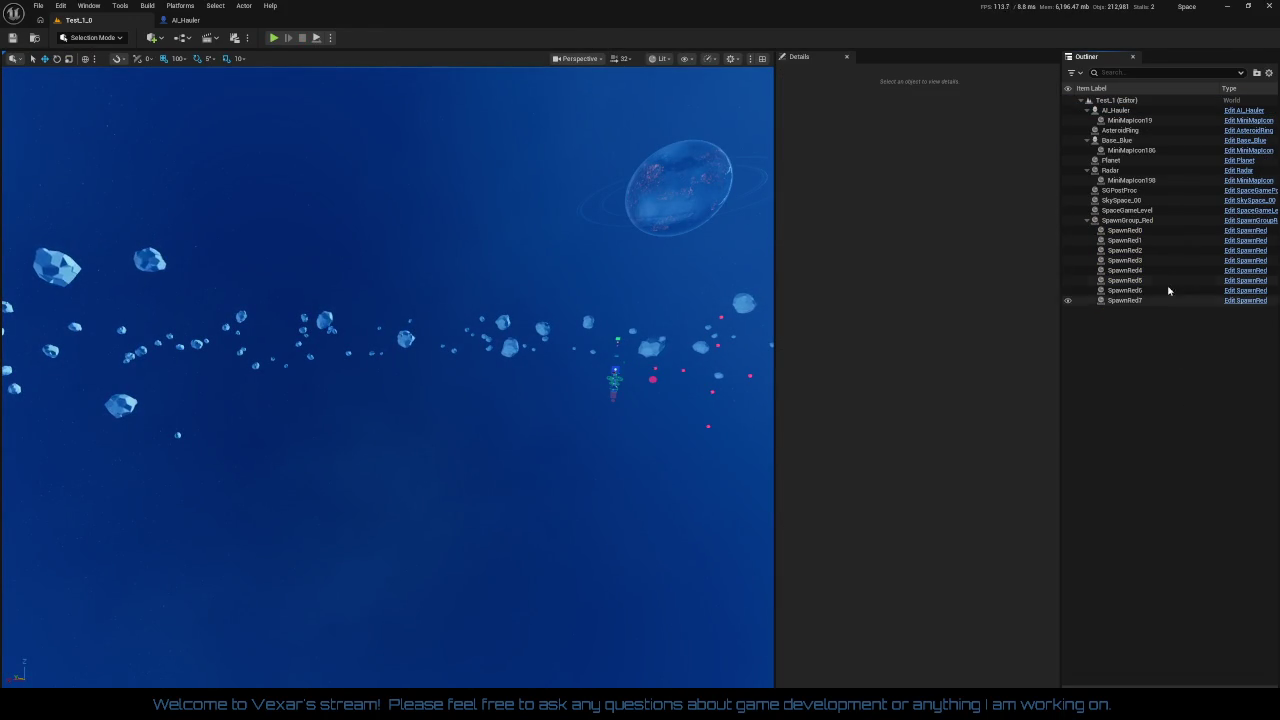
{"action": "left_click", "coordinate": [1118, 141]}
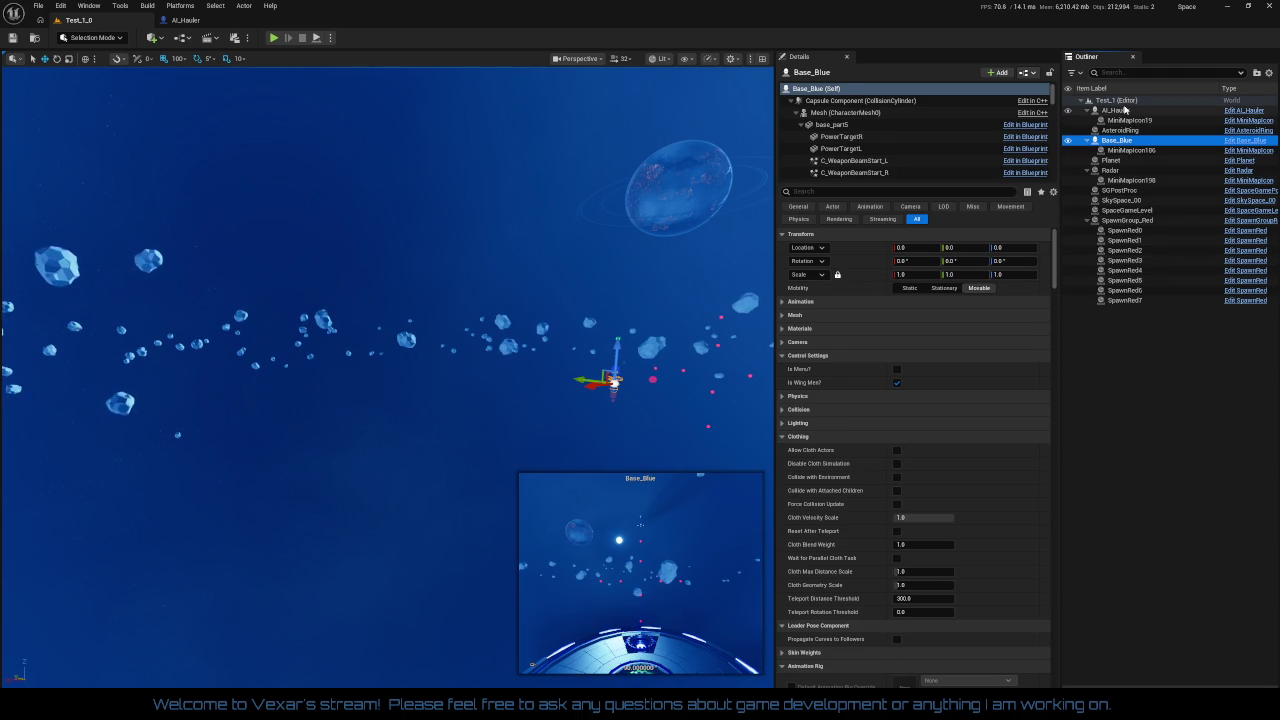
{"action": "left_click", "coordinate": [1126, 110]}
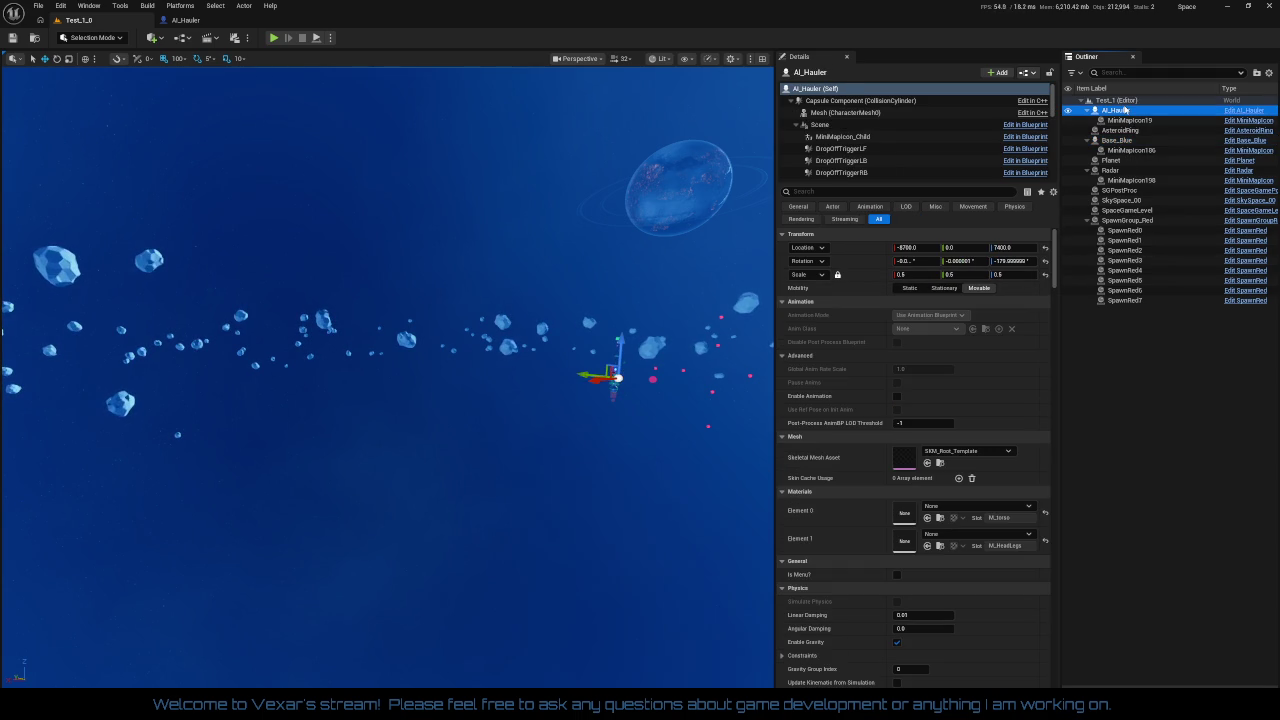
{"action": "left_click", "coordinate": [1046, 277]}
{"action": "left_click", "coordinate": [1045, 260]}
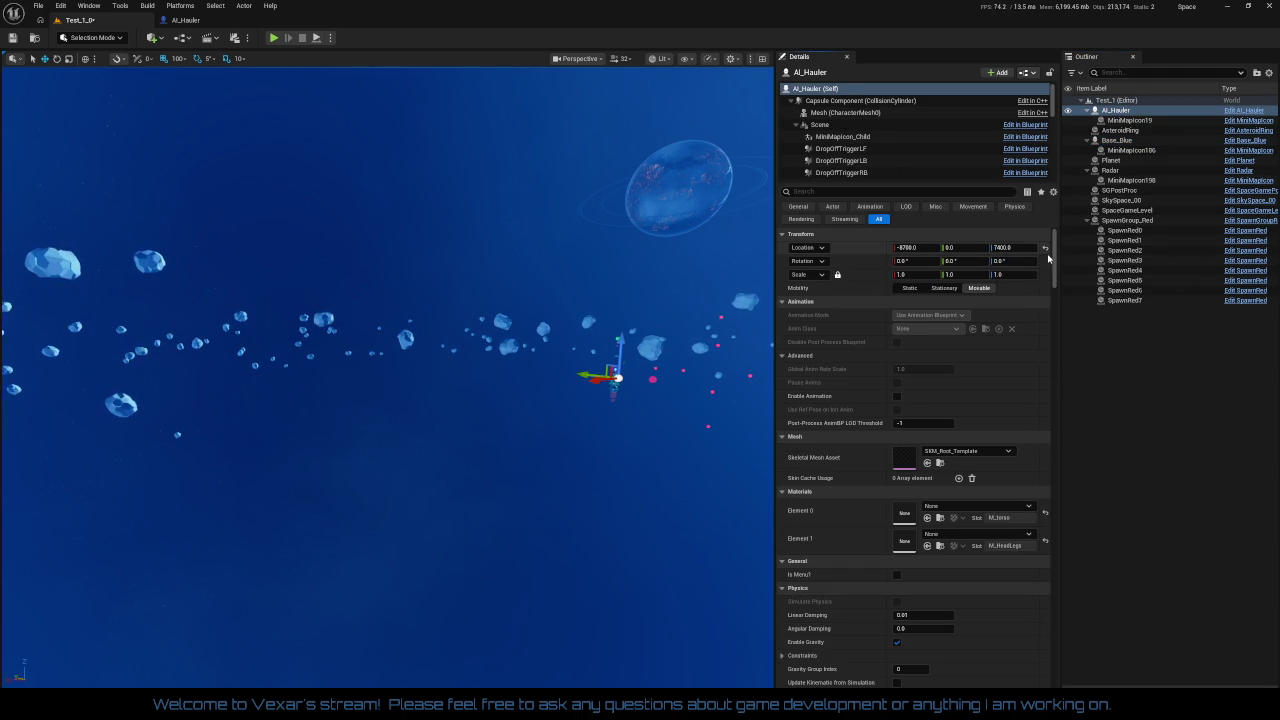
{"action": "left_click", "coordinate": [1046, 248]}
{"action": "key", "text": "f"}
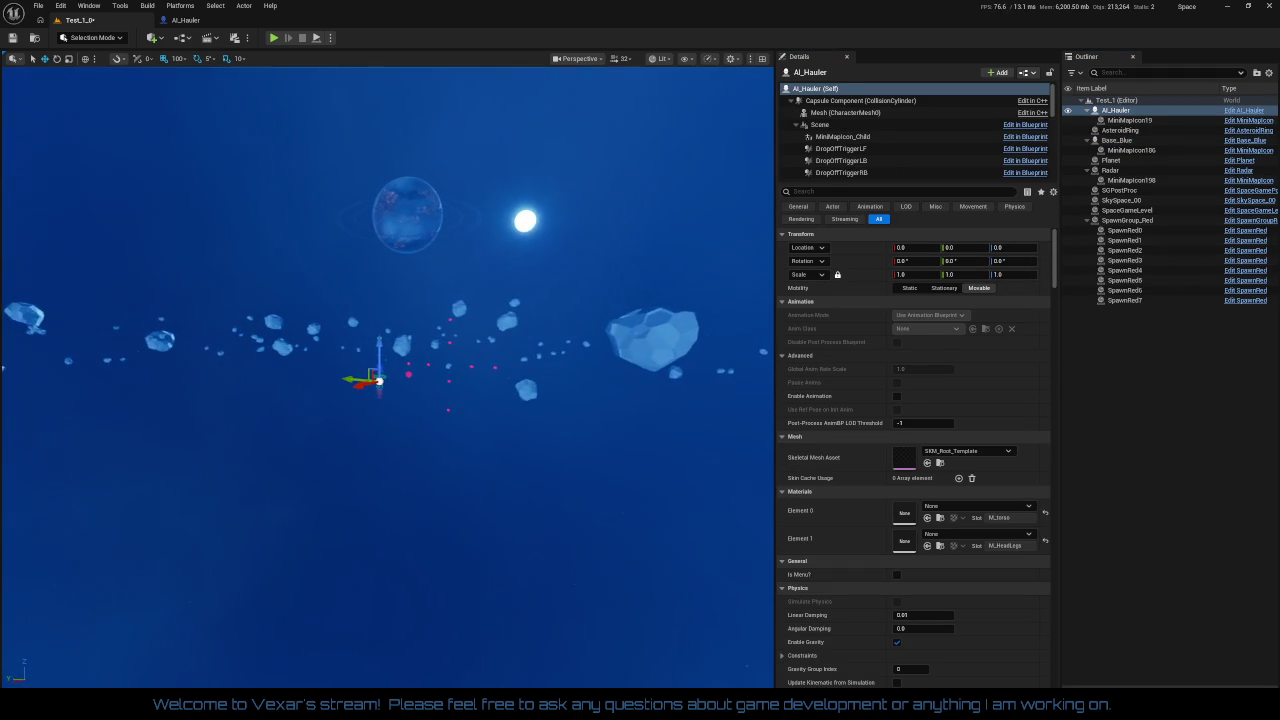
{"action": "mouse_move", "coordinate": [551, 491]}
{"action": "left_mouse_down"}
{"action": "mouse_move", "coordinate": [575, 465]}
{"action": "mouse_move", "coordinate": [560, 490]}
{"action": "left_mouse_up"}
{"action": "key", "text": "ctrl+z"}
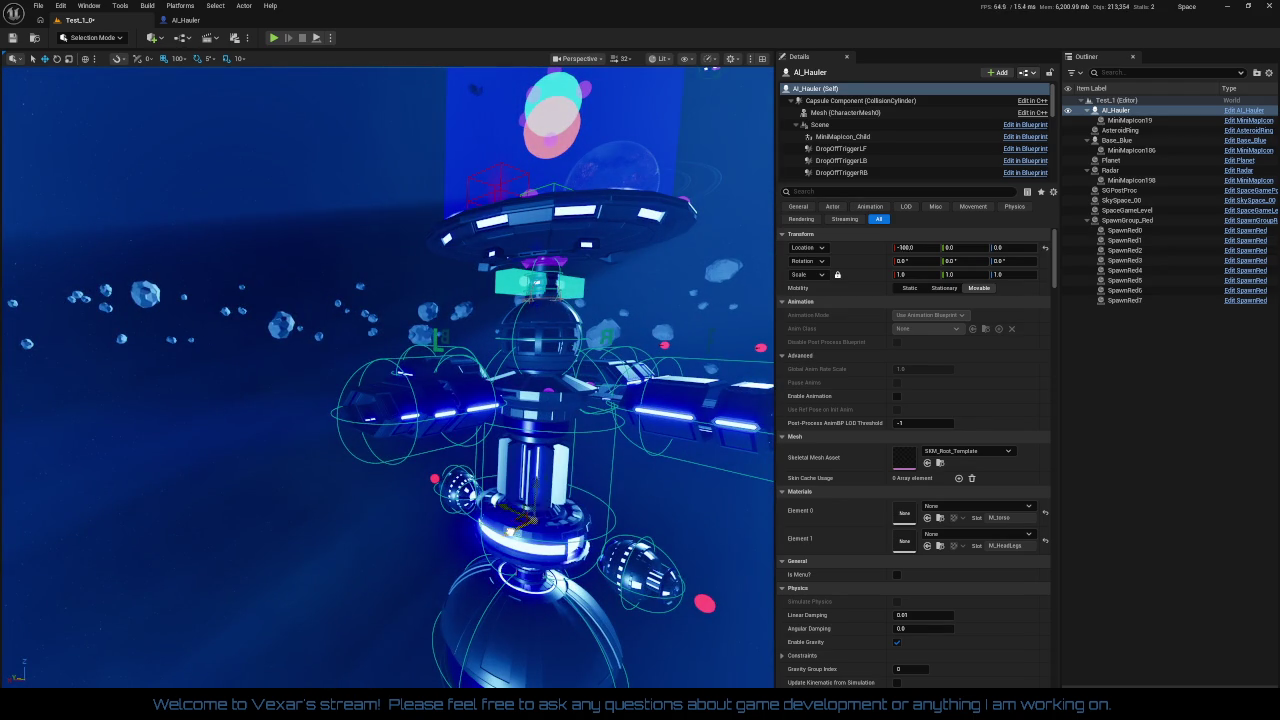
{"action": "mouse_move", "coordinate": [696, 494]}
{"action": "left_mouse_down"}
{"action": "mouse_move", "coordinate": [620, 500]}
{"action": "mouse_move", "coordinate": [680, 537]}
{"action": "left_mouse_up"}
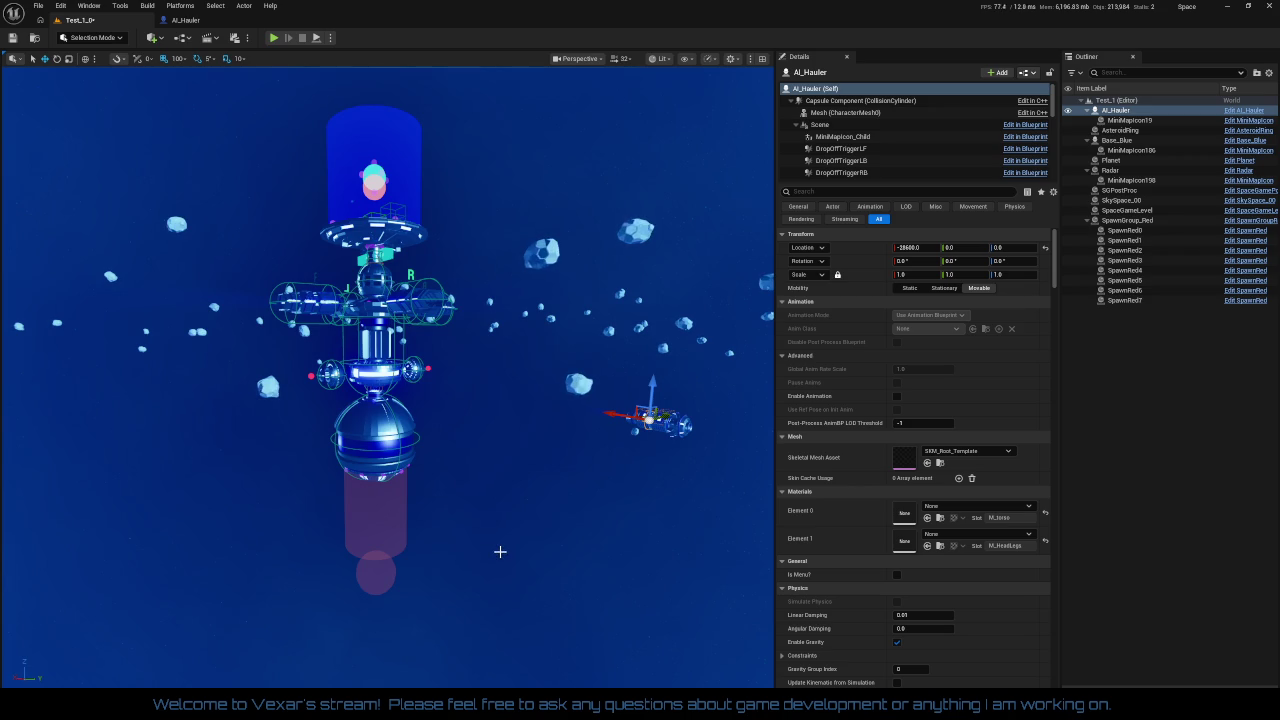
{"action": "left_click", "coordinate": [206, 30]}
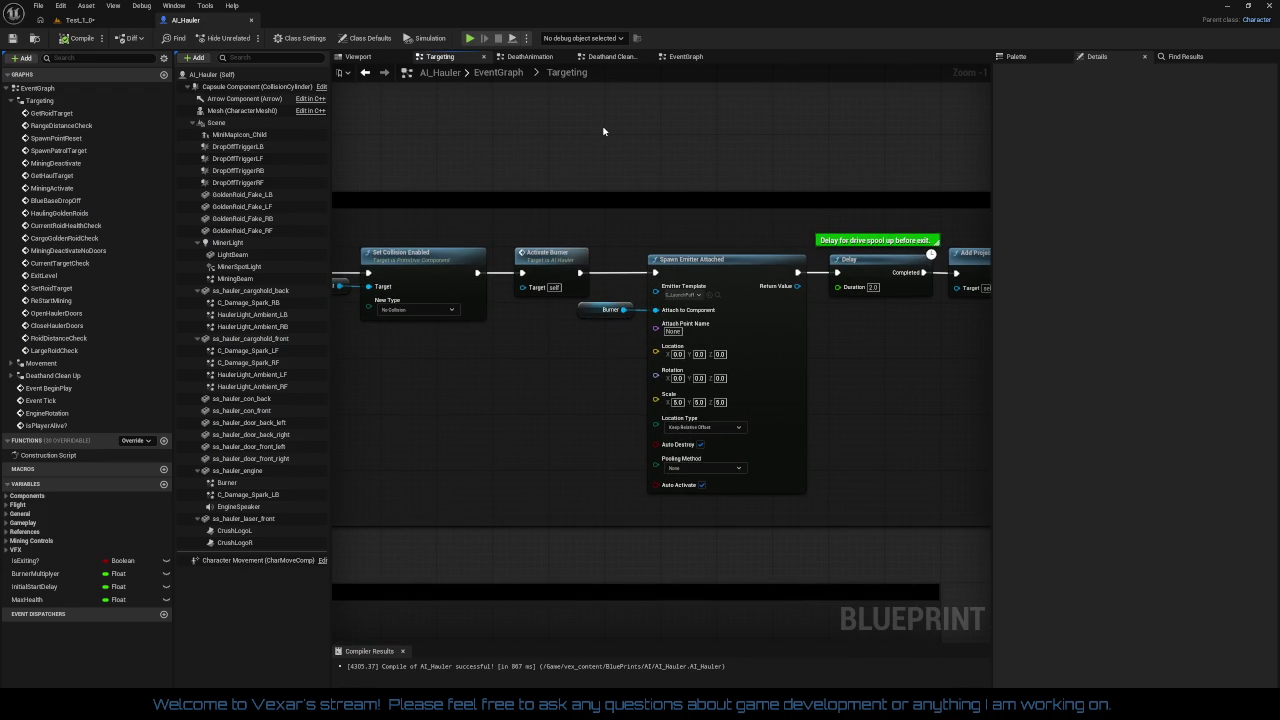
- In the EventGraph, bring the post-spawn VFX chain's Spawn Emitter at Location node into view and recompile AI_Hauler
{"action": "left_click", "coordinate": [686, 56]}
{"action": "scroll", "coordinate": [661, 345], "scroll_direction": "up", "scroll_amount": 6}
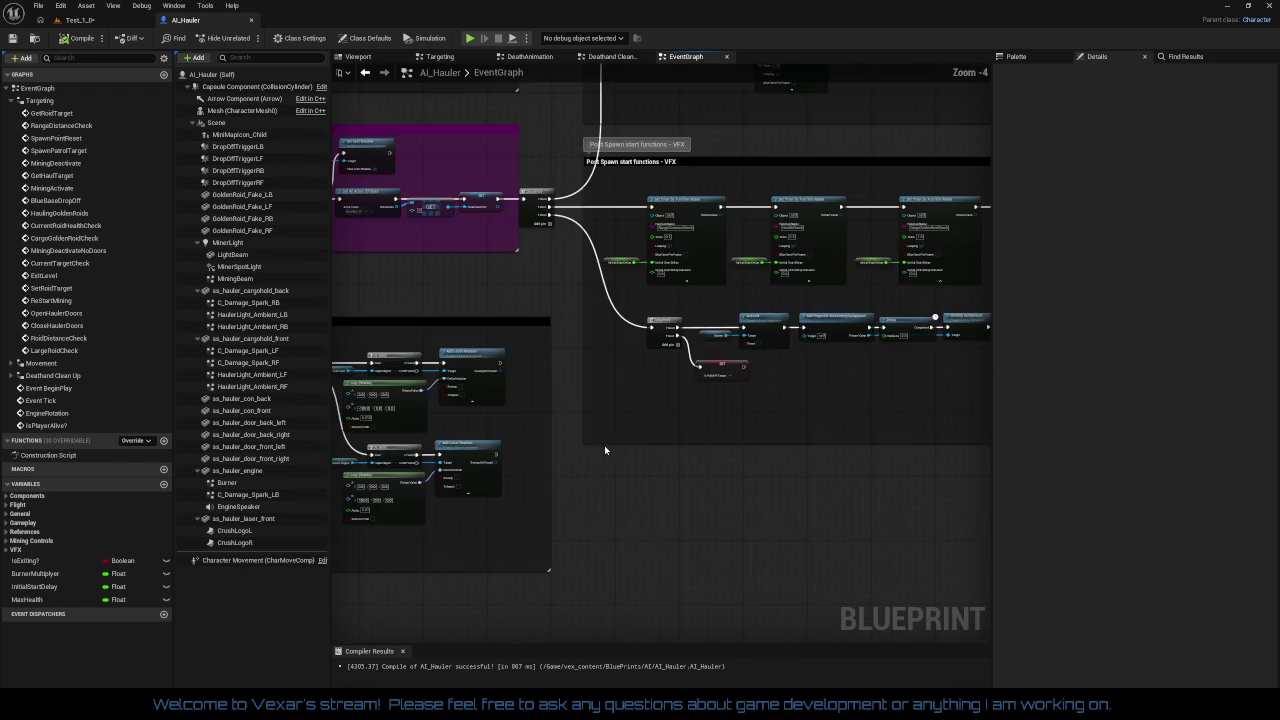
{"action": "mouse_move", "coordinate": [715, 459]}
{"action": "left_mouse_down"}
{"action": "mouse_move", "coordinate": [495, 399]}
{"action": "mouse_move", "coordinate": [215, 359]}
{"action": "mouse_move", "coordinate": [143, 290]}
{"action": "left_mouse_up"}
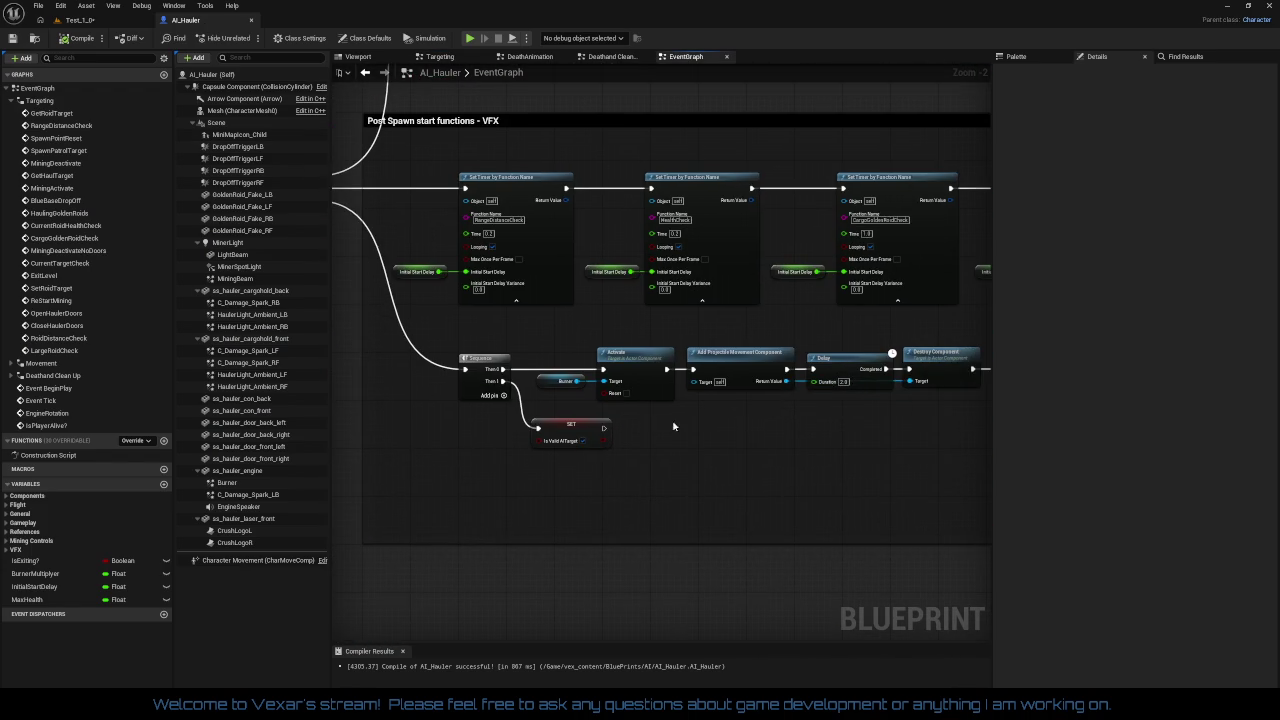
{"action": "scroll", "coordinate": [695, 420], "scroll_direction": "up", "scroll_amount": 2}
{"action": "left_click_drag", "start_coordinate": [695, 420], "coordinate": [594, 442]}
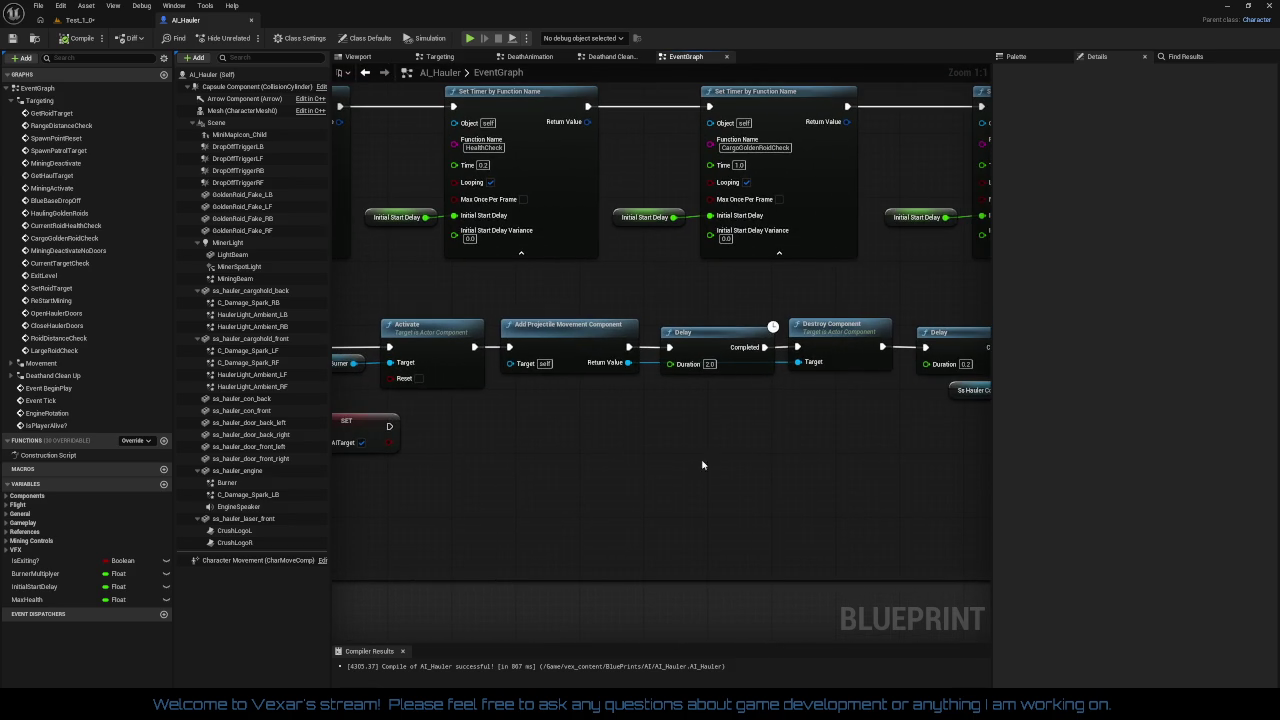
{"action": "left_click_drag", "start_coordinate": [686, 460], "coordinate": [566, 443]}
{"action": "left_click_drag", "start_coordinate": [689, 464], "coordinate": [475, 422]}
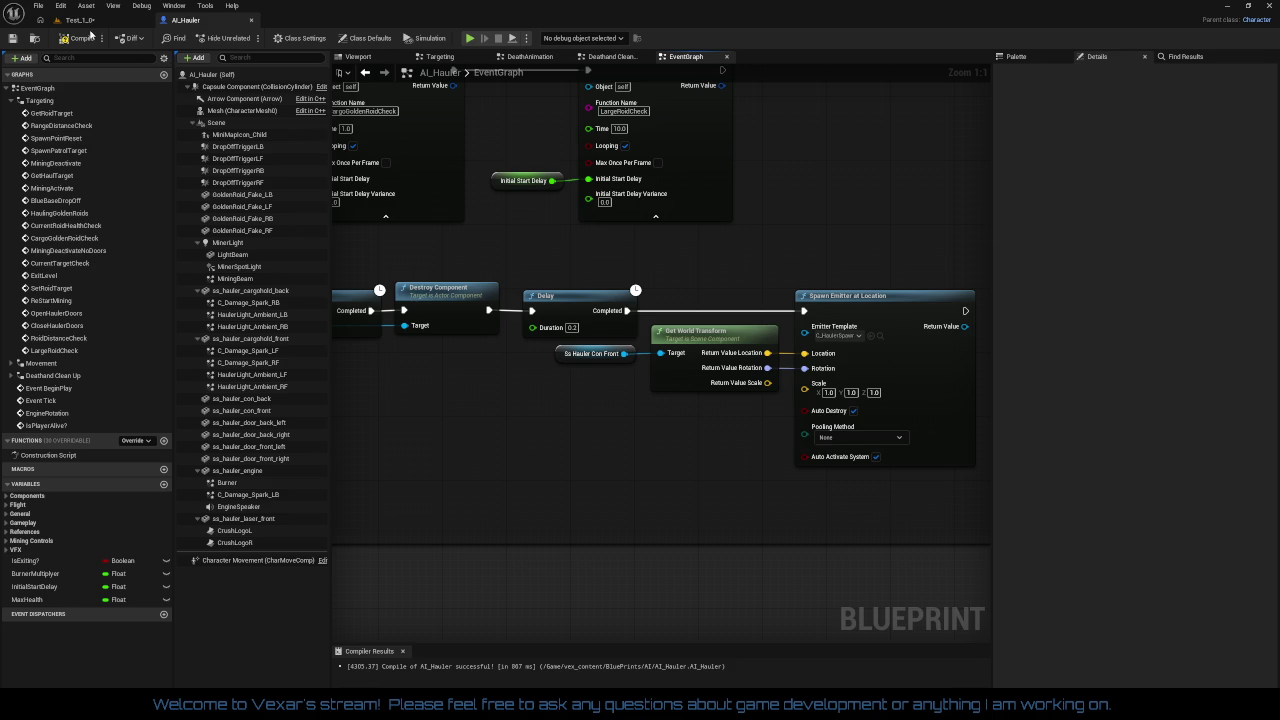
{"action": "left_click", "coordinate": [108, 37]}
{"action": "mouse_move", "coordinate": [652, 508]}
{"action": "left_mouse_down"}
{"action": "mouse_move", "coordinate": [695, 486]}
{"action": "mouse_move", "coordinate": [668, 500]}
{"action": "mouse_move", "coordinate": [603, 446]}
{"action": "mouse_move", "coordinate": [937, 450]}
{"action": "left_mouse_up"}
{"action": "left_click_drag", "start_coordinate": [830, 457], "coordinate": [954, 446]}
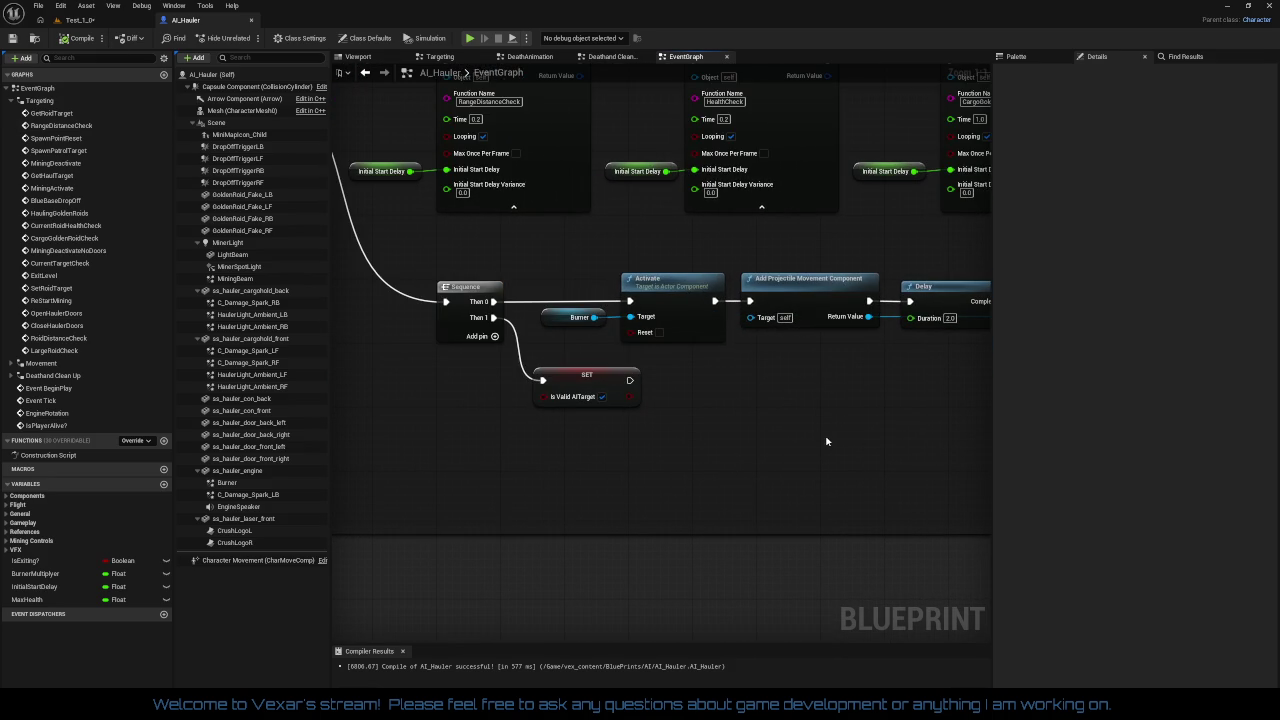
{"action": "mouse_move", "coordinate": [743, 426]}
{"action": "left_mouse_down"}
{"action": "mouse_move", "coordinate": [949, 468]}
{"action": "mouse_move", "coordinate": [739, 549]}
{"action": "mouse_move", "coordinate": [592, 535]}
{"action": "left_mouse_up"}
{"action": "left_click_drag", "start_coordinate": [740, 545], "coordinate": [561, 544]}
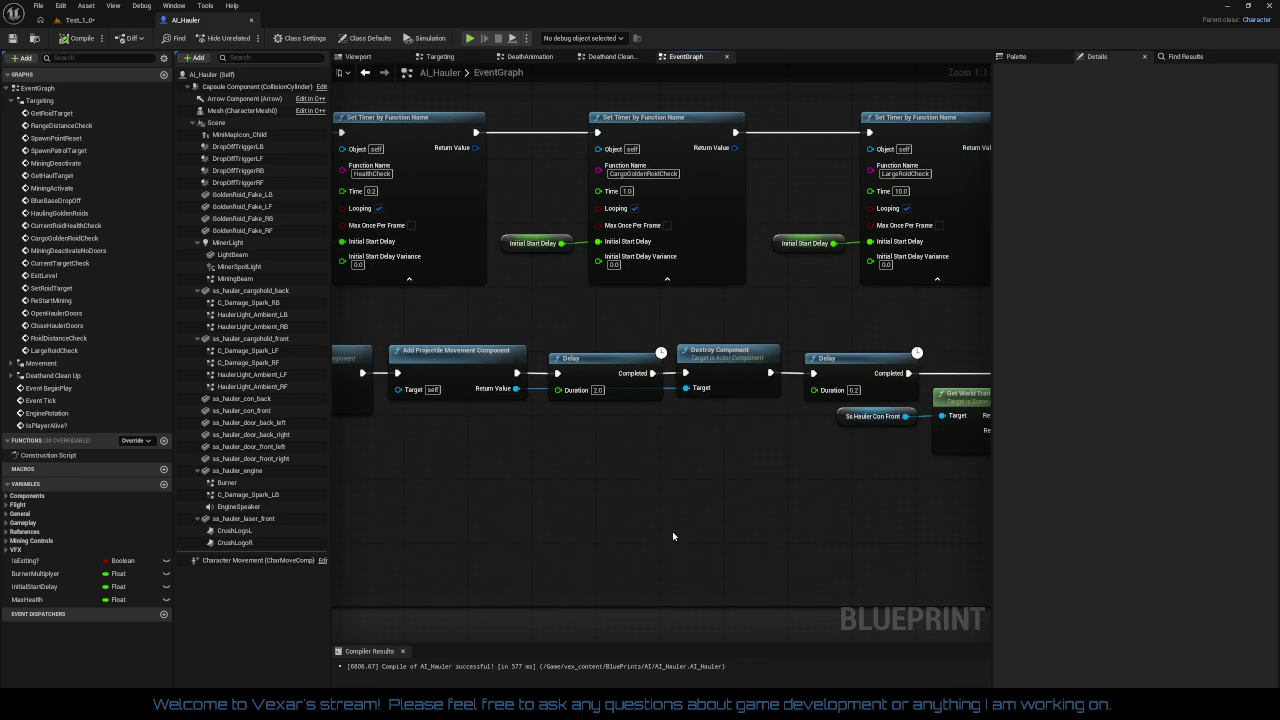
{"action": "left_click_drag", "start_coordinate": [704, 516], "coordinate": [457, 488]}
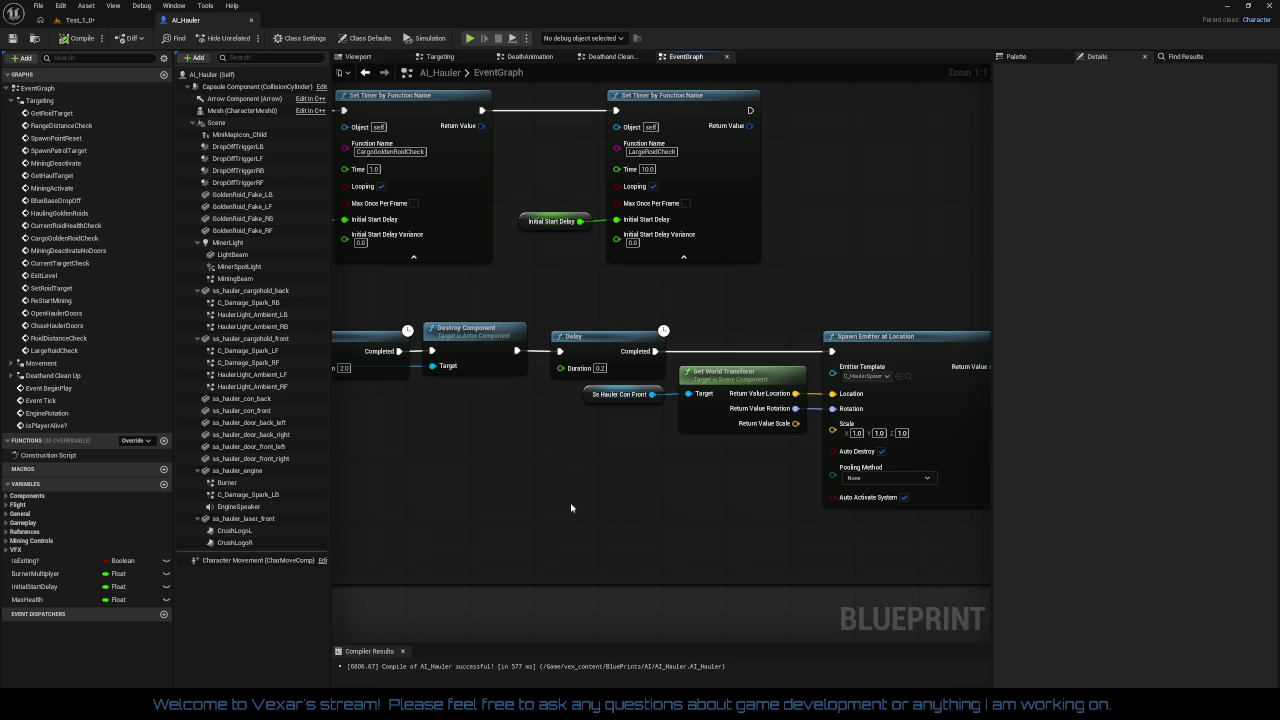
{"action": "mouse_move", "coordinate": [571, 508]}
{"action": "left_mouse_down"}
{"action": "mouse_move", "coordinate": [760, 511]}
{"action": "mouse_move", "coordinate": [746, 506]}
{"action": "mouse_move", "coordinate": [814, 459]}
{"action": "mouse_move", "coordinate": [624, 455]}
{"action": "left_mouse_up"}
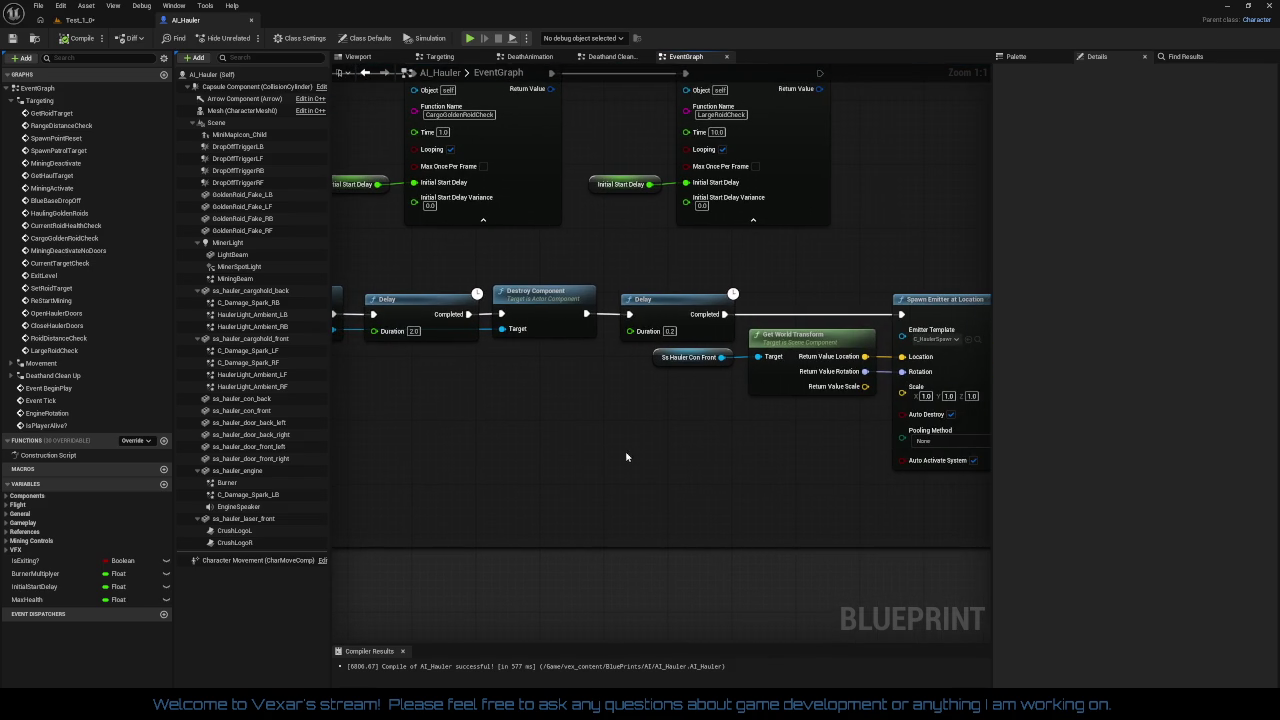
{"action": "mouse_move", "coordinate": [712, 460]}
{"action": "left_mouse_down"}
{"action": "mouse_move", "coordinate": [555, 460]}
{"action": "mouse_move", "coordinate": [963, 457]}
{"action": "mouse_move", "coordinate": [880, 441]}
{"action": "mouse_move", "coordinate": [749, 449]}
{"action": "mouse_move", "coordinate": [856, 434]}
{"action": "mouse_move", "coordinate": [965, 457]}
{"action": "mouse_move", "coordinate": [585, 444]}
{"action": "left_mouse_up"}
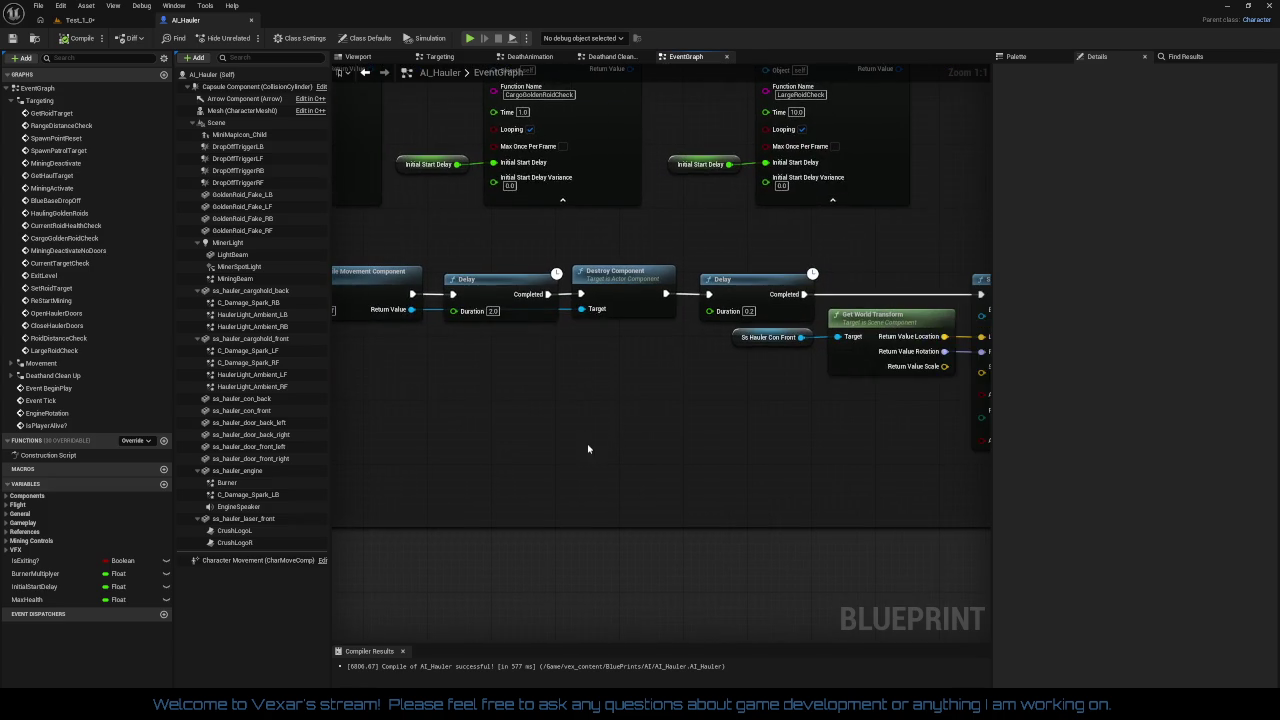
{"action": "left_click_drag", "start_coordinate": [730, 443], "coordinate": [629, 452]}
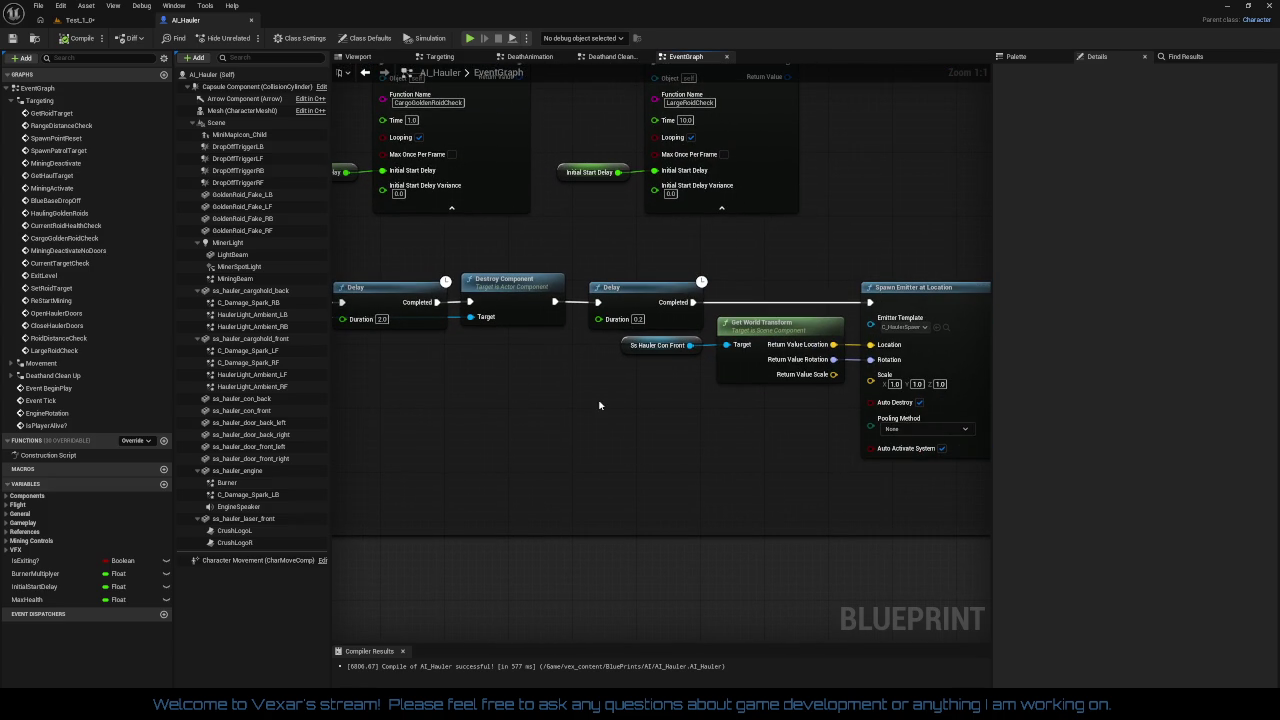
{"action": "mouse_move", "coordinate": [583, 414]}
{"action": "left_mouse_down"}
{"action": "mouse_move", "coordinate": [842, 416]}
{"action": "mouse_move", "coordinate": [940, 434]}
{"action": "left_mouse_up"}
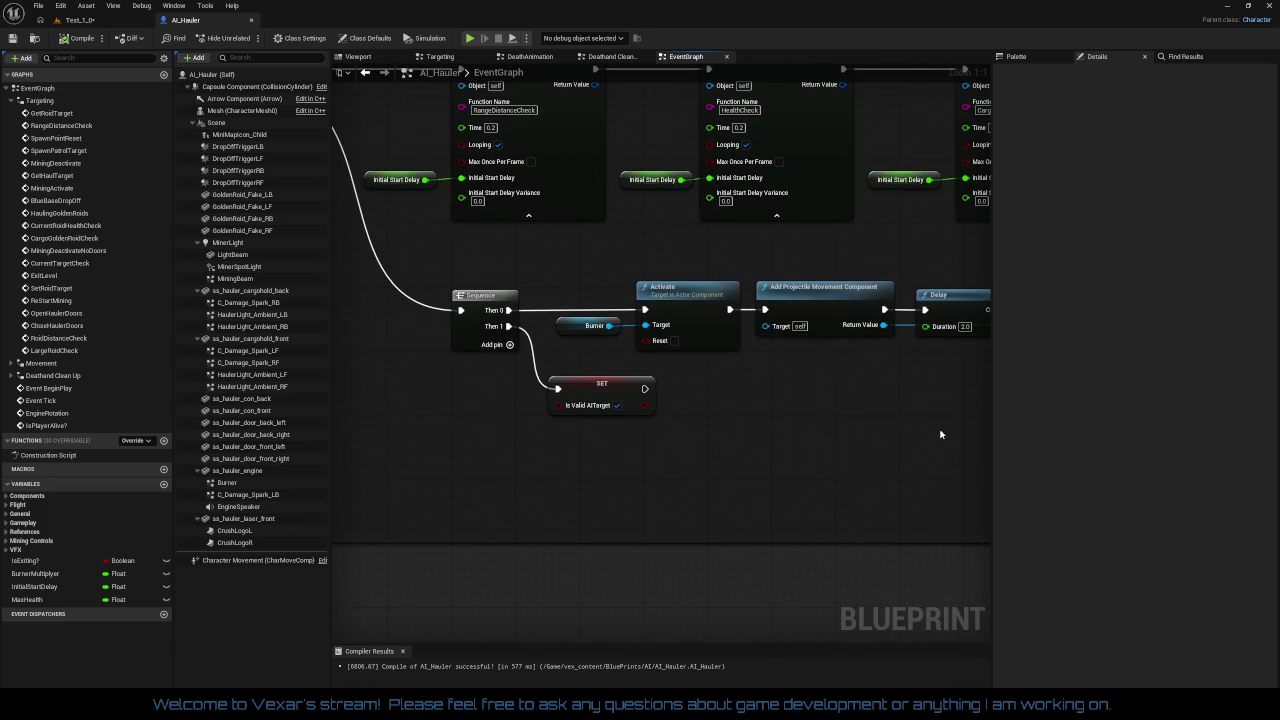
{"action": "mouse_move", "coordinate": [488, 284]}
{"action": "left_mouse_down"}
{"action": "mouse_move", "coordinate": [960, 330]}
{"action": "mouse_move", "coordinate": [966, 318]}
{"action": "left_mouse_up"}
{"action": "mouse_move", "coordinate": [668, 268]}
{"action": "left_mouse_down"}
{"action": "mouse_move", "coordinate": [924, 366]}
{"action": "mouse_move", "coordinate": [950, 420]}
{"action": "left_mouse_up"}
{"action": "left_click", "coordinate": [831, 454]}
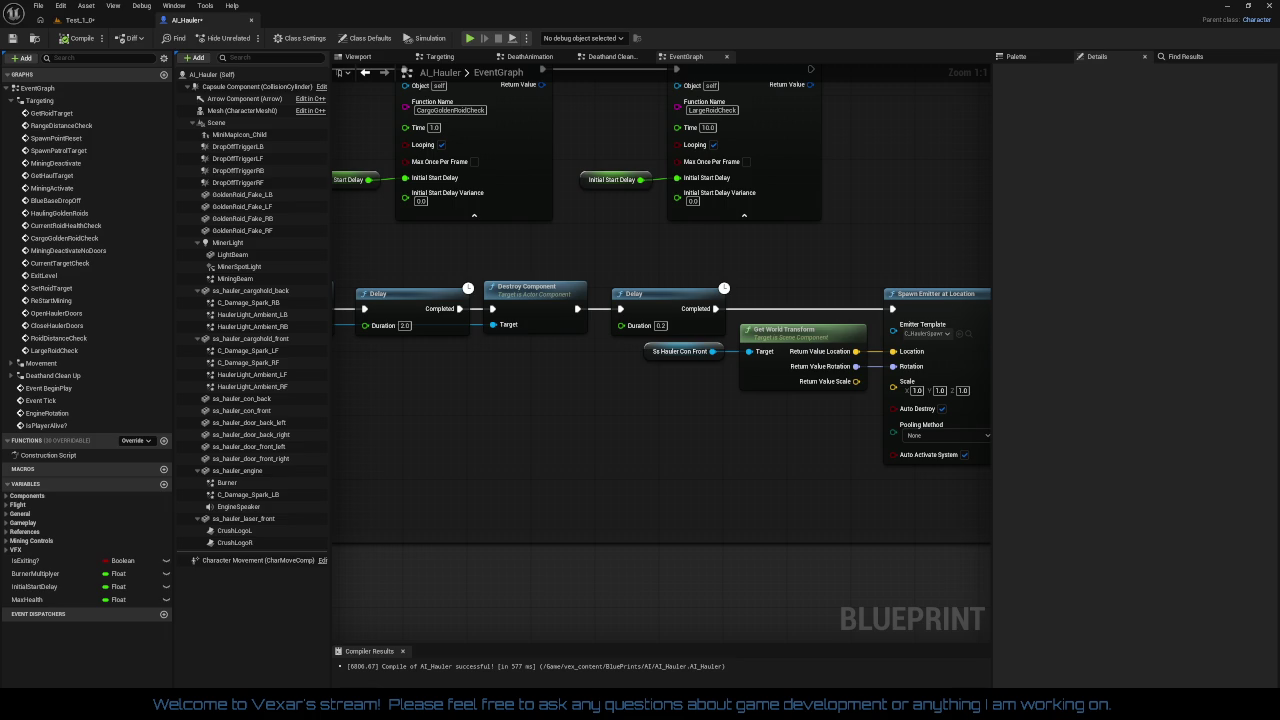
{"action": "left_click_drag", "start_coordinate": [518, 467], "coordinate": [979, 469]}
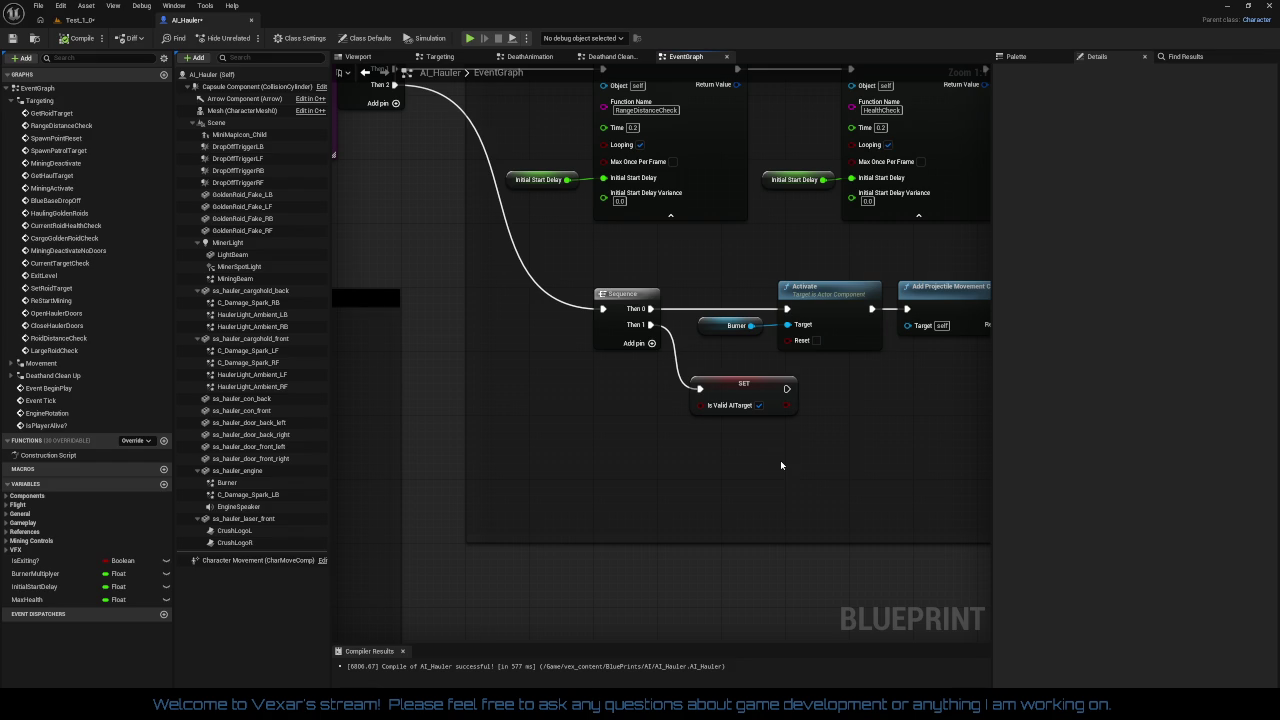
{"action": "left_click_drag", "start_coordinate": [781, 465], "coordinate": [537, 451]}
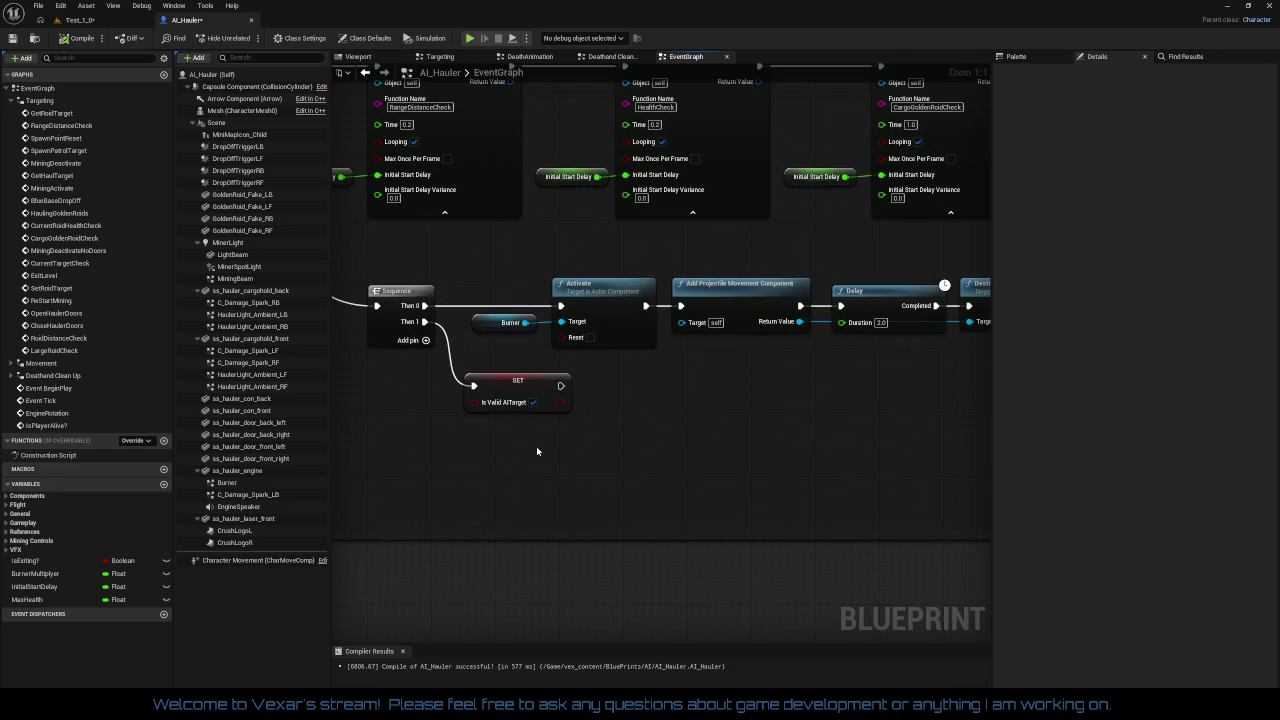
{"action": "mouse_move", "coordinate": [413, 272]}
{"action": "left_mouse_down"}
{"action": "mouse_move", "coordinate": [658, 349]}
{"action": "mouse_move", "coordinate": [871, 348]}
{"action": "left_mouse_up"}
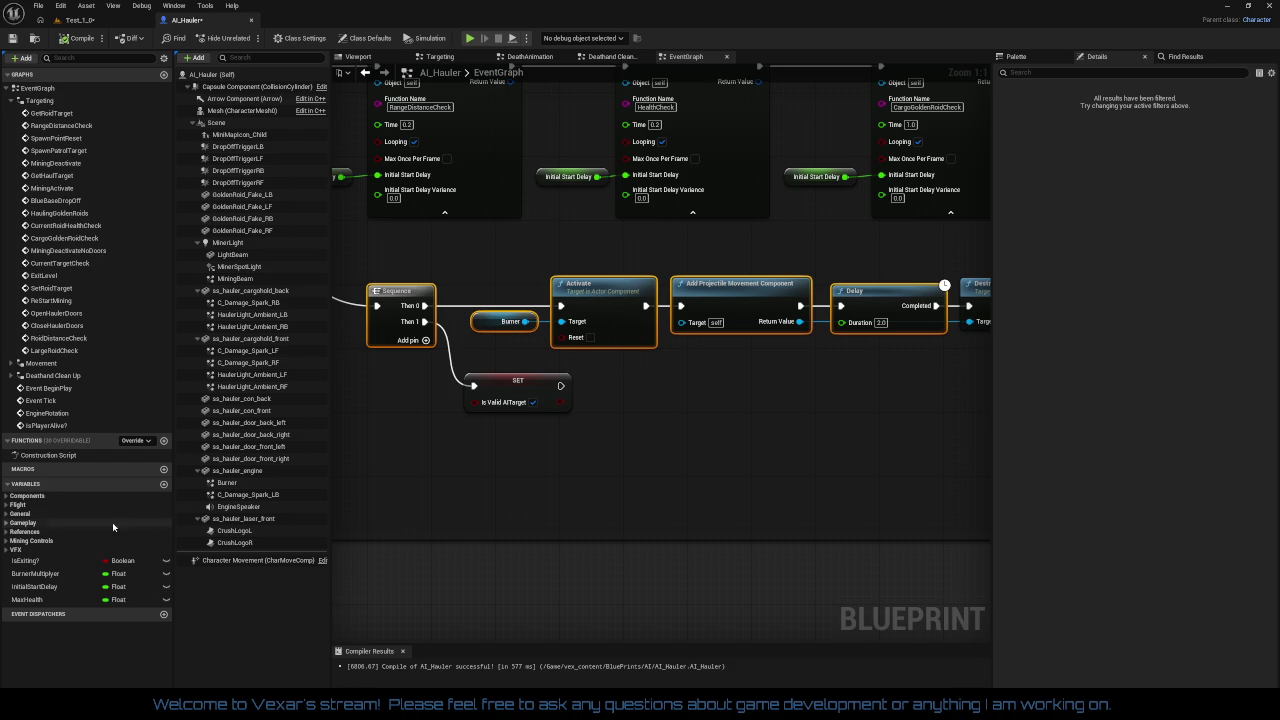
{"action": "mouse_move", "coordinate": [628, 496]}
{"action": "left_mouse_down"}
{"action": "mouse_move", "coordinate": [420, 480]}
{"action": "mouse_move", "coordinate": [736, 464]}
{"action": "left_mouse_up"}
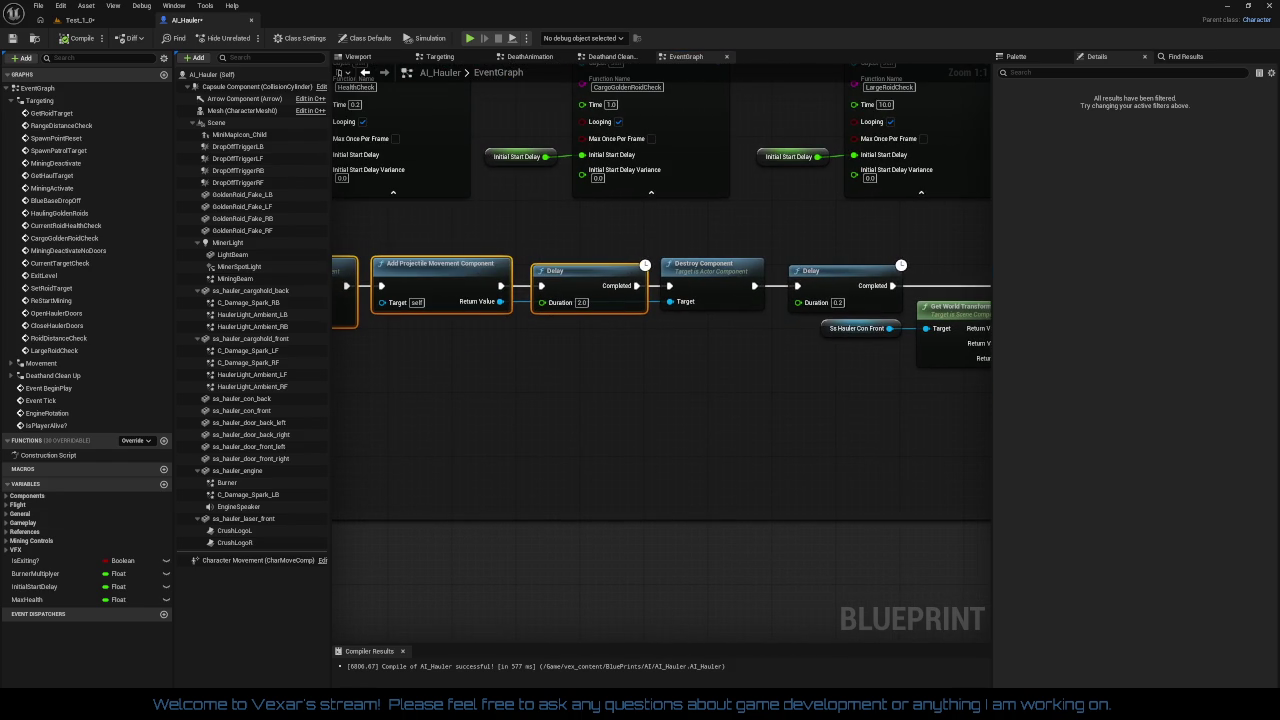
{"action": "left_click_drag", "start_coordinate": [636, 484], "coordinate": [480, 486]}
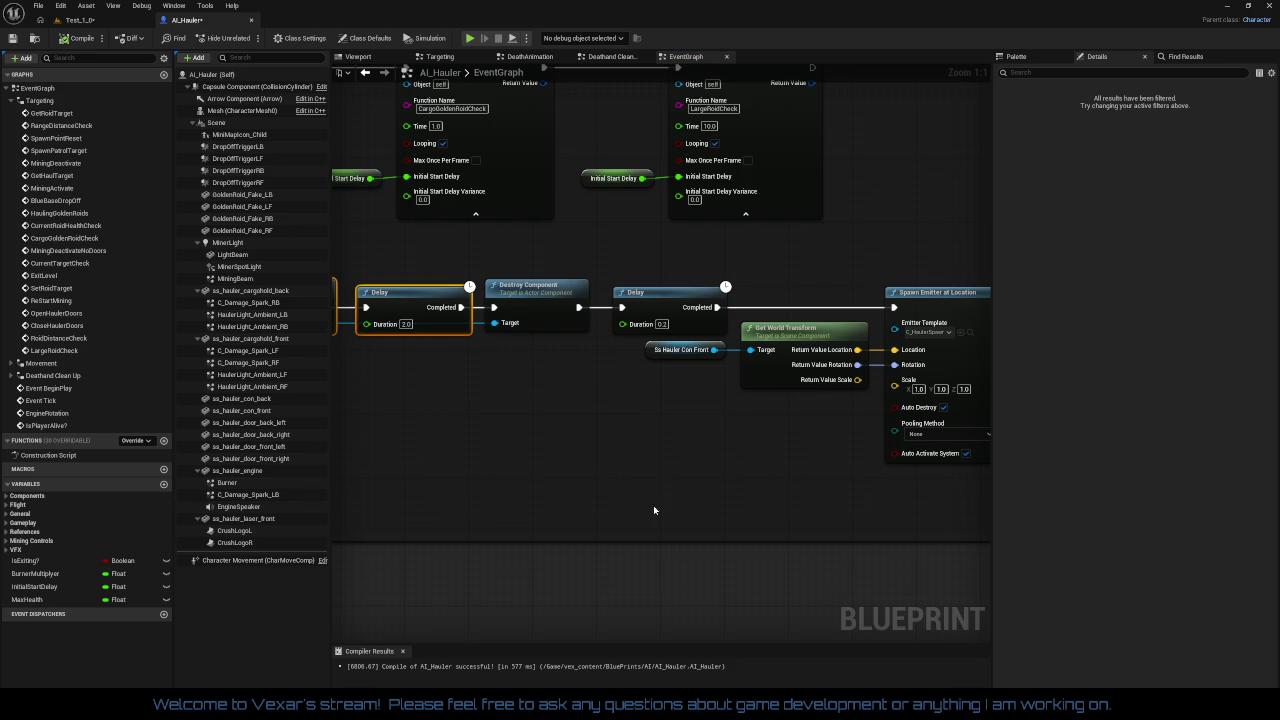
- Break Destroy Component's link to the Delay and move the Delay and emitter nodes below the Sequence
{"action": "right_click", "coordinate": [579, 307]}
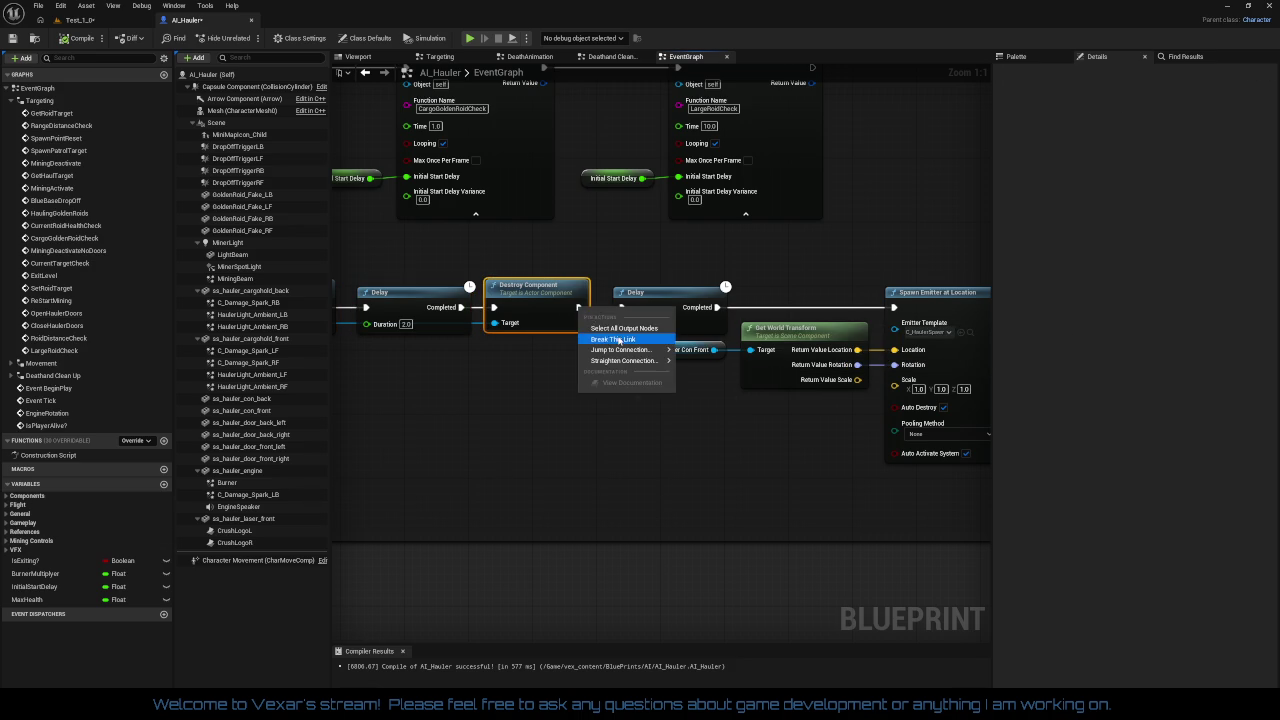
{"action": "left_click", "coordinate": [613, 339]}
{"action": "mouse_move", "coordinate": [644, 257]}
{"action": "left_mouse_down"}
{"action": "mouse_move", "coordinate": [943, 478]}
{"action": "mouse_move", "coordinate": [898, 497]}
{"action": "left_mouse_up"}
{"action": "mouse_move", "coordinate": [559, 301]}
{"action": "left_mouse_down"}
{"action": "mouse_move", "coordinate": [415, 435]}
{"action": "mouse_move", "coordinate": [320, 440]}
{"action": "mouse_move", "coordinate": [558, 453]}
{"action": "mouse_move", "coordinate": [654, 434]}
{"action": "left_mouse_up"}
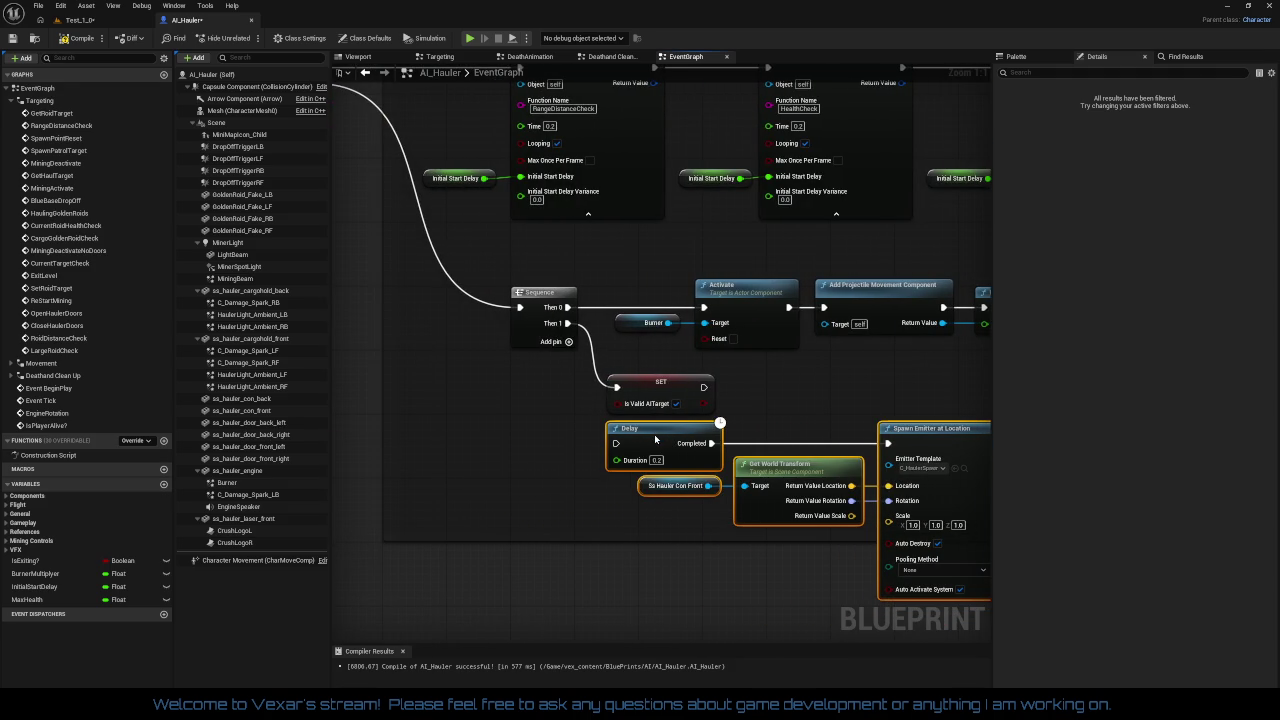
- Detach SET Is Valid AITarget, wire Sequence Then 1 to the 0.2 Delay, and enlarge the comment box
{"action": "left_click", "coordinate": [618, 382]}
{"action": "key", "text": "ctrl+z"}
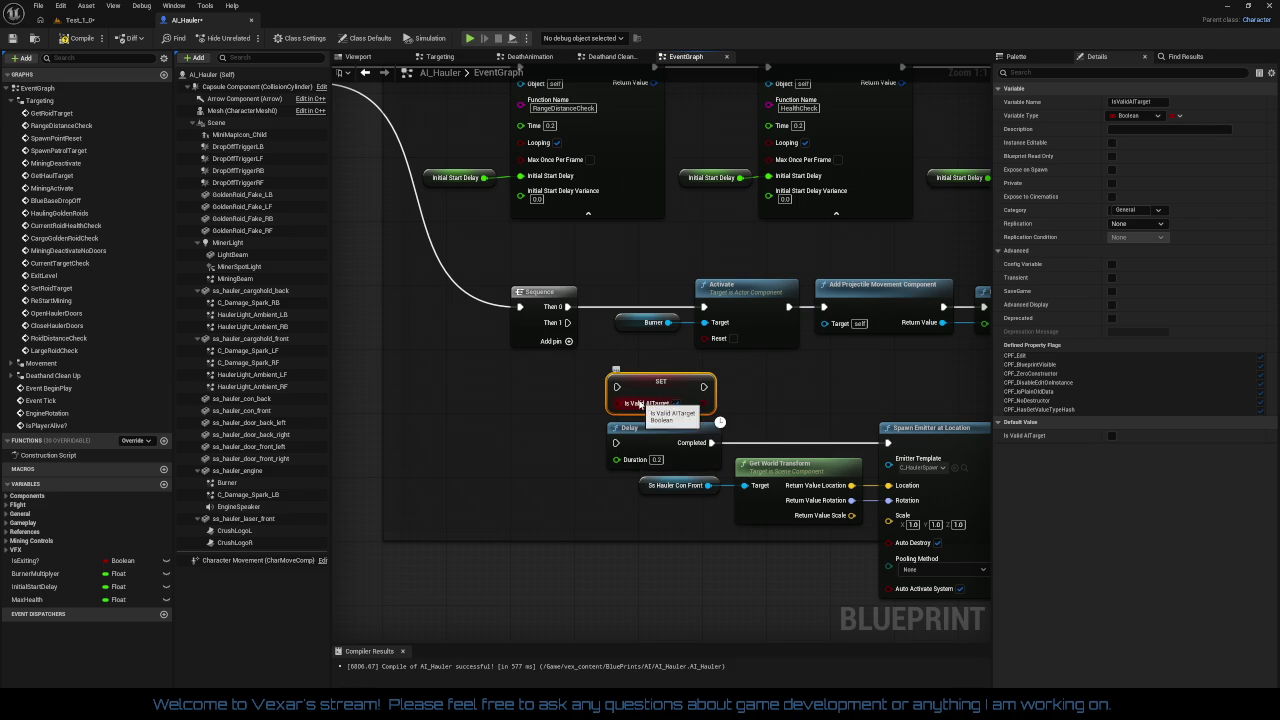
{"action": "left_click_drag", "start_coordinate": [641, 391], "coordinate": [473, 399]}
{"action": "mouse_move", "coordinate": [567, 322]}
{"action": "left_mouse_down"}
{"action": "mouse_move", "coordinate": [612, 444]}
{"action": "mouse_move", "coordinate": [980, 585]}
{"action": "mouse_move", "coordinate": [929, 596]}
{"action": "left_mouse_up"}
{"action": "mouse_move", "coordinate": [830, 457]}
{"action": "left_mouse_down"}
{"action": "mouse_move", "coordinate": [850, 415]}
{"action": "mouse_move", "coordinate": [838, 409]}
{"action": "mouse_move", "coordinate": [859, 398]}
{"action": "left_mouse_up"}
{"action": "mouse_move", "coordinate": [627, 540]}
{"action": "left_mouse_down"}
{"action": "mouse_move", "coordinate": [694, 449]}
{"action": "mouse_move", "coordinate": [691, 576]}
{"action": "left_mouse_up"}
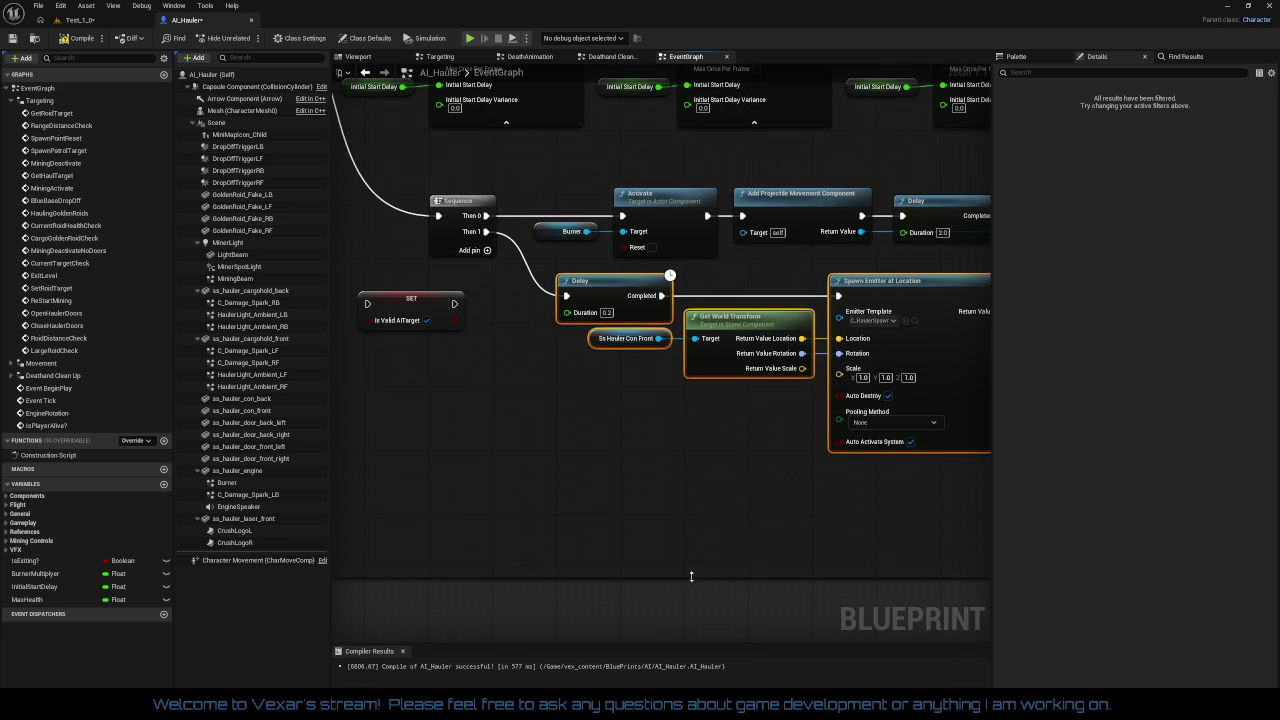
{"action": "left_click", "coordinate": [683, 538]}
- Collapse the Targeting and EventGraph groups in My Blueprint and expand the General variables
{"action": "right_click", "coordinate": [397, 321]}
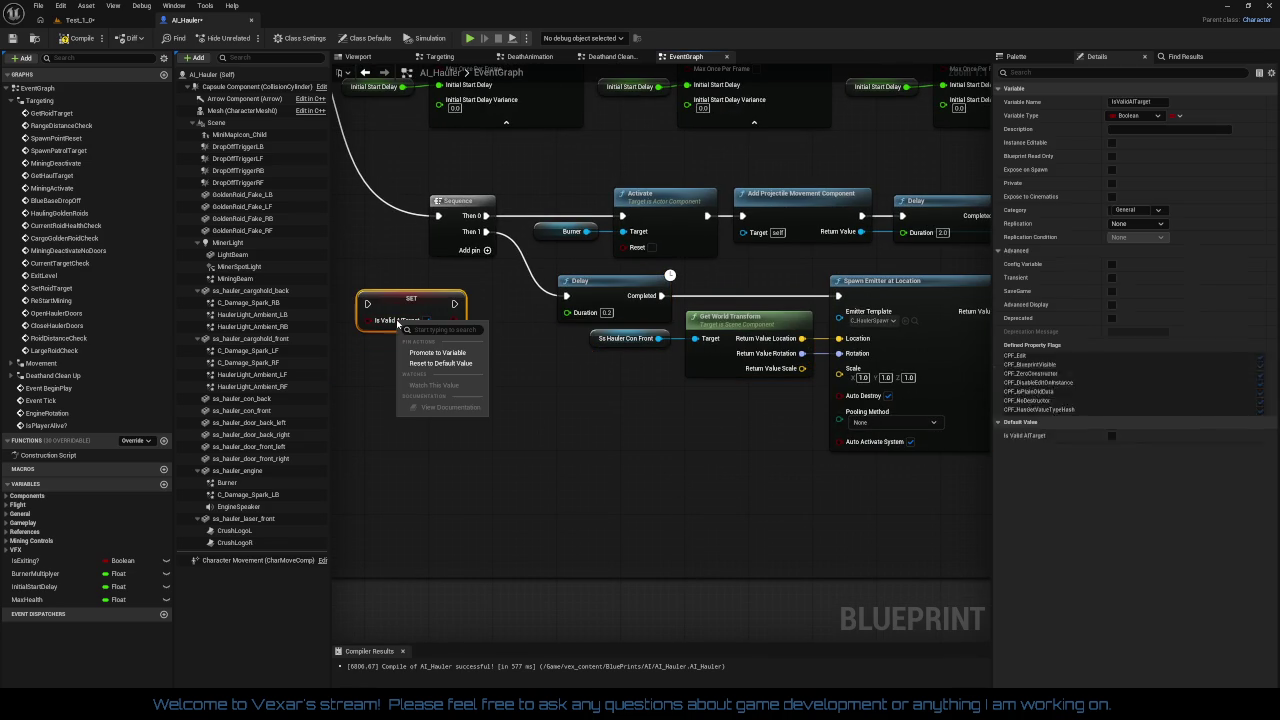
{"action": "left_click", "coordinate": [551, 381]}
{"action": "left_click", "coordinate": [552, 386]}
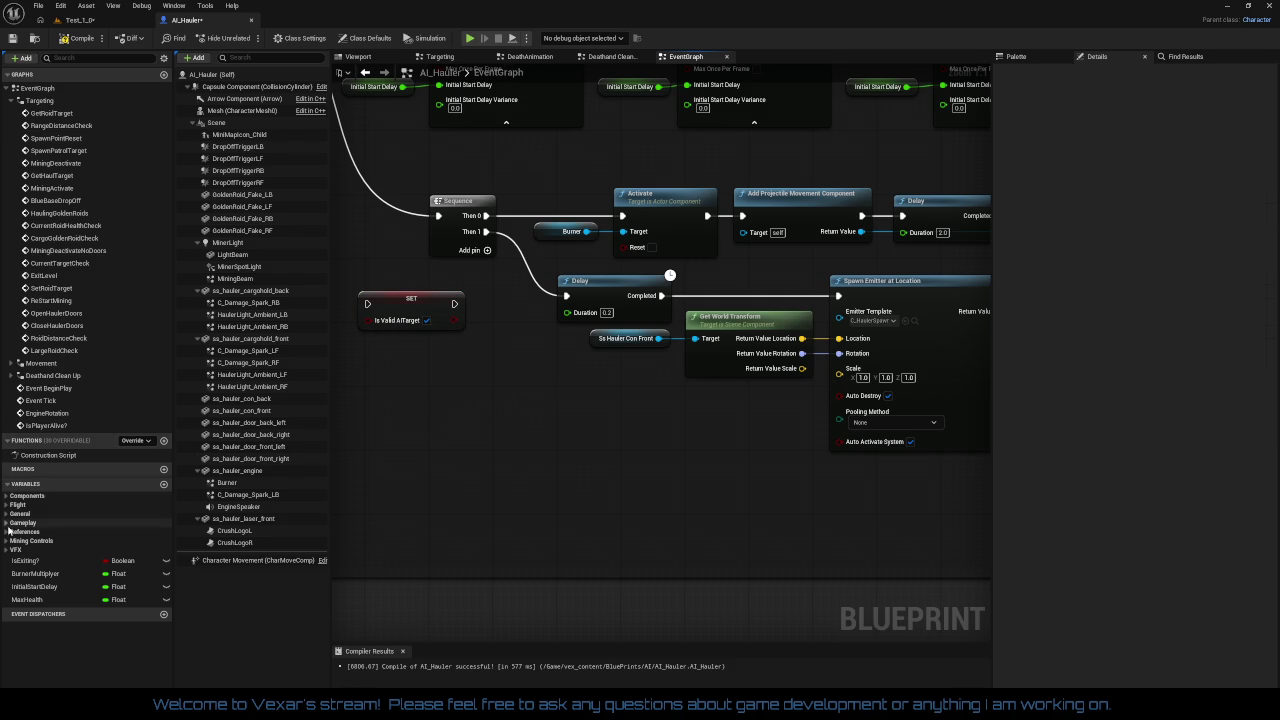
{"action": "left_click", "coordinate": [9, 103]}
{"action": "left_click", "coordinate": [9, 103]}
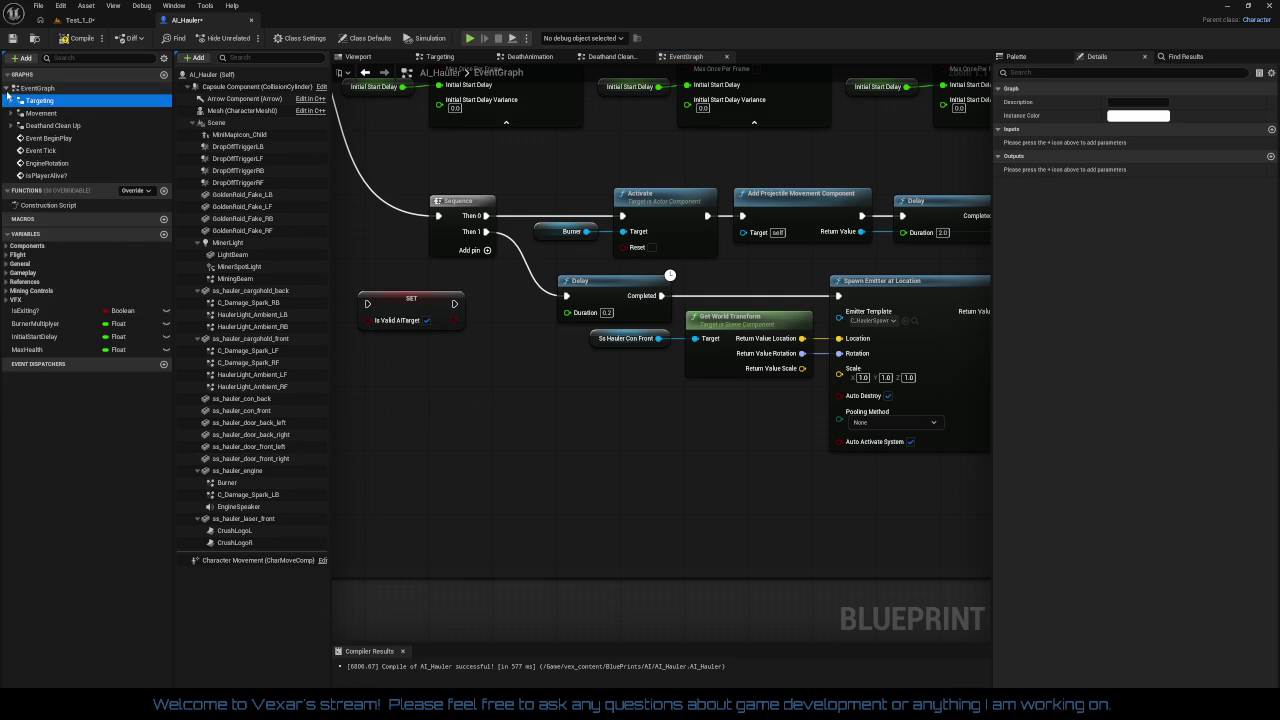
{"action": "left_click", "coordinate": [7, 88]}
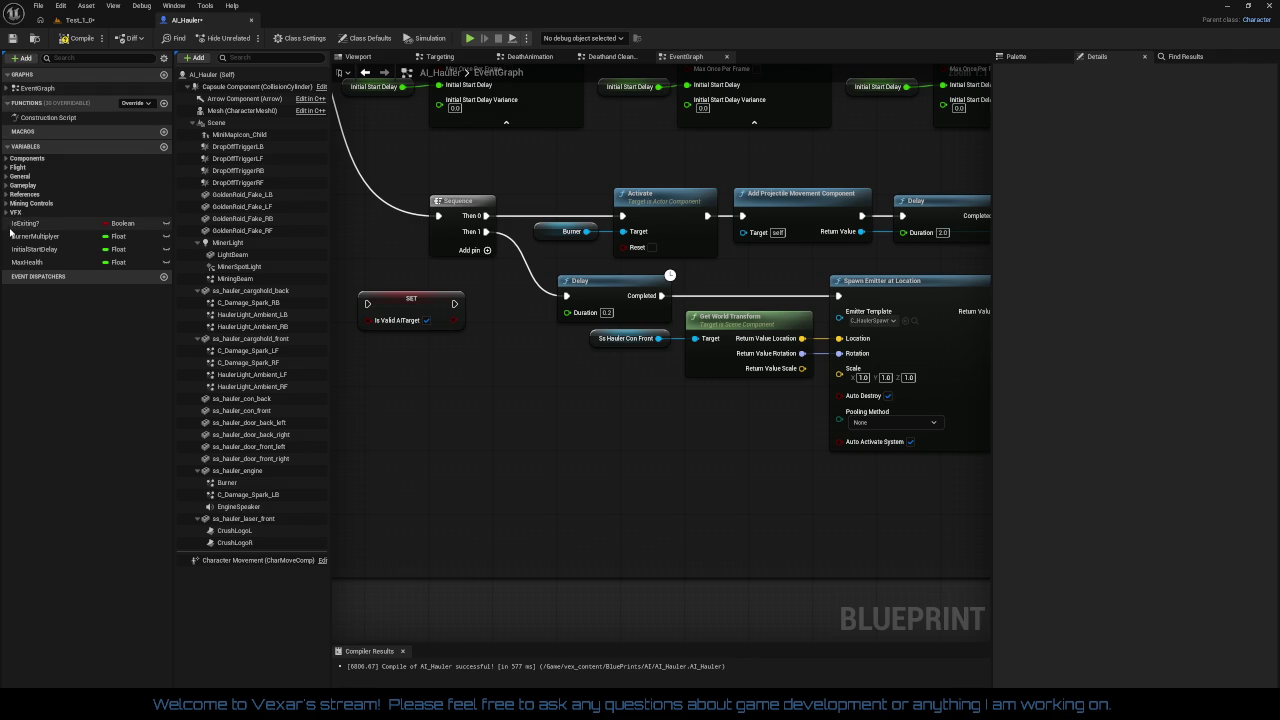
{"action": "left_click", "coordinate": [7, 176]}
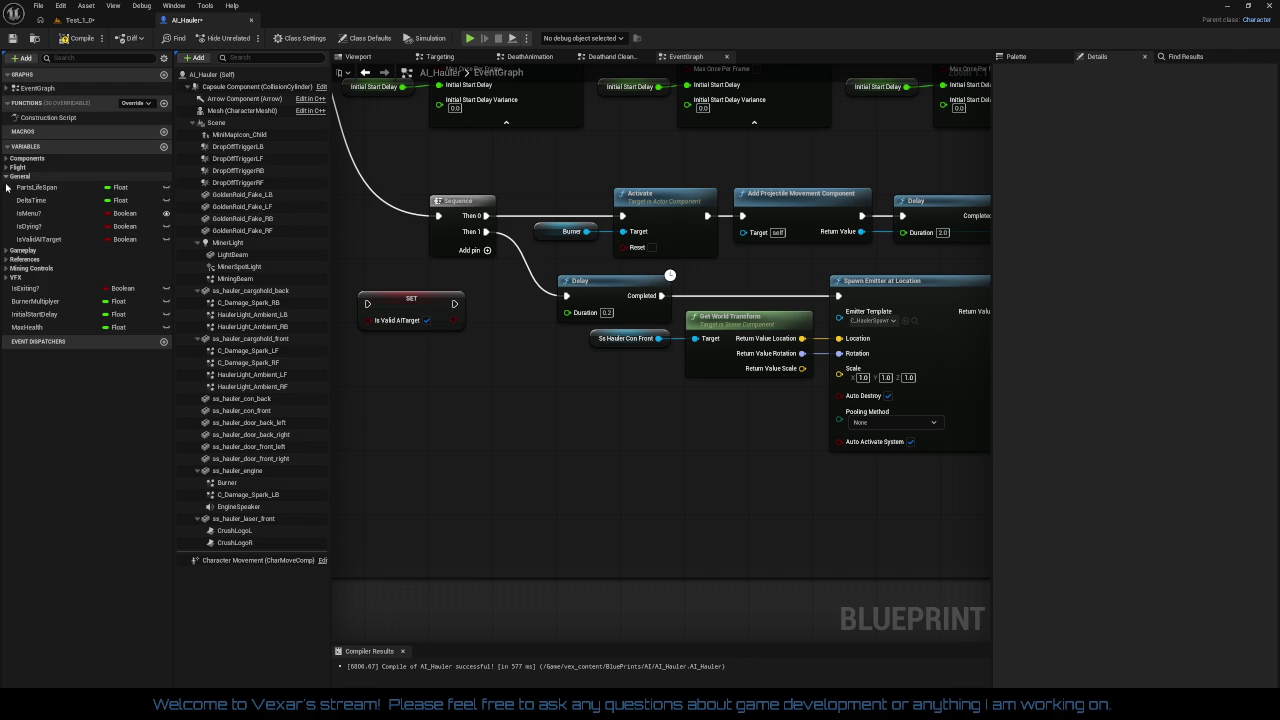
- Find references to IsValidAITarget by name and jump to its Set result
{"action": "right_click", "coordinate": [24, 239]}
{"action": "mouse_move", "coordinate": [95, 270]}
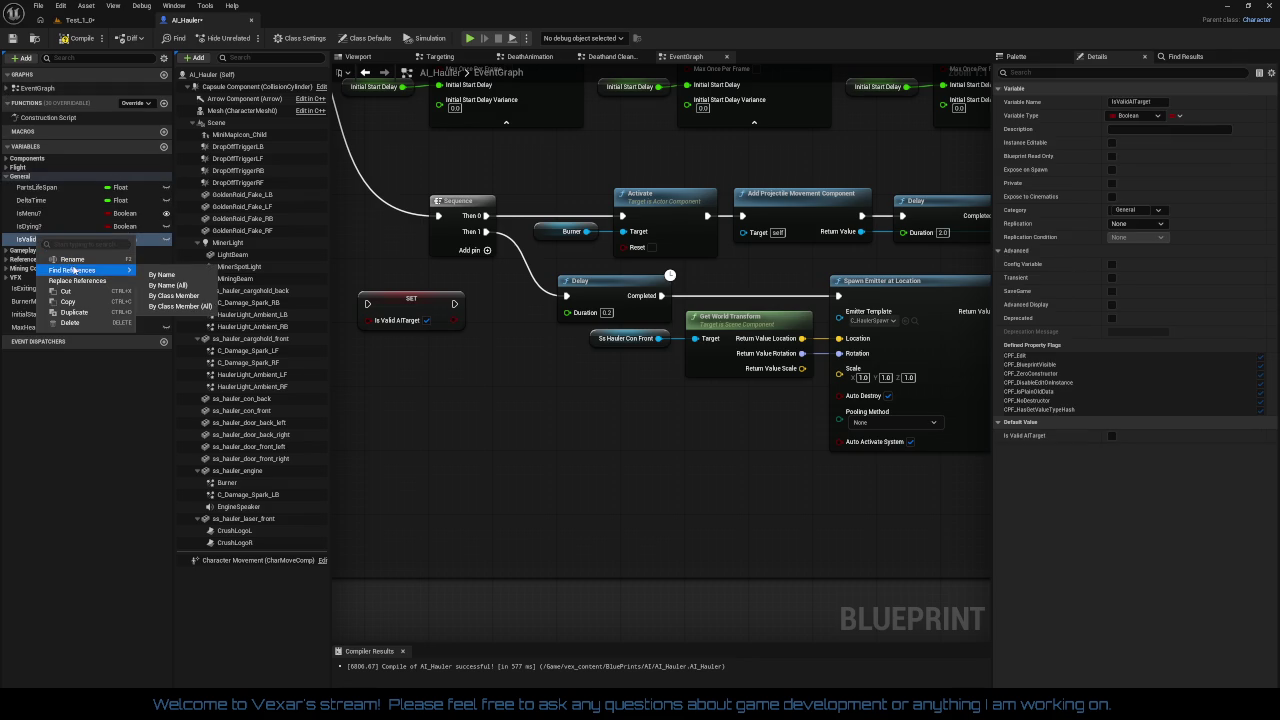
{"action": "left_click", "coordinate": [162, 275]}
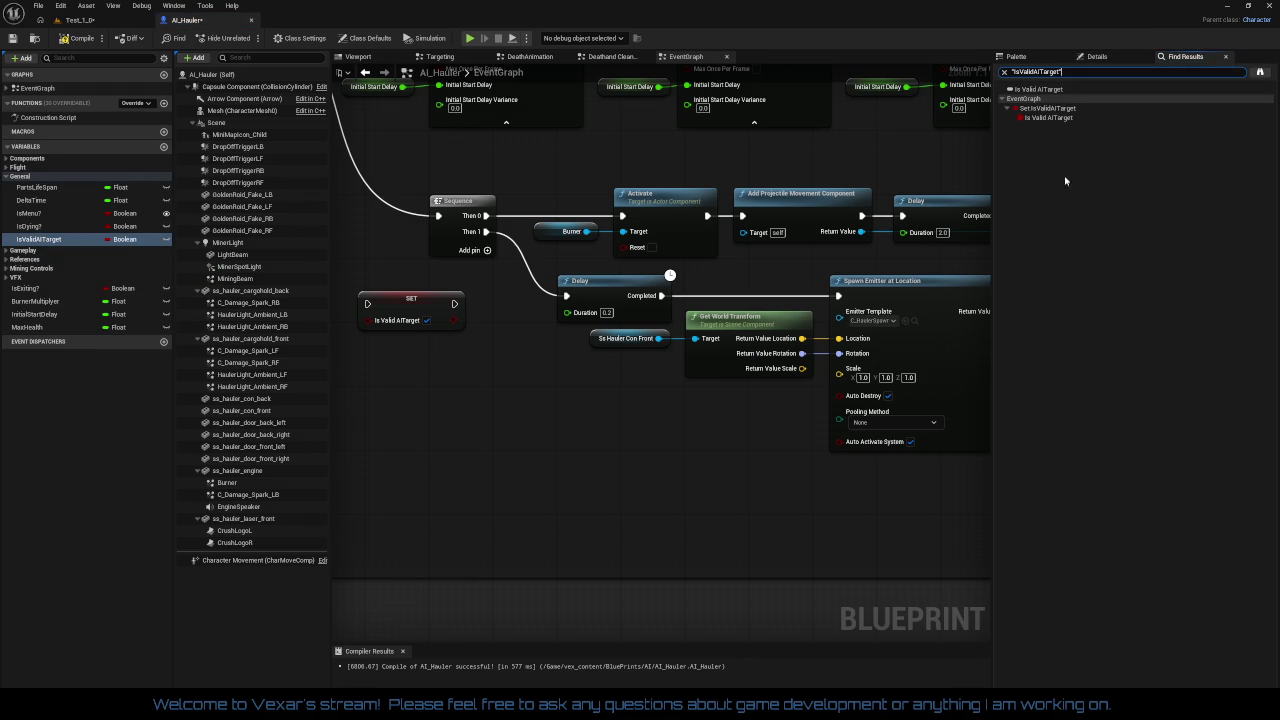
{"action": "double_click", "coordinate": [1051, 119]}
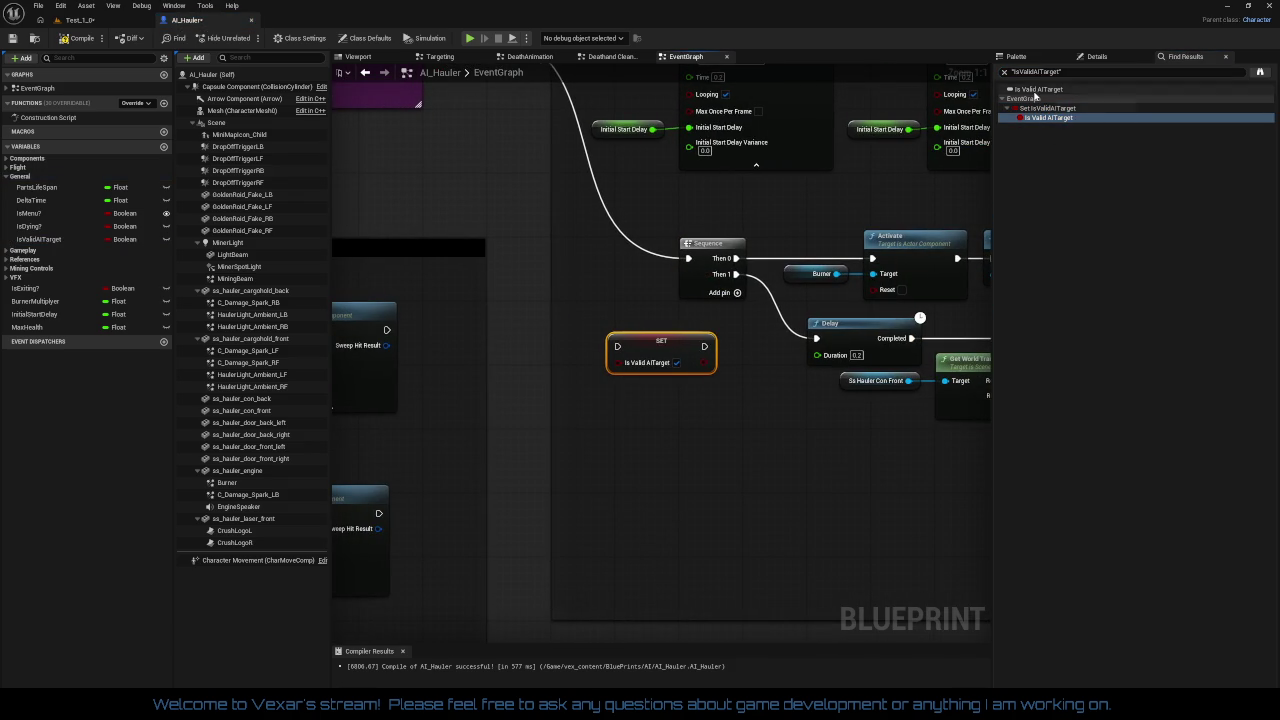
{"action": "left_click", "coordinate": [1036, 91]}
- Move the SET Is Valid AITarget node below the Sequence
{"action": "left_click_drag", "start_coordinate": [737, 386], "coordinate": [627, 369]}
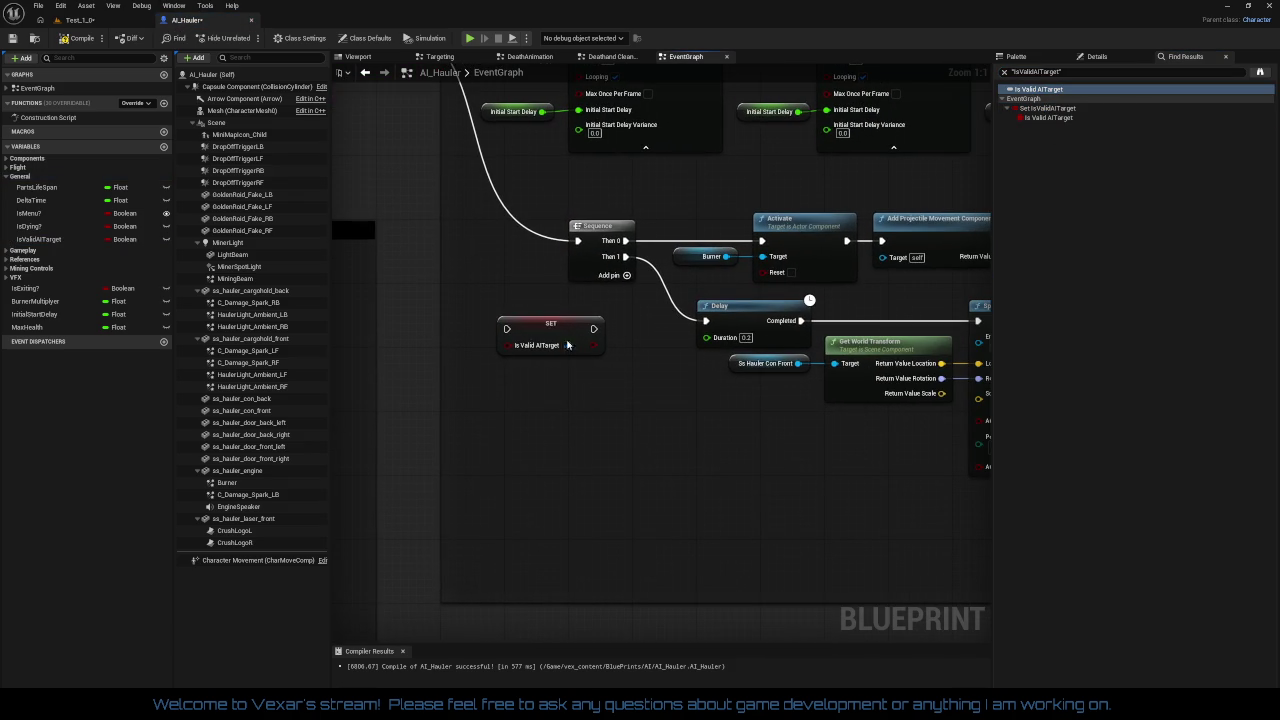
{"action": "left_click", "coordinate": [560, 343]}
{"action": "mouse_move", "coordinate": [548, 345]}
{"action": "left_mouse_down"}
{"action": "mouse_move", "coordinate": [649, 408]}
{"action": "mouse_move", "coordinate": [619, 423]}
{"action": "left_mouse_up"}
{"action": "left_click", "coordinate": [684, 472]}
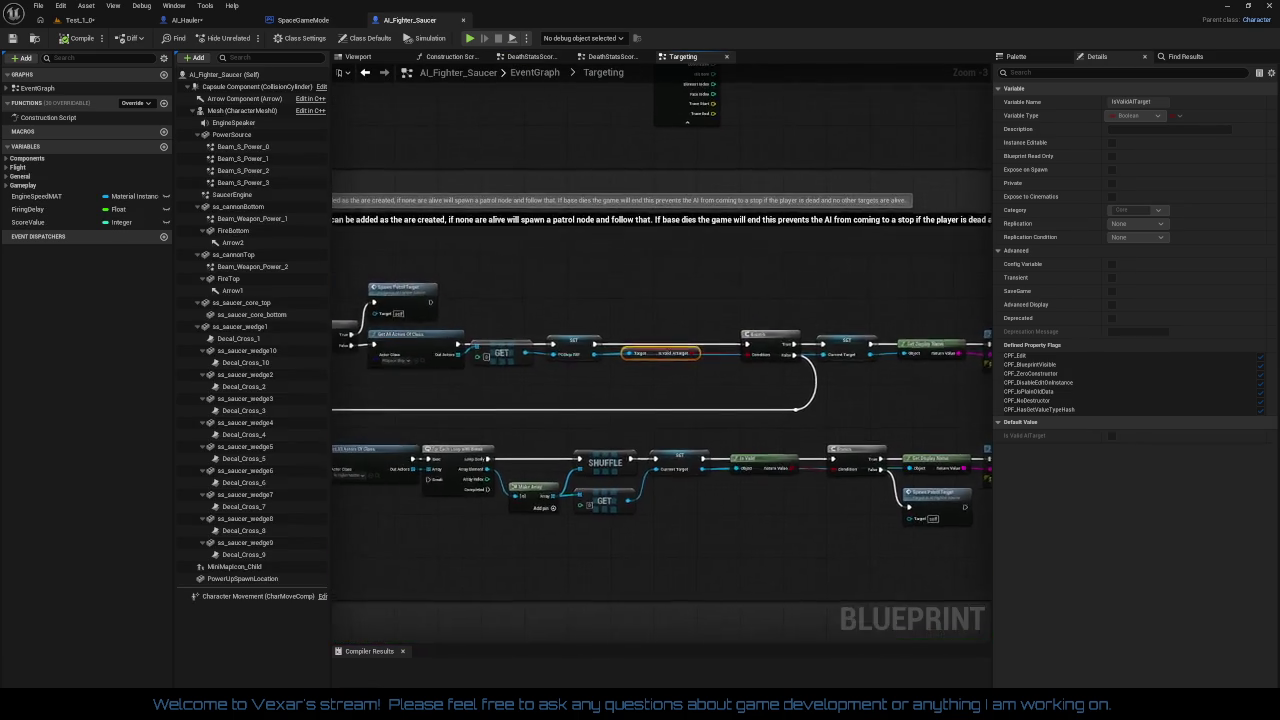
- Select the GET, SET, Is Valid, Branch, Get Display Name and Print String nodes in Targeting
{"action": "mouse_move", "coordinate": [524, 257]}
{"action": "left_mouse_down"}
{"action": "mouse_move", "coordinate": [737, 400]}
{"action": "mouse_move", "coordinate": [828, 386]}
{"action": "left_mouse_up"}
{"action": "left_click_drag", "start_coordinate": [618, 292], "coordinate": [941, 377]}
{"action": "mouse_move", "coordinate": [893, 383]}
{"action": "left_mouse_down"}
{"action": "mouse_move", "coordinate": [660, 415]}
{"action": "mouse_move", "coordinate": [603, 288]}
{"action": "mouse_move", "coordinate": [805, 357]}
{"action": "mouse_move", "coordinate": [880, 350]}
{"action": "left_mouse_up"}
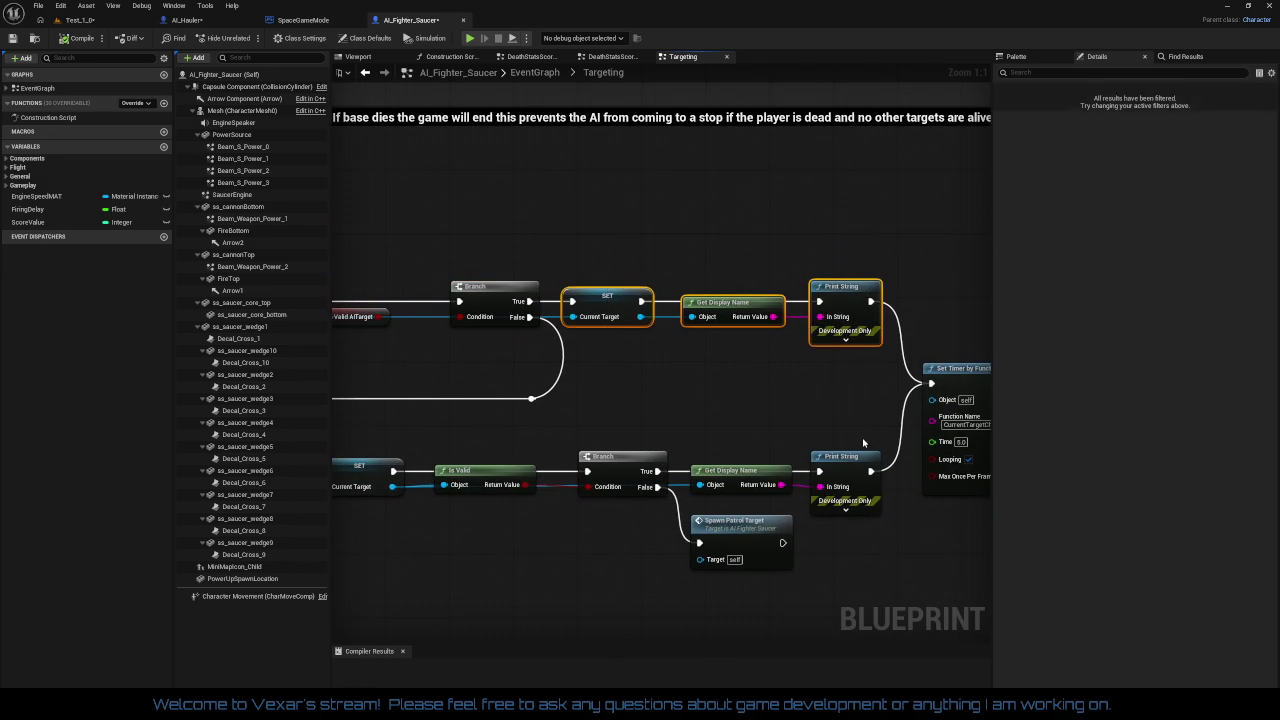
{"action": "left_click_drag", "start_coordinate": [714, 426], "coordinate": [748, 380]}
{"action": "left_click", "coordinate": [656, 412], "text": "shift"}
- Select the lower SET/Is Valid/Branch, Make Array, GET, GetTarget and Get All Actors nodes
{"action": "mouse_move", "coordinate": [395, 405]}
{"action": "left_mouse_down"}
{"action": "mouse_move", "coordinate": [565, 380]}
{"action": "mouse_move", "coordinate": [790, 476]}
{"action": "left_mouse_up"}
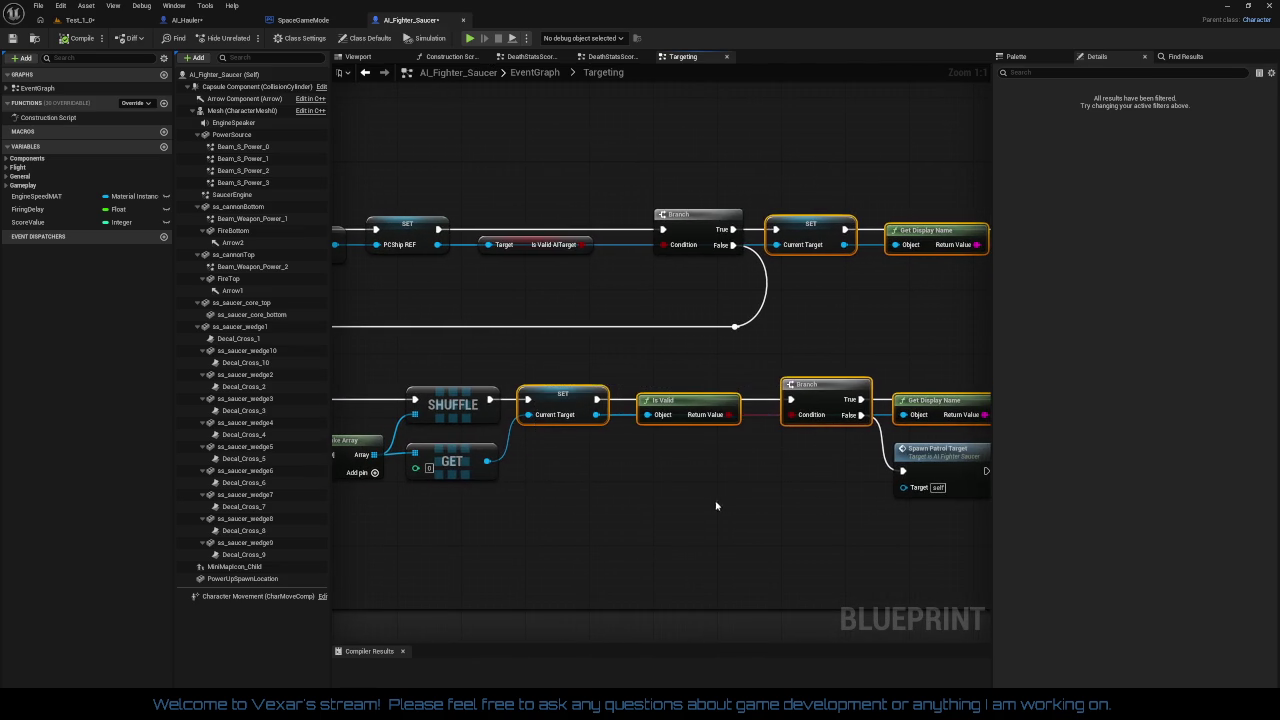
{"action": "left_click_drag", "start_coordinate": [636, 482], "coordinate": [913, 470]}
{"action": "left_click_drag", "start_coordinate": [584, 462], "coordinate": [770, 495]}
{"action": "mouse_move", "coordinate": [689, 509]}
{"action": "left_mouse_down"}
{"action": "mouse_move", "coordinate": [851, 517]}
{"action": "mouse_move", "coordinate": [763, 534]}
{"action": "left_mouse_up"}
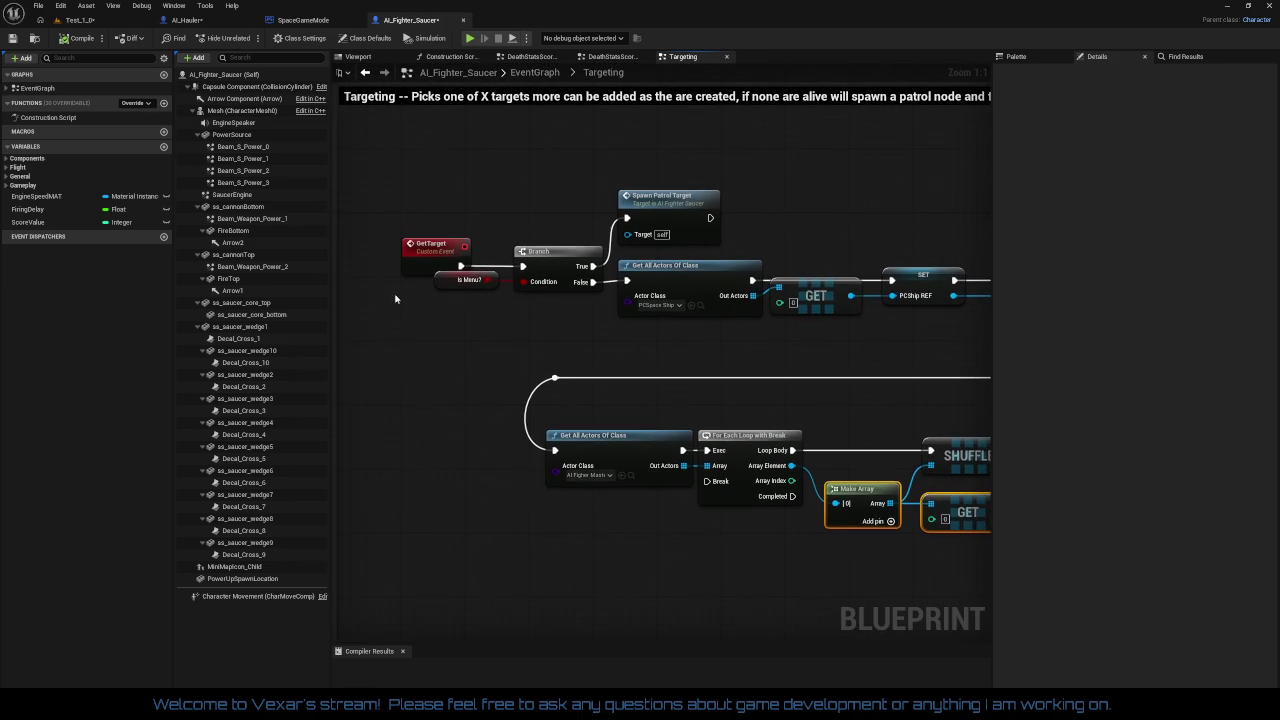
{"action": "mouse_move", "coordinate": [385, 261]}
{"action": "left_mouse_down"}
{"action": "mouse_move", "coordinate": [932, 350]}
{"action": "mouse_move", "coordinate": [799, 355]}
{"action": "mouse_move", "coordinate": [871, 373]}
{"action": "left_mouse_up"}
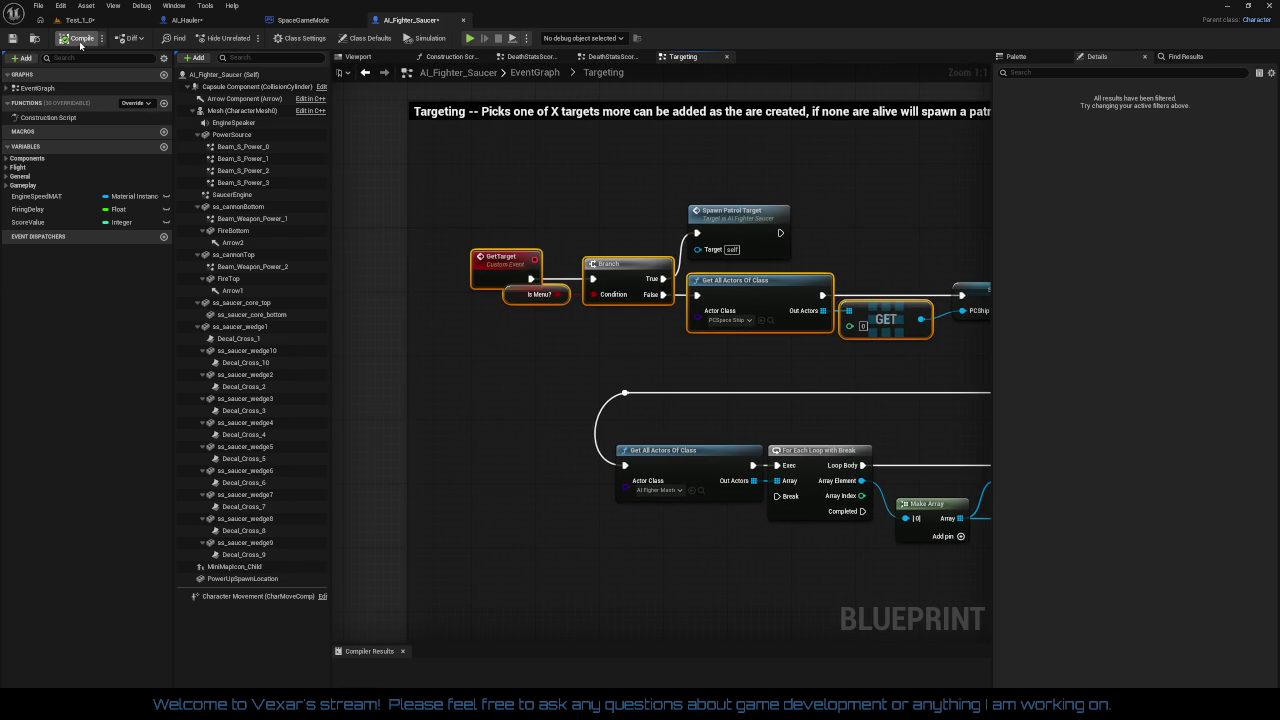
- Save AI_Fighter_Saucer, view its death stats score graph, then bring up SpaceGameMode
{"action": "left_click", "coordinate": [14, 39]}
{"action": "left_click", "coordinate": [531, 56]}
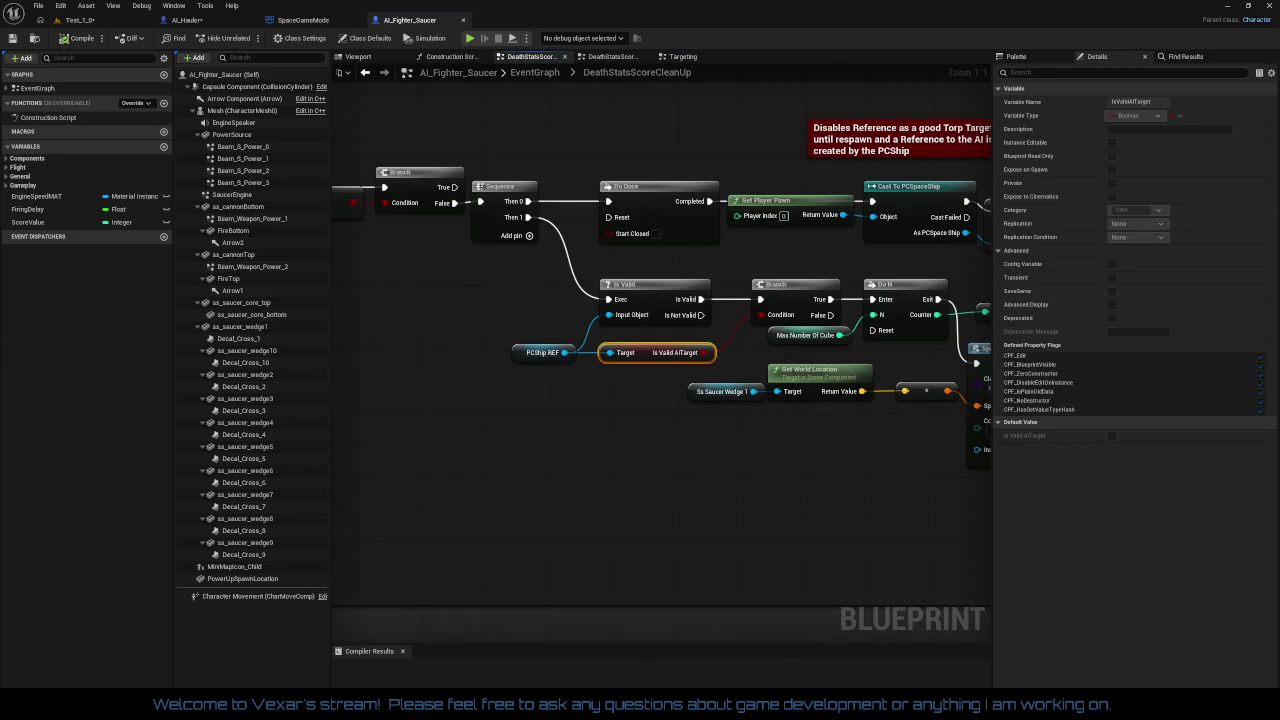
{"action": "left_click", "coordinate": [300, 20]}
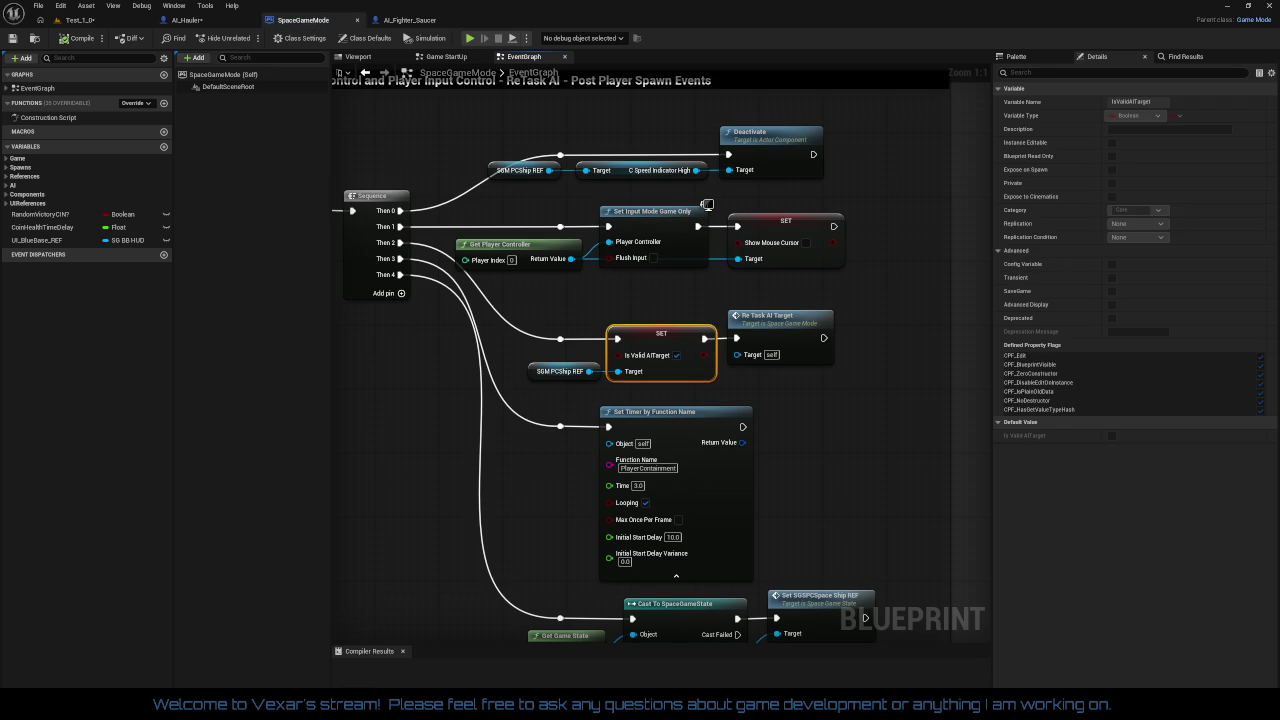
- Close the Base_Blue, PCSpaceShip and AI_Fighter_Saucer blueprint tabs, ending on AI_Hauler
{"action": "left_click", "coordinate": [187, 20]}
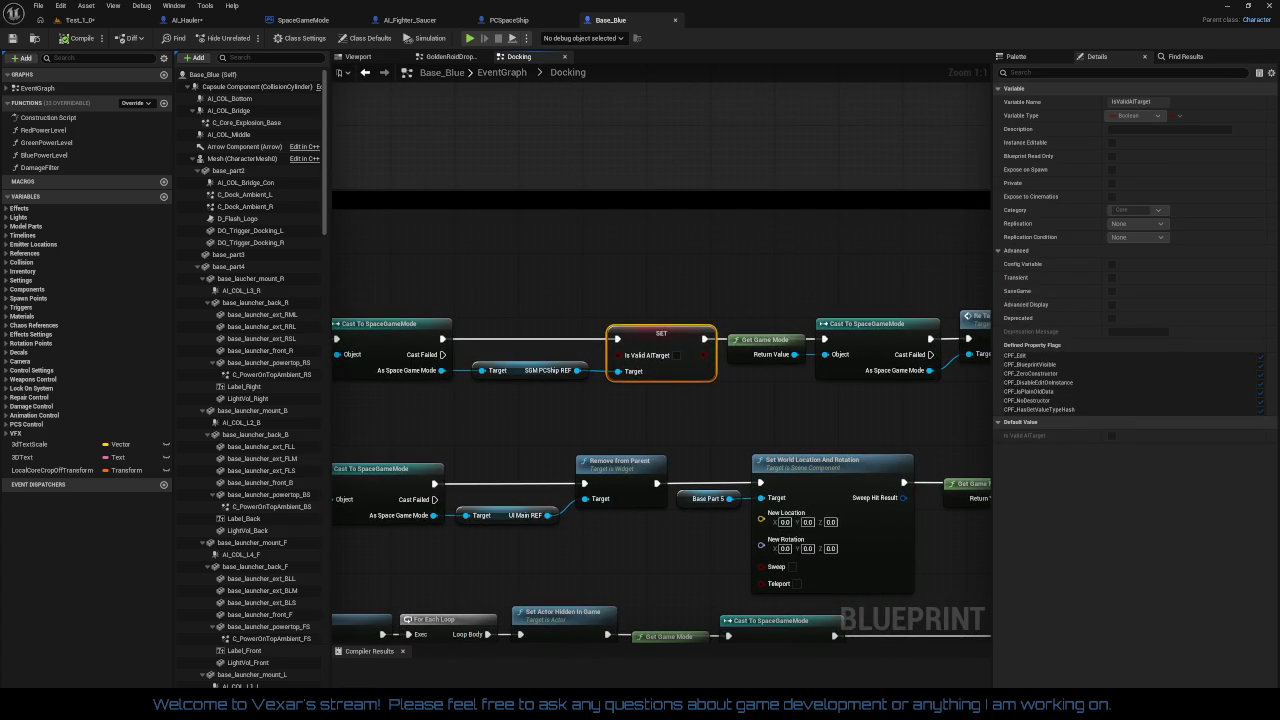
{"action": "left_click", "coordinate": [675, 20]}
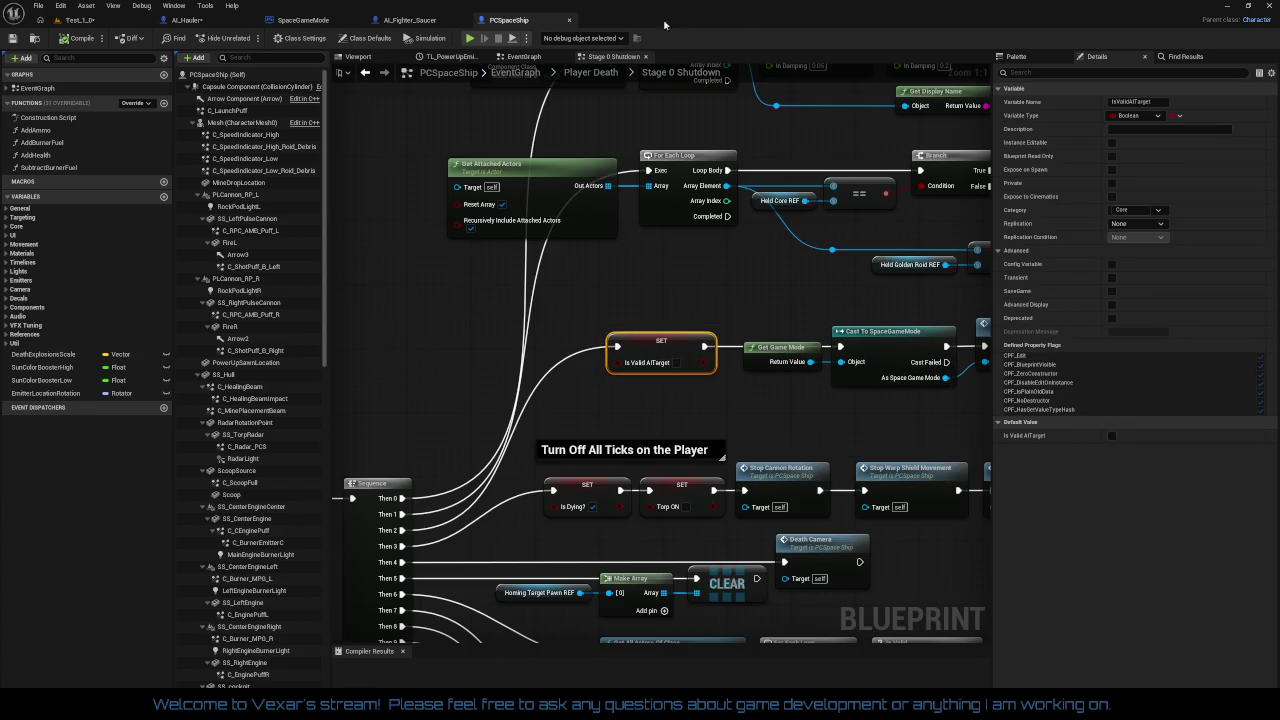
{"action": "left_click", "coordinate": [570, 21]}
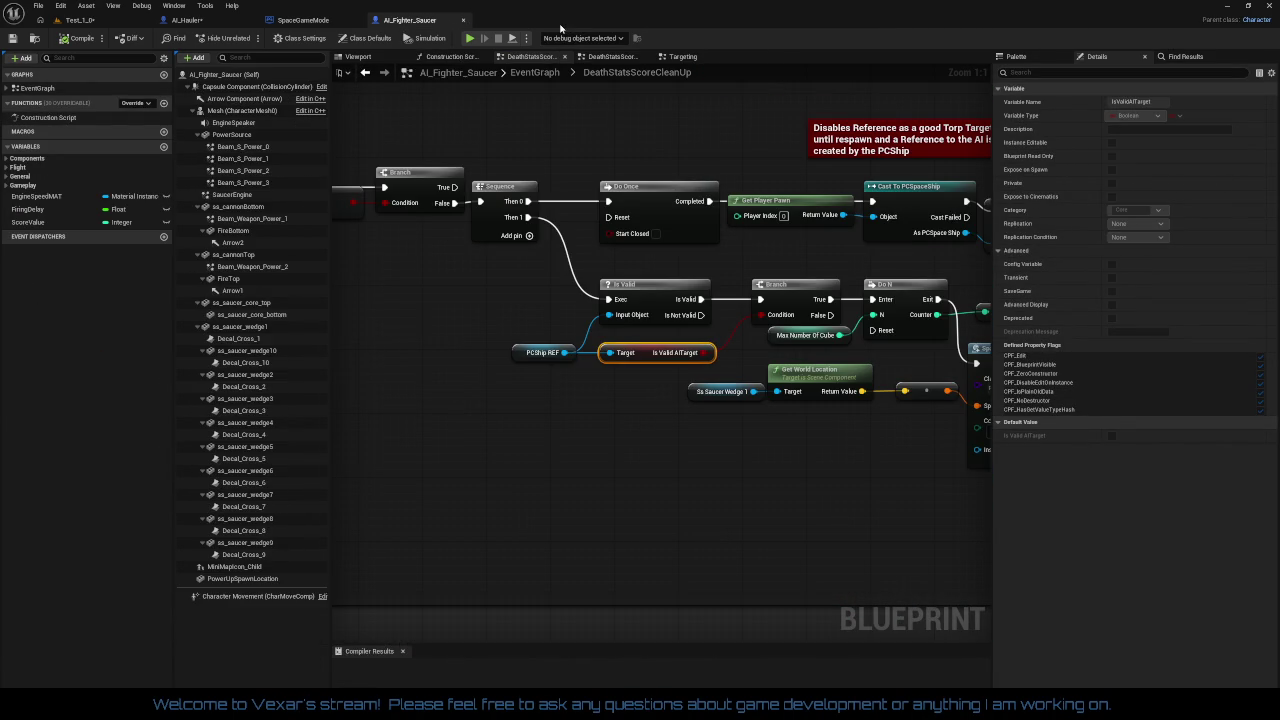
{"action": "left_click", "coordinate": [464, 20]}
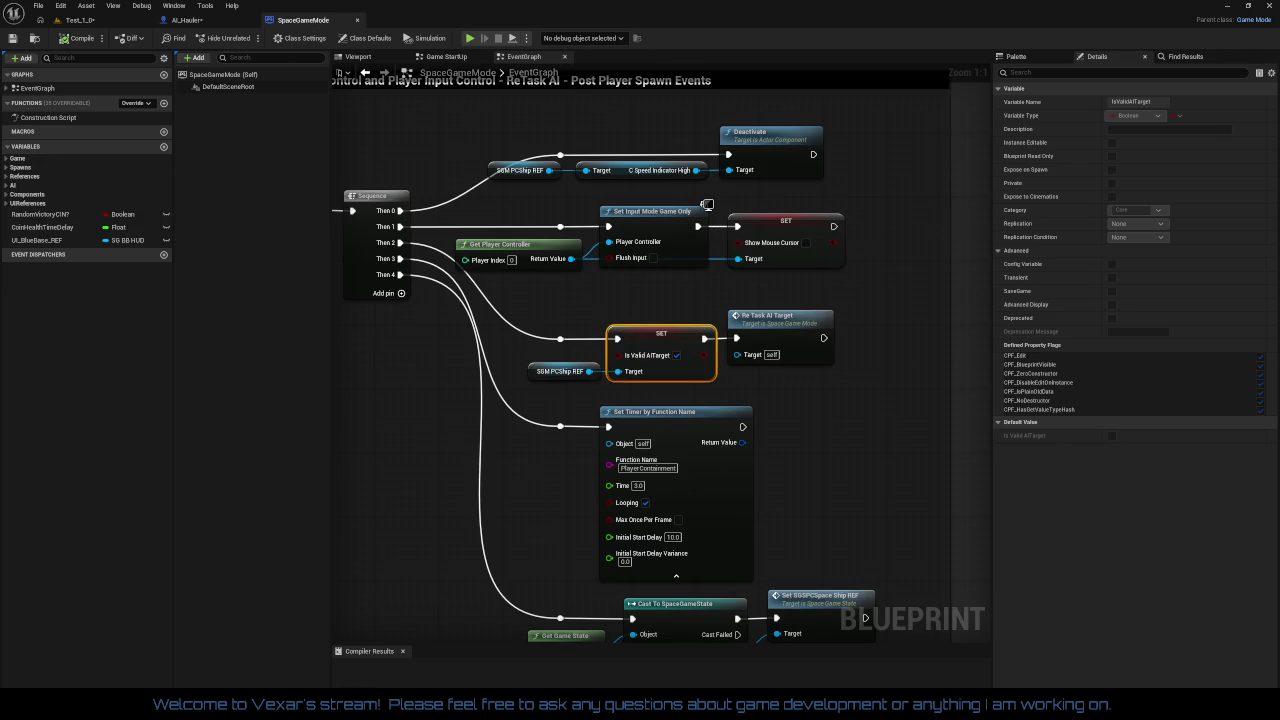
{"action": "left_click", "coordinate": [187, 20]}
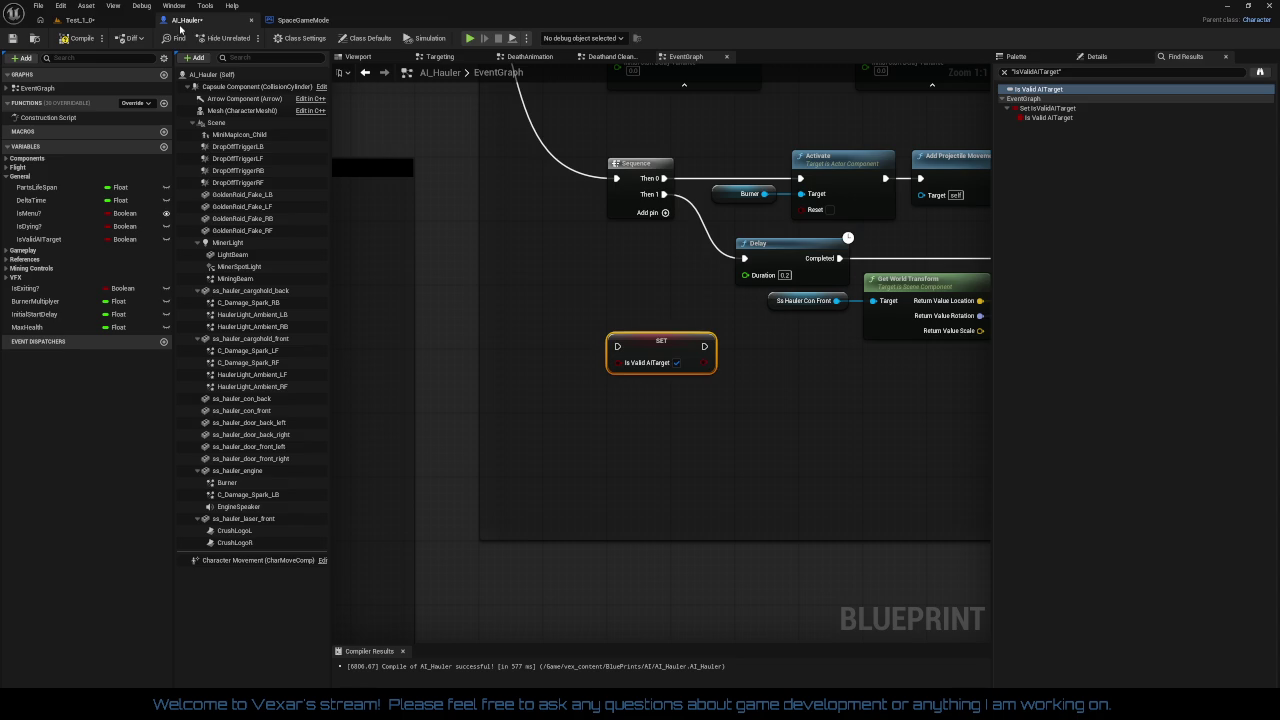
- Delete the SET node and the IsValidAITarget variable, then move IsExiting? into General
{"action": "key", "text": "Delete"}
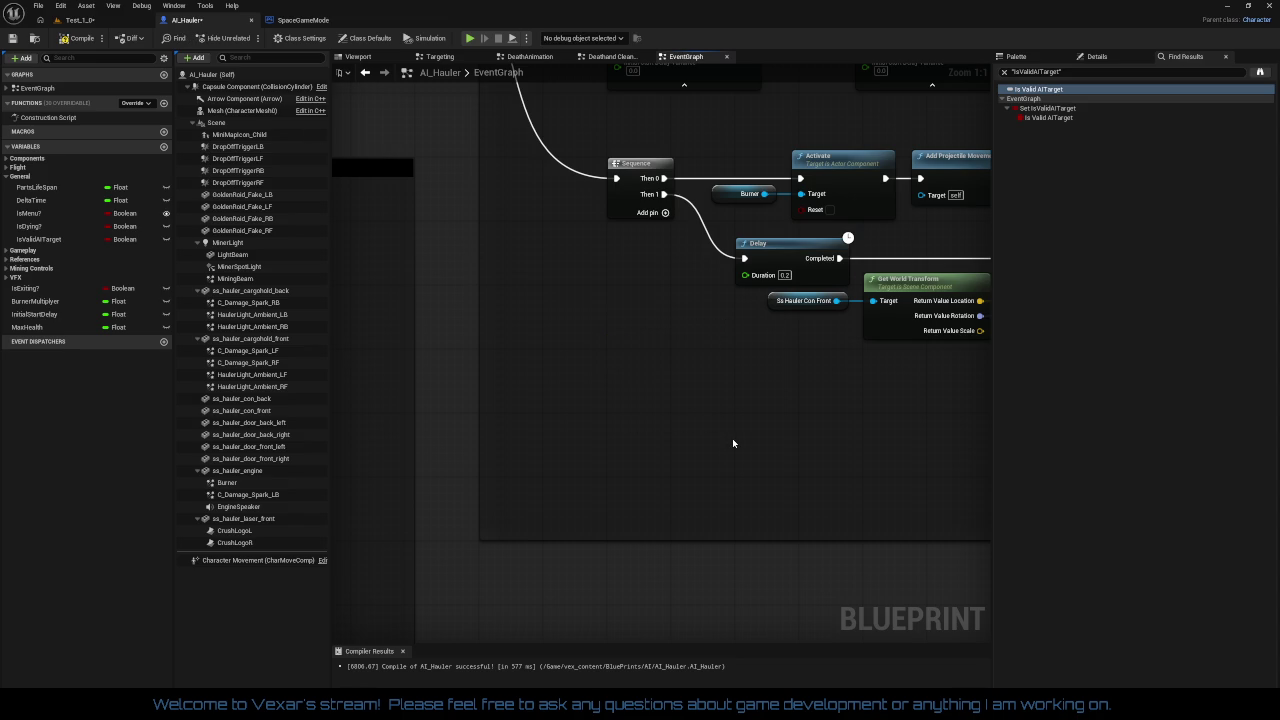
{"action": "right_click", "coordinate": [46, 239]}
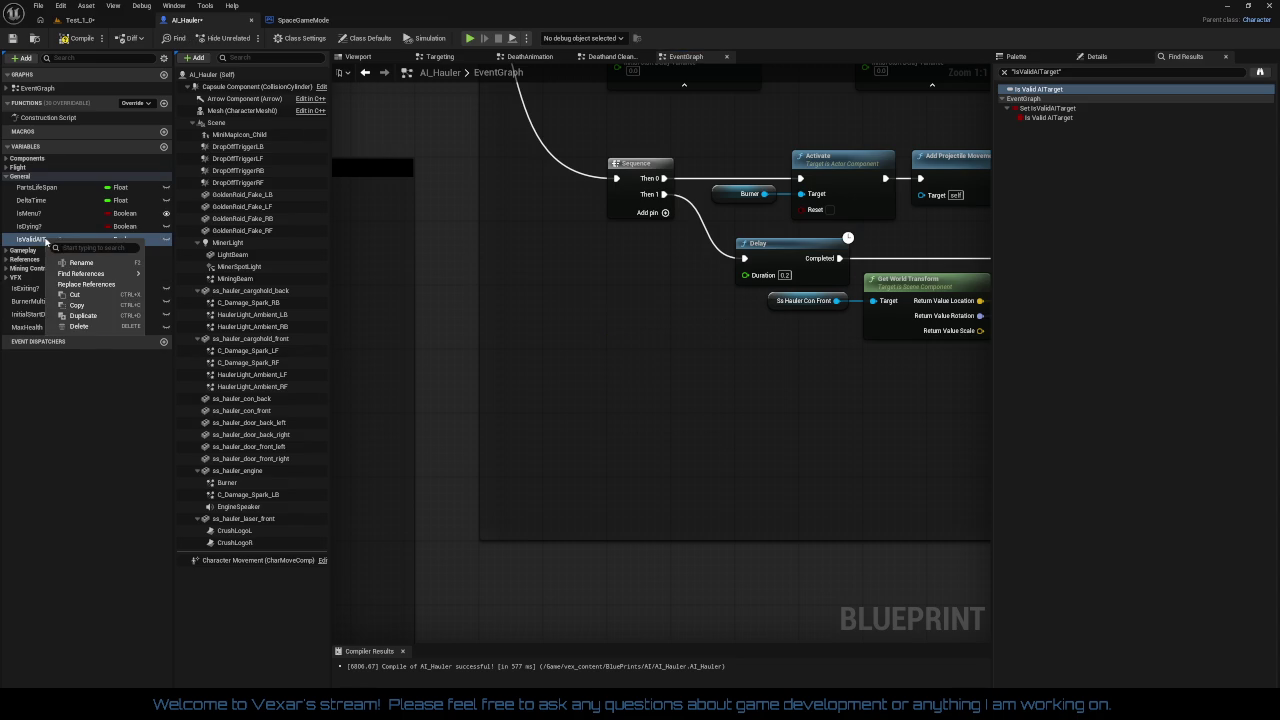
{"action": "left_click", "coordinate": [79, 326]}
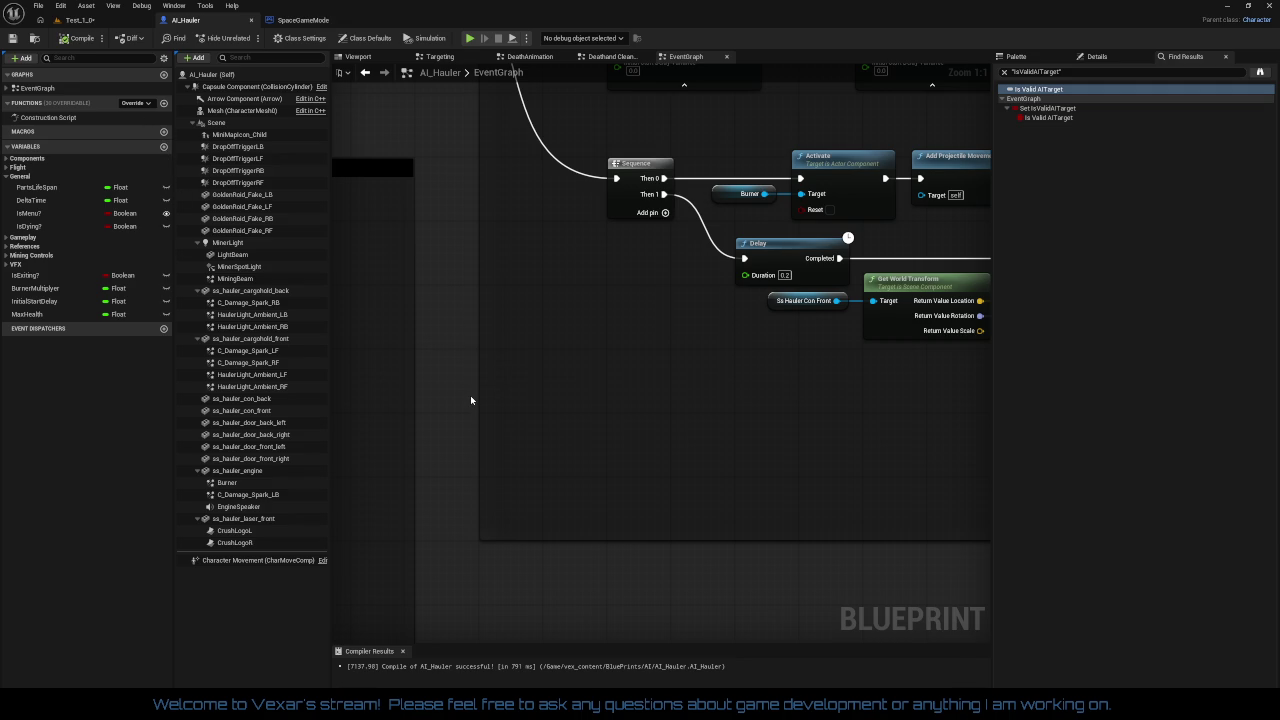
{"action": "left_click_drag", "start_coordinate": [30, 282], "coordinate": [20, 177]}
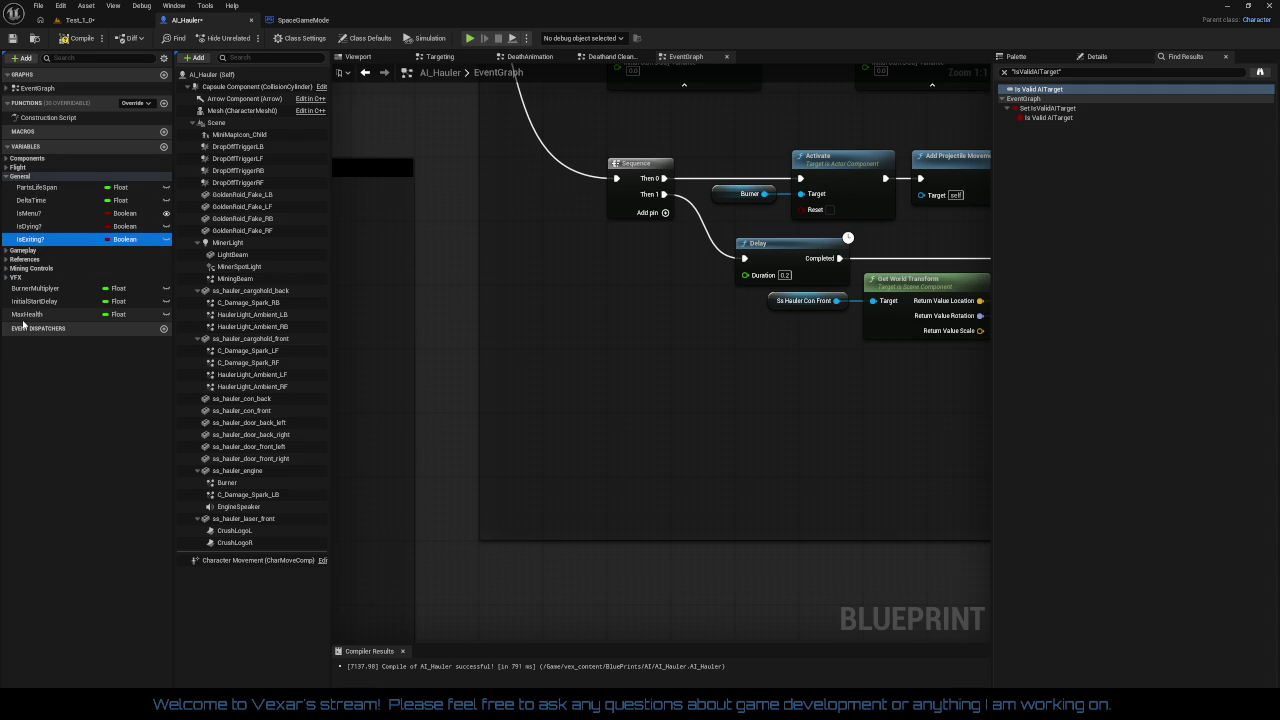
{"action": "left_click", "coordinate": [24, 250]}
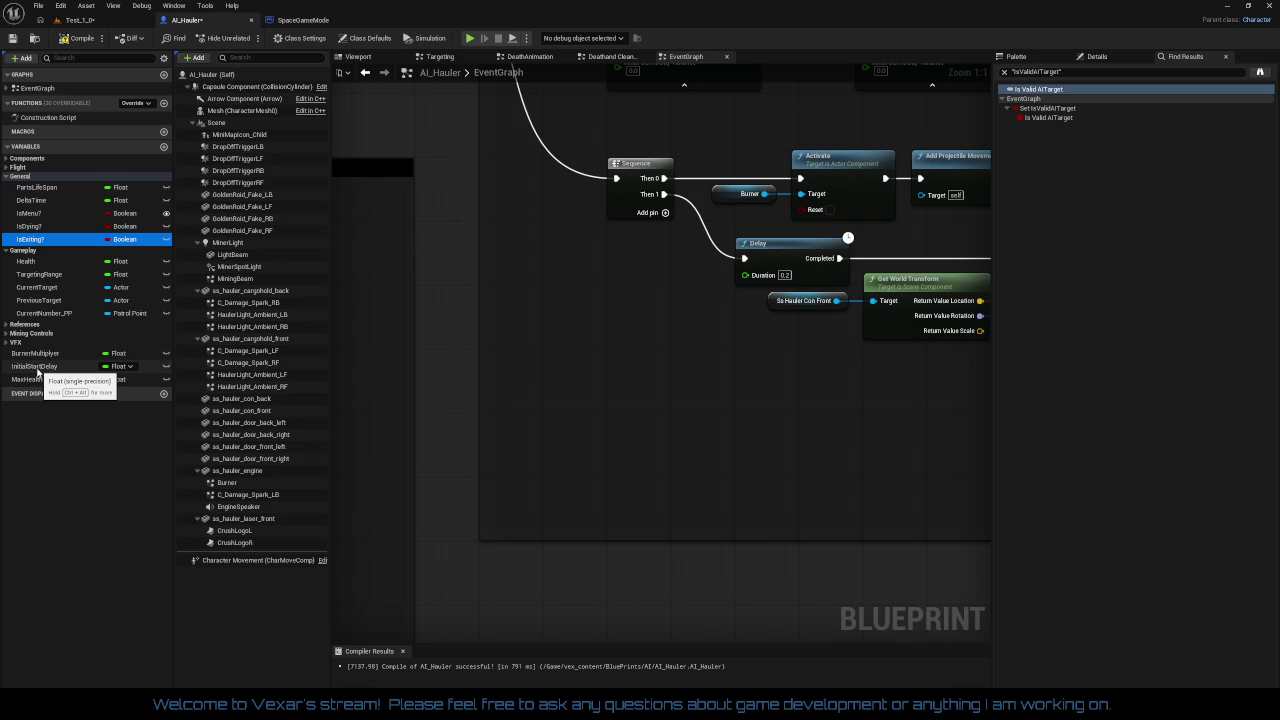
- Place MaxHealth after Health under Gameplay, then locate BurnerMultiplyer's reference in the Movement graph
{"action": "mouse_move", "coordinate": [36, 386]}
{"action": "left_mouse_down"}
{"action": "mouse_move", "coordinate": [45, 330]}
{"action": "mouse_move", "coordinate": [27, 254]}
{"action": "left_mouse_up"}
{"action": "left_click_drag", "start_coordinate": [30, 326], "coordinate": [31, 281]}
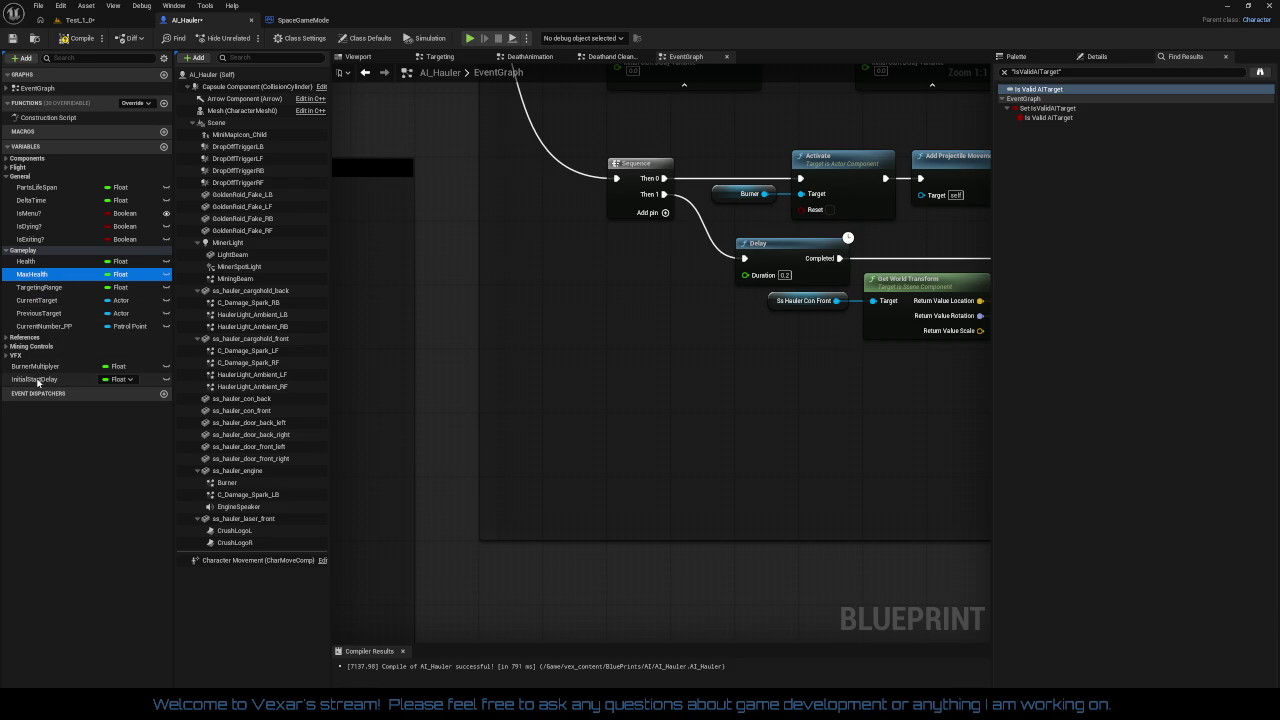
{"action": "left_click", "coordinate": [38, 369]}
{"action": "right_click", "coordinate": [38, 374]}
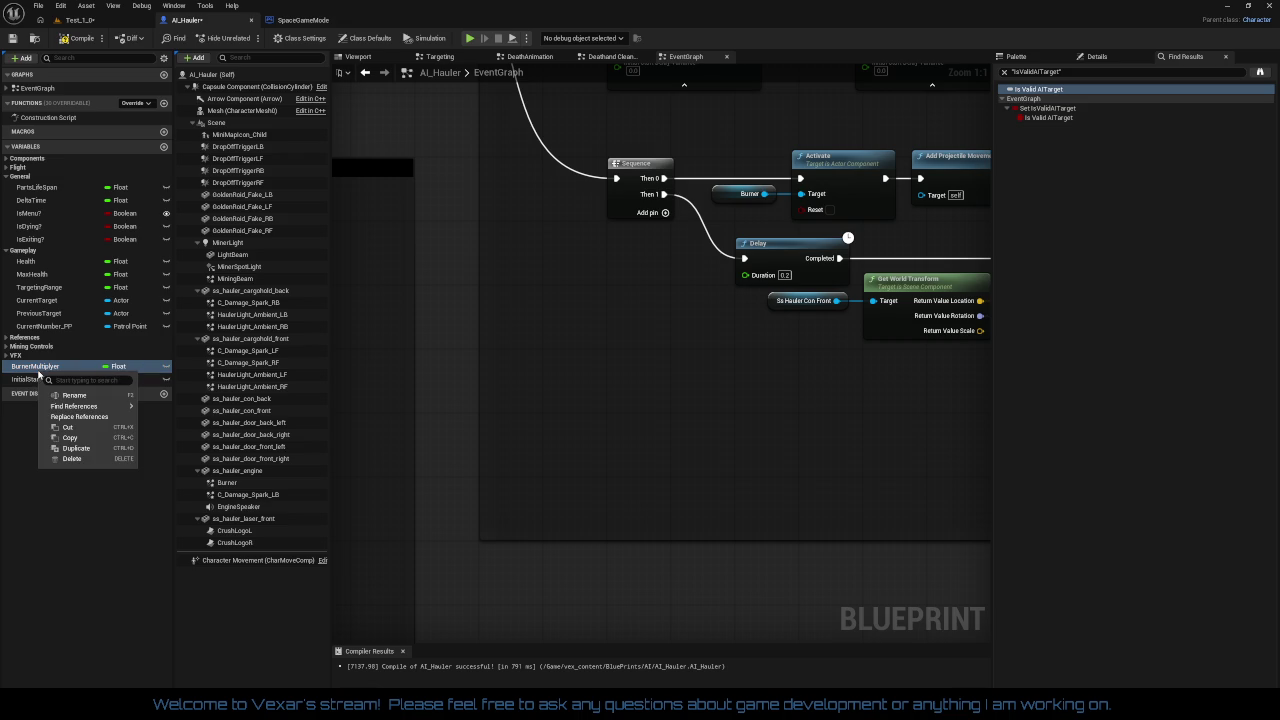
{"action": "mouse_move", "coordinate": [72, 405]}
{"action": "left_click", "coordinate": [166, 411]}
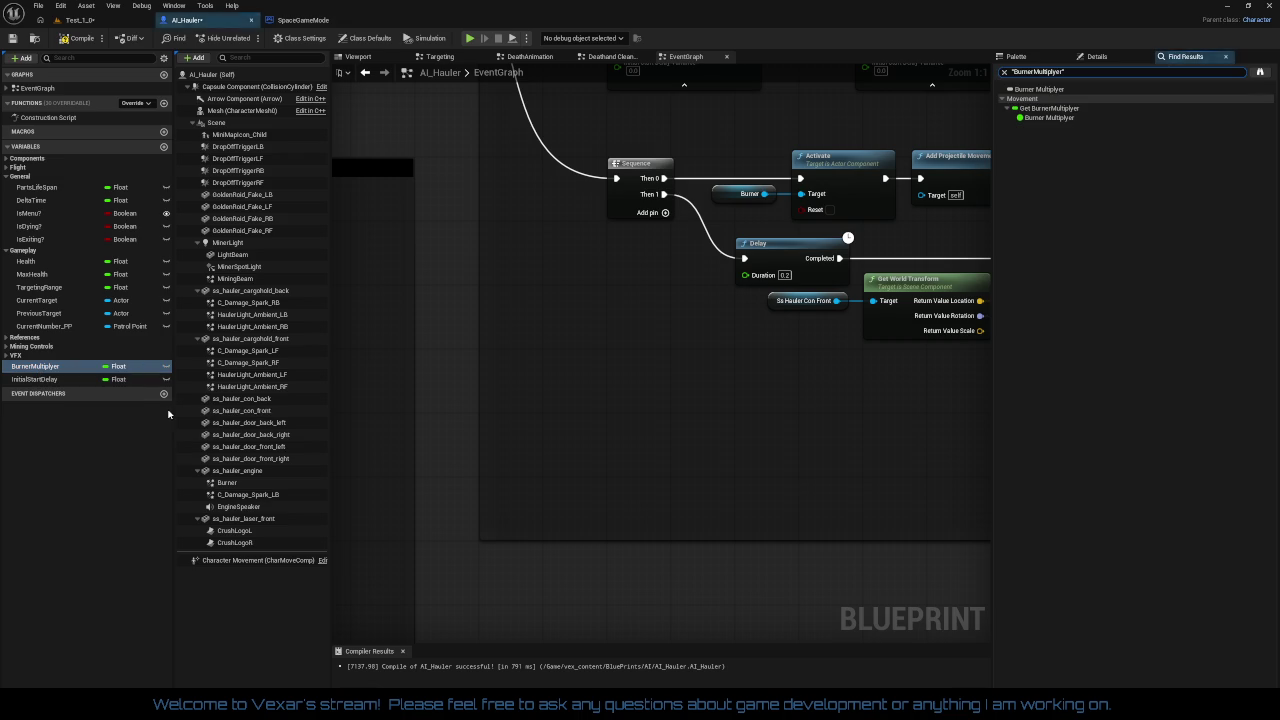
{"action": "double_click", "coordinate": [1050, 108]}
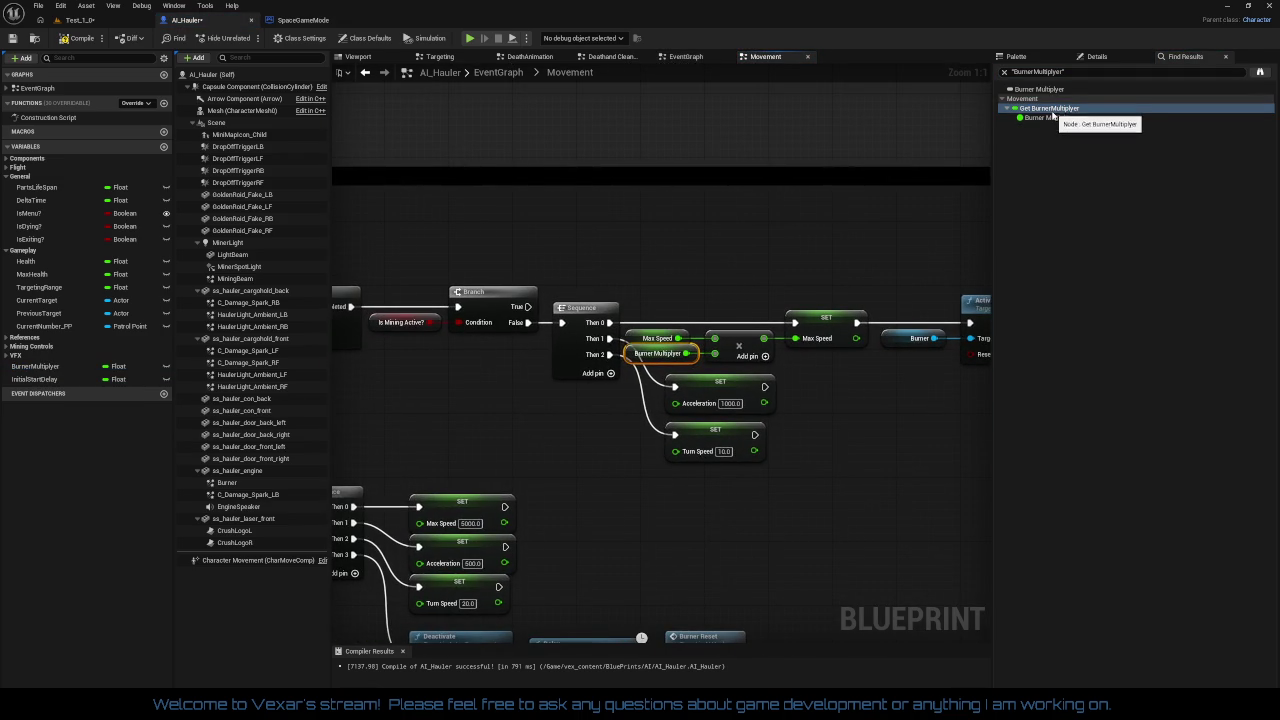
{"action": "left_click", "coordinate": [1053, 121]}
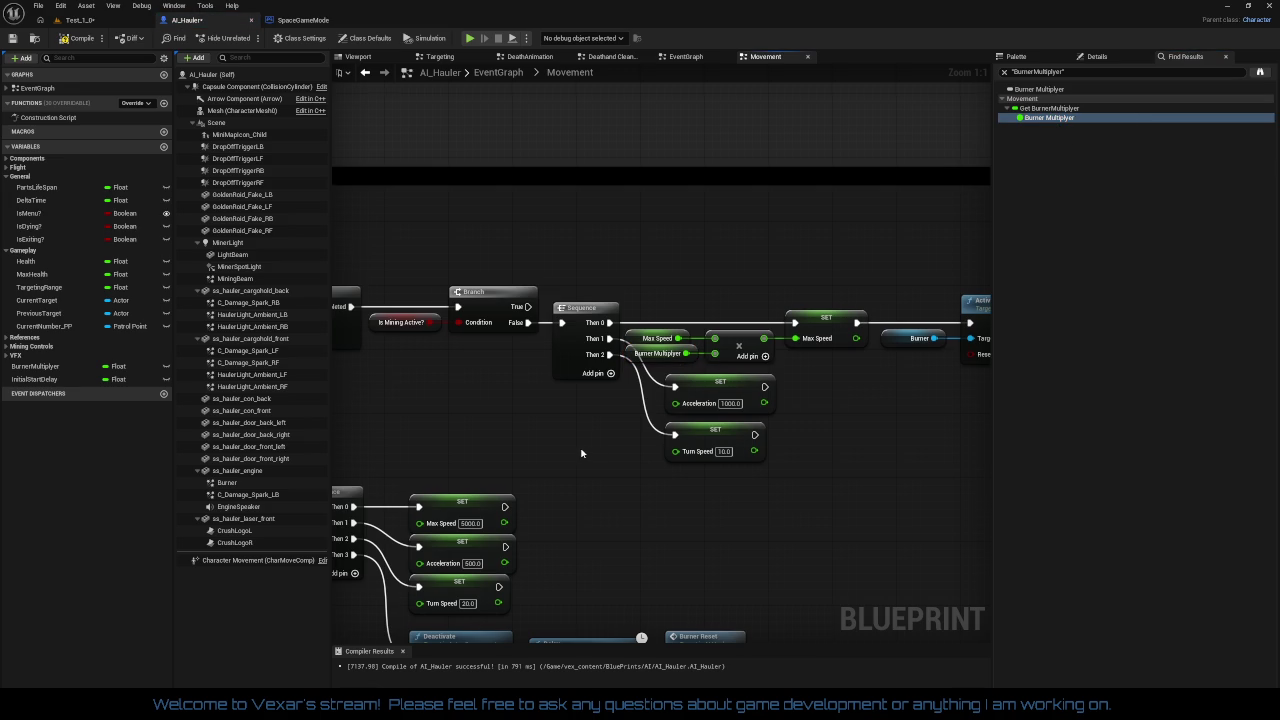
- Move BurnerMultiplyer into Flight and InitialStartDelay to the top of General, then compile
{"action": "mouse_move", "coordinate": [38, 367]}
{"action": "left_mouse_down"}
{"action": "mouse_move", "coordinate": [41, 216]}
{"action": "mouse_move", "coordinate": [26, 170]}
{"action": "left_mouse_up"}
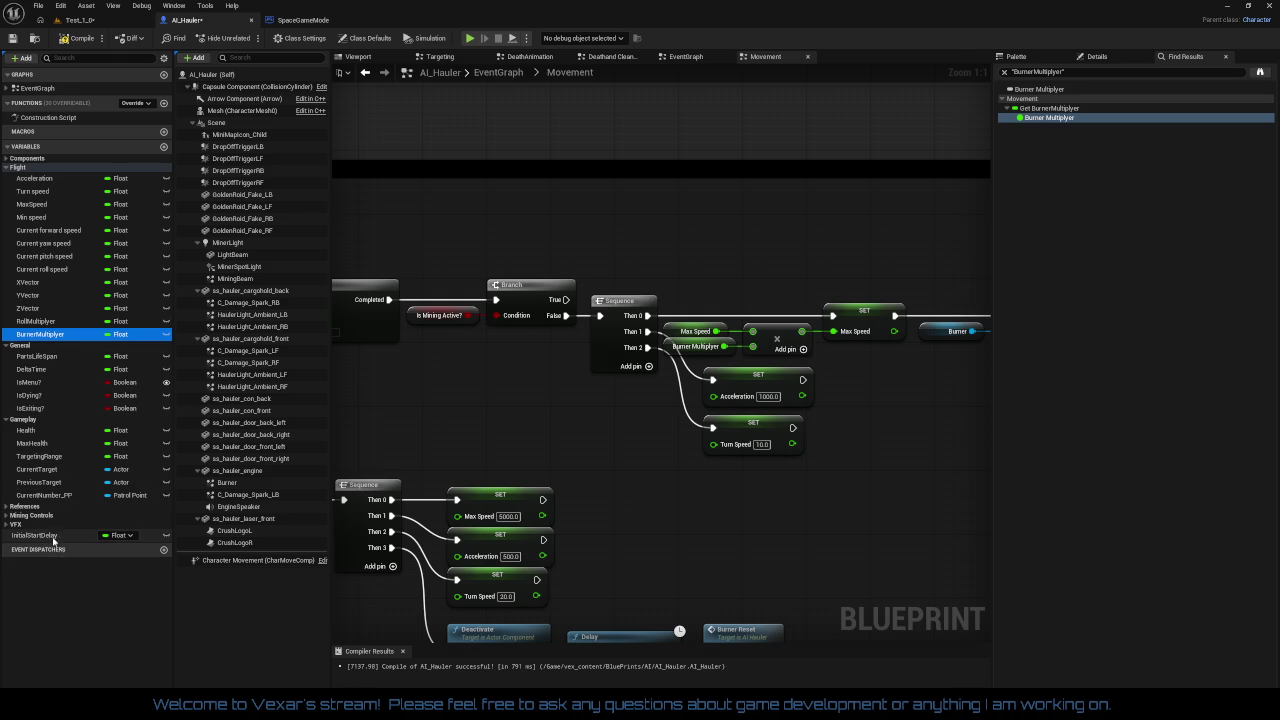
{"action": "mouse_move", "coordinate": [50, 537]}
{"action": "left_mouse_down"}
{"action": "mouse_move", "coordinate": [43, 405]}
{"action": "mouse_move", "coordinate": [21, 352]}
{"action": "left_mouse_up"}
{"action": "left_click_drag", "start_coordinate": [40, 421], "coordinate": [21, 358]}
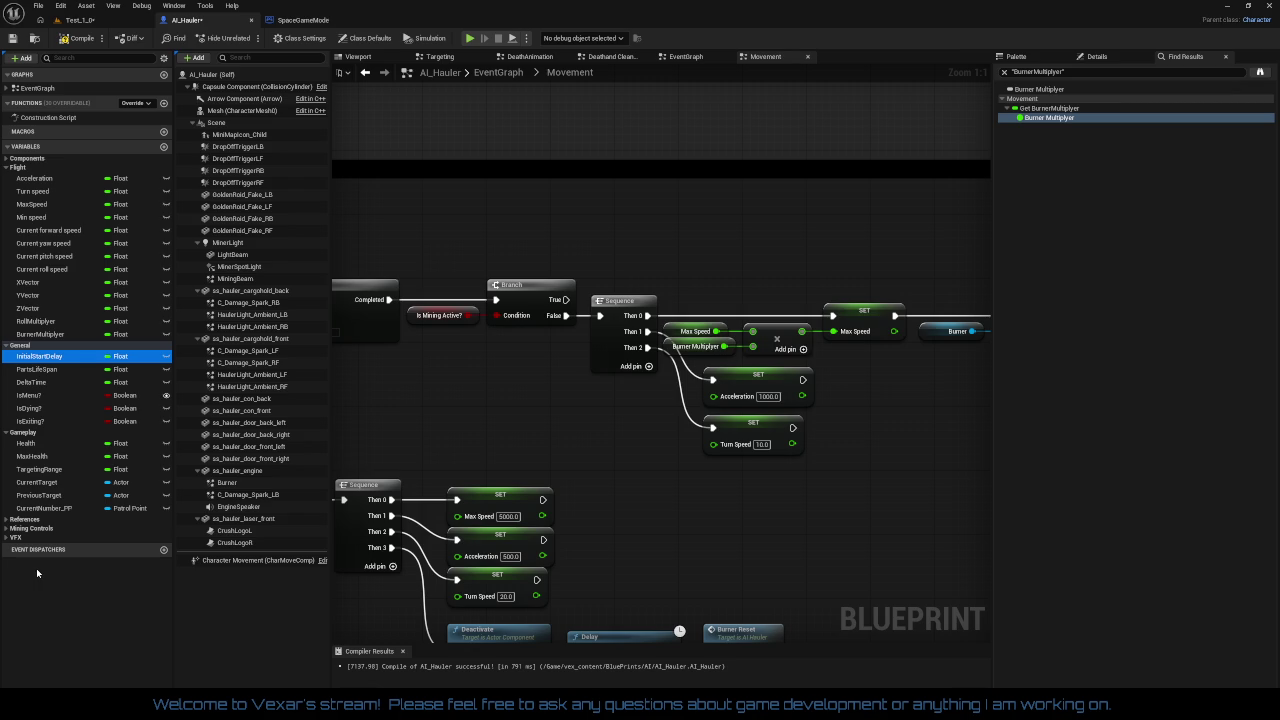
{"action": "left_click", "coordinate": [6, 168]}
{"action": "left_click", "coordinate": [6, 176]}
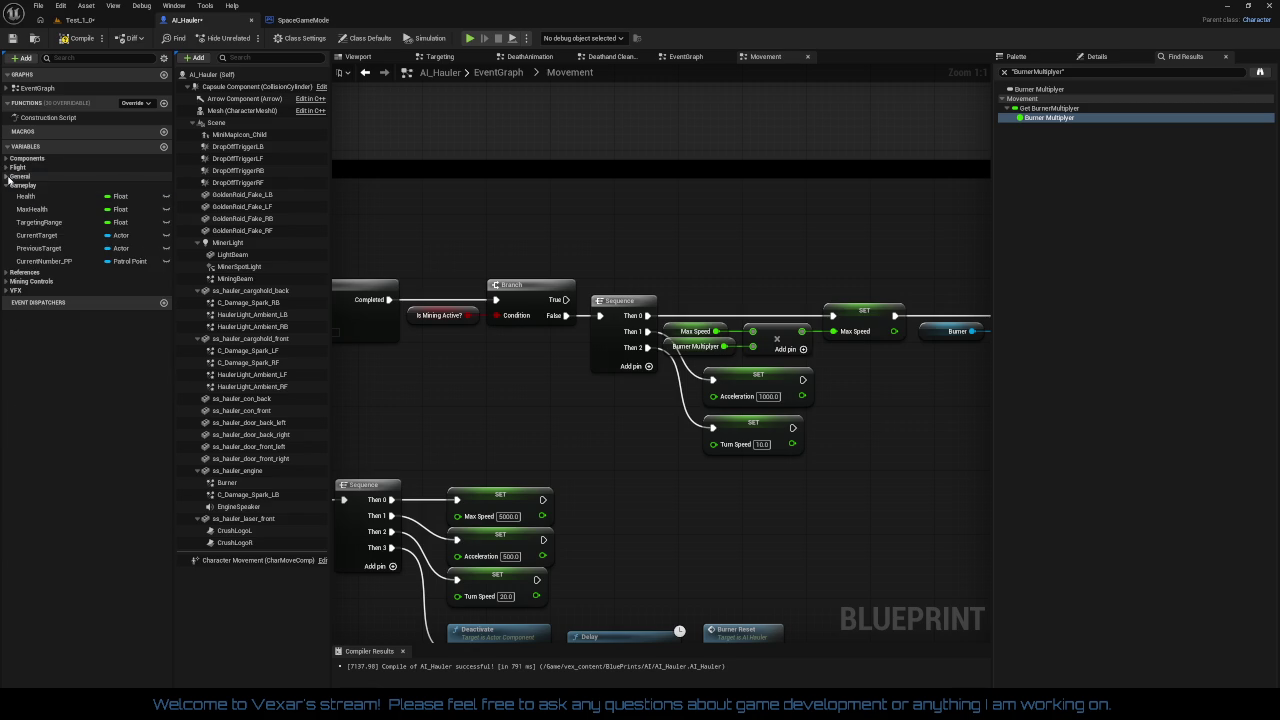
{"action": "key", "text": "F7"}
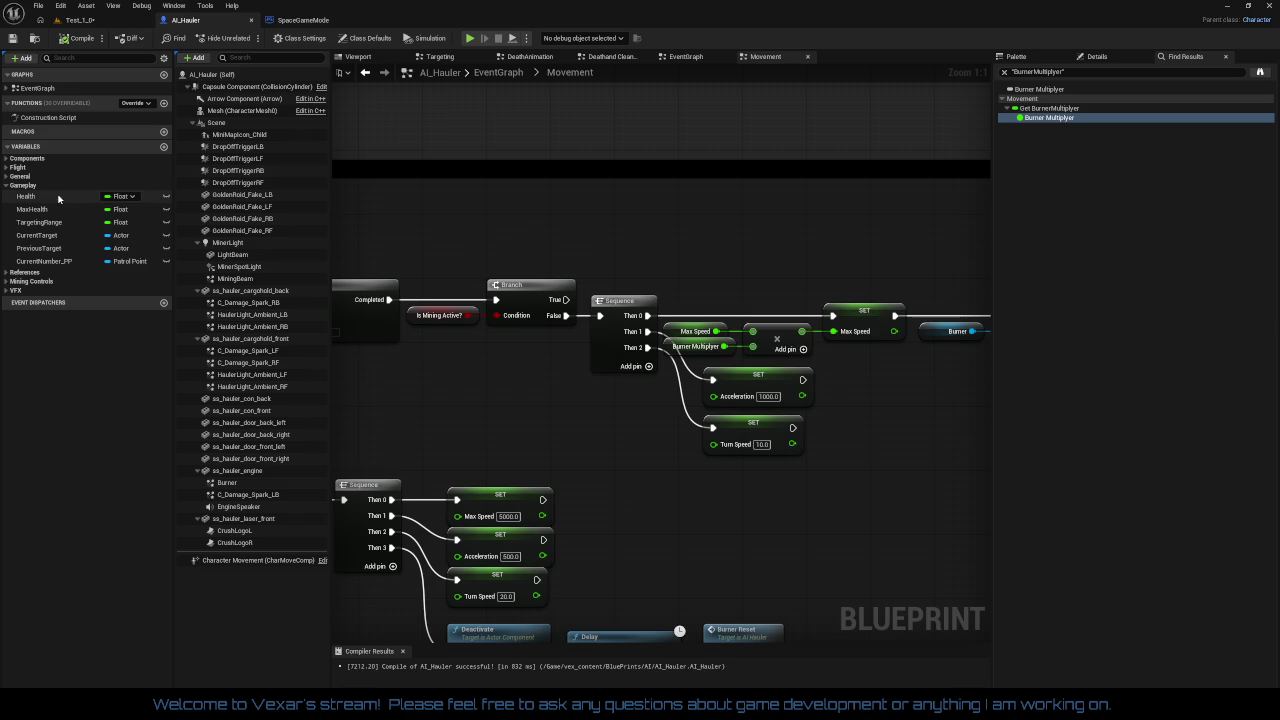
- Review the VFX, Mining Controls, References, Gameplay and General variable categories, leaving them collapsed
{"action": "left_click", "coordinate": [7, 185]}
{"action": "left_click", "coordinate": [6, 212]}
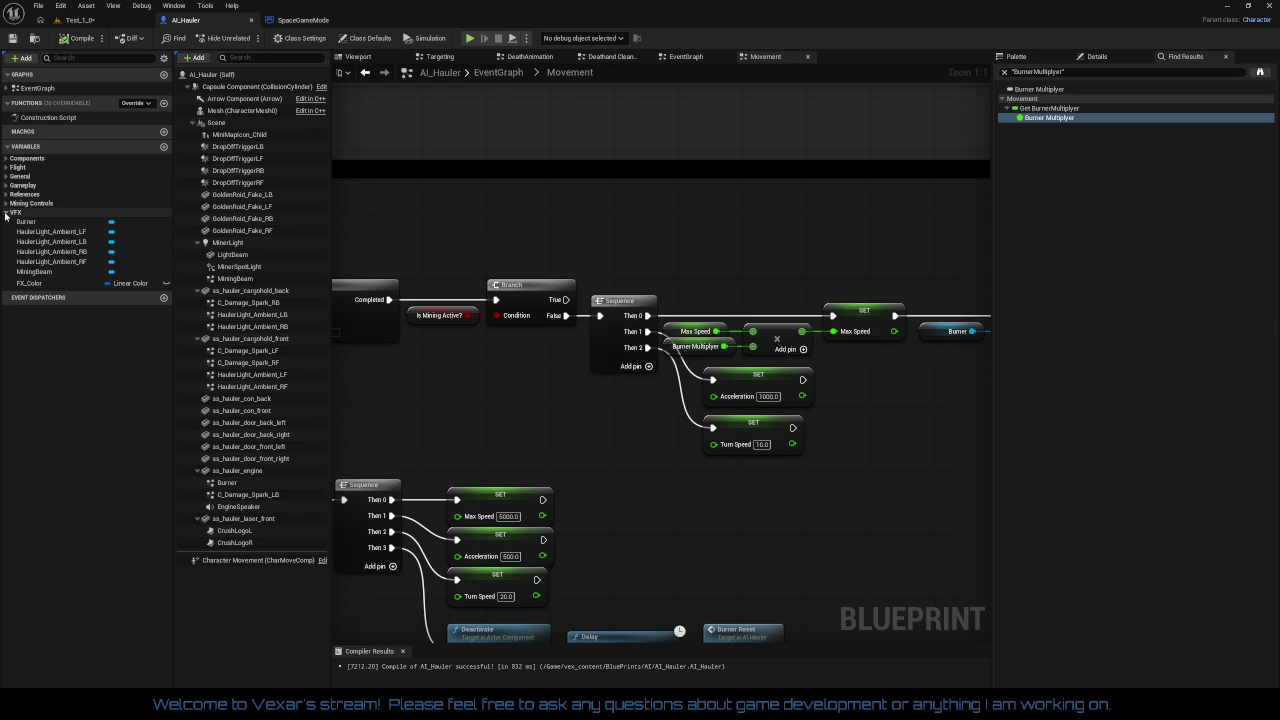
{"action": "left_click", "coordinate": [6, 212]}
{"action": "left_click", "coordinate": [6, 204]}
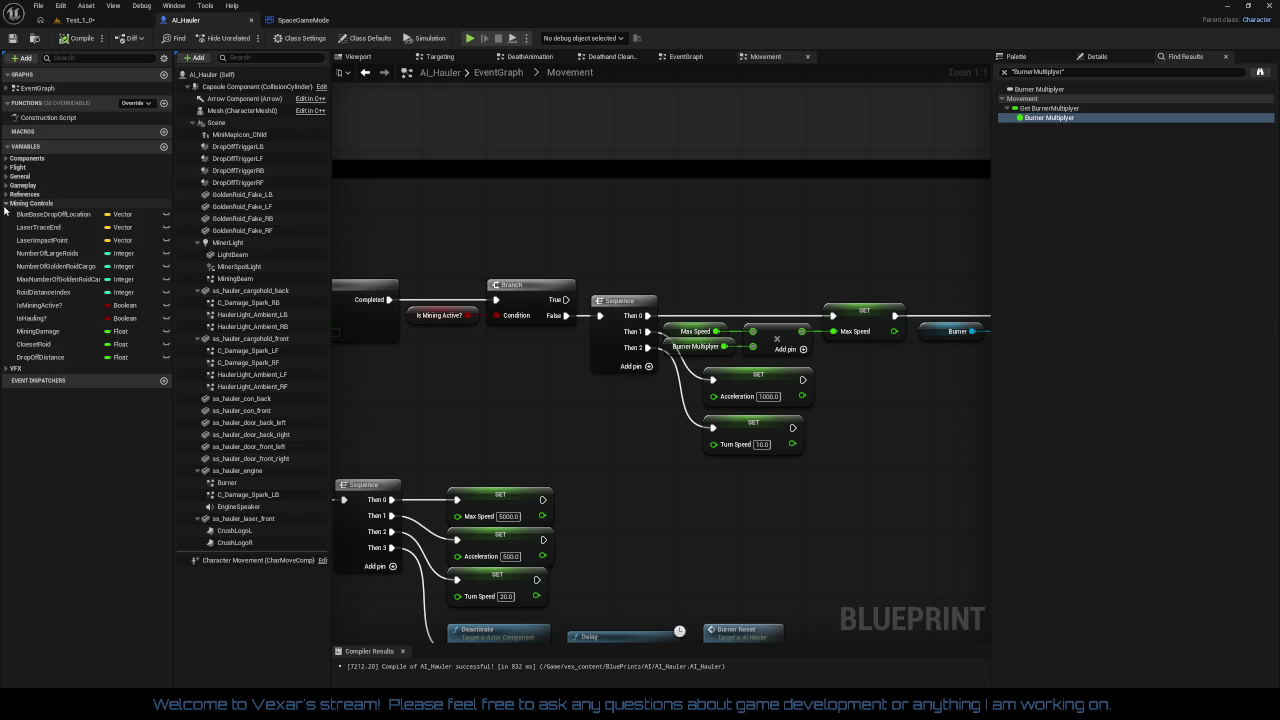
{"action": "left_click", "coordinate": [6, 204]}
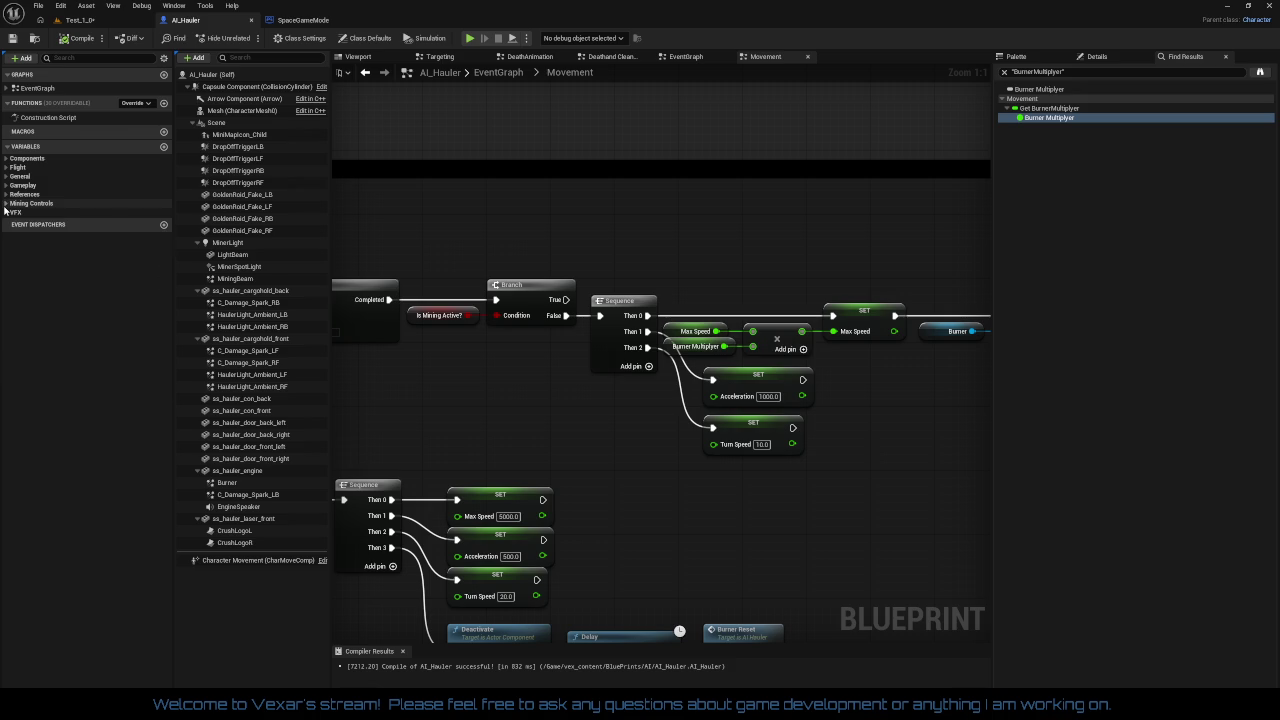
{"action": "left_click", "coordinate": [5, 196]}
{"action": "left_click", "coordinate": [5, 196]}
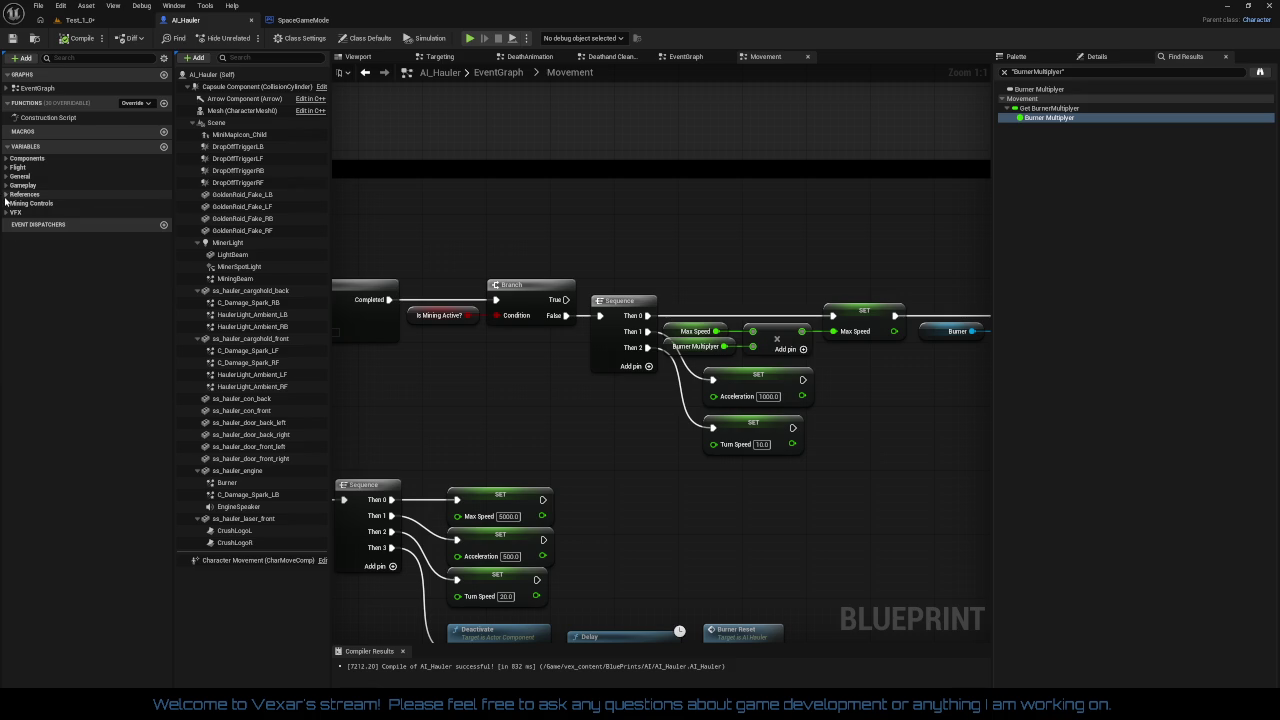
{"action": "left_click", "coordinate": [7, 186]}
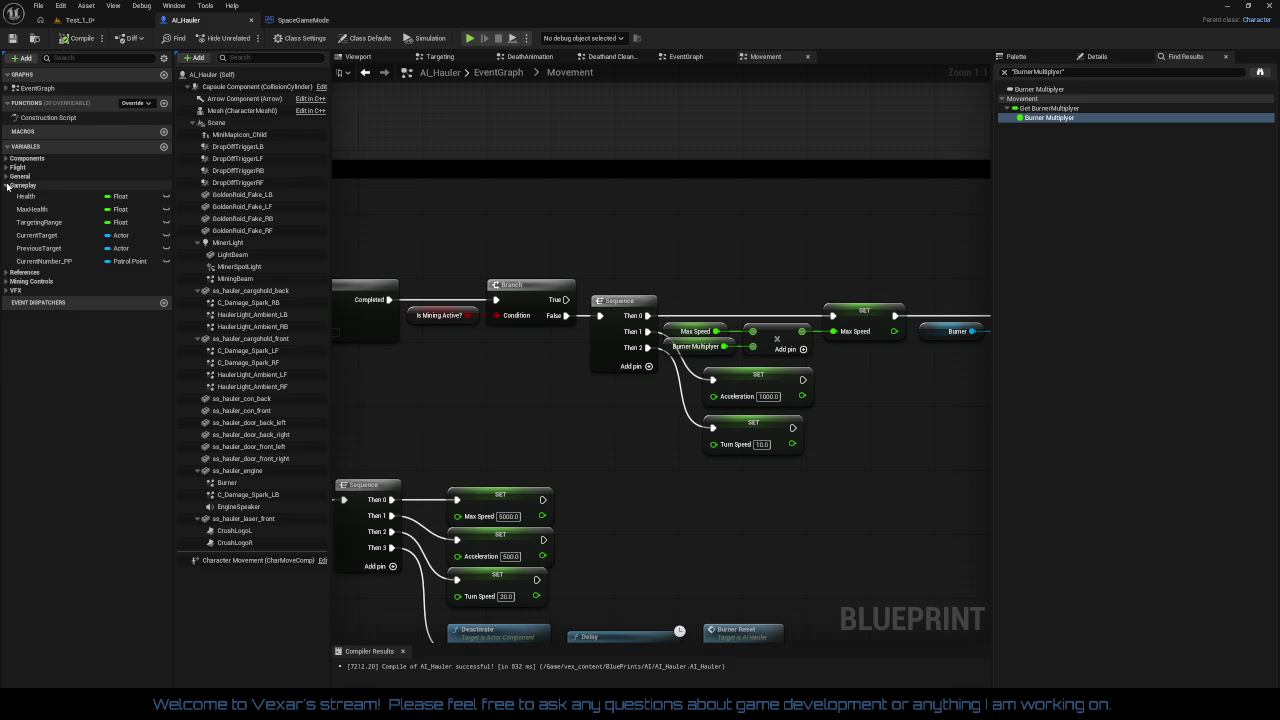
{"action": "left_click", "coordinate": [7, 186]}
{"action": "left_click", "coordinate": [7, 176]}
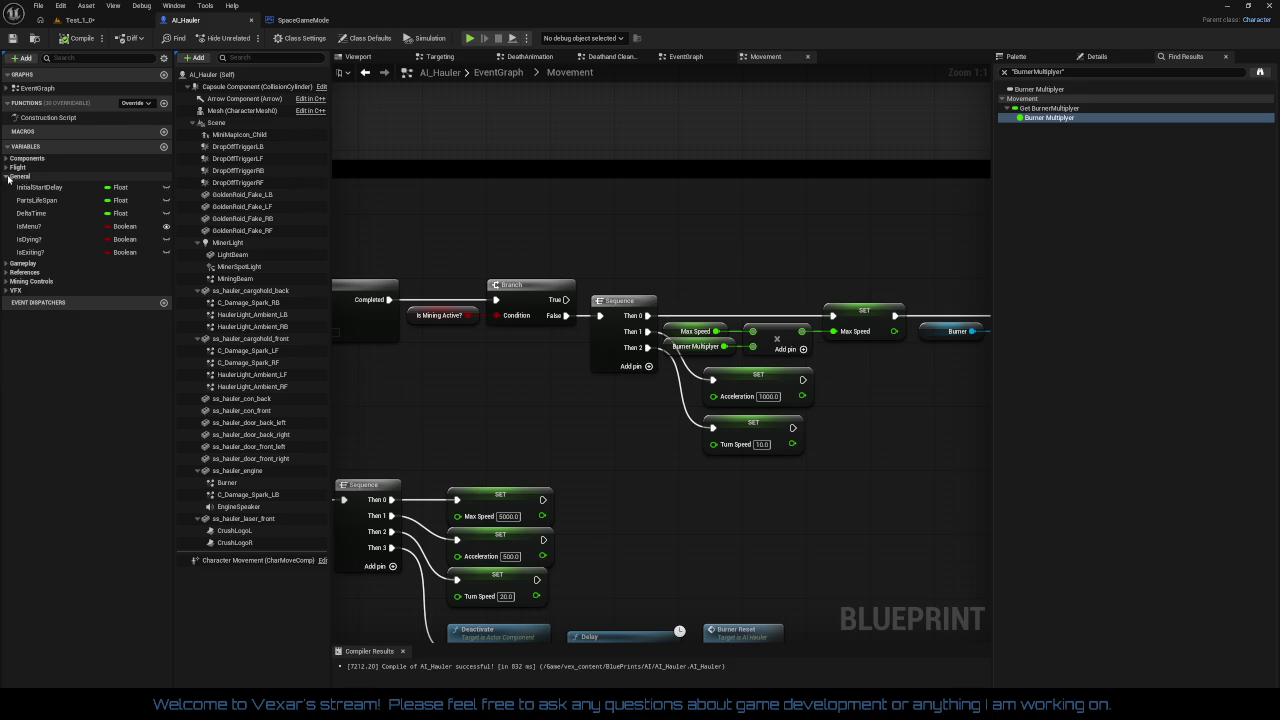
{"action": "left_click", "coordinate": [7, 176]}
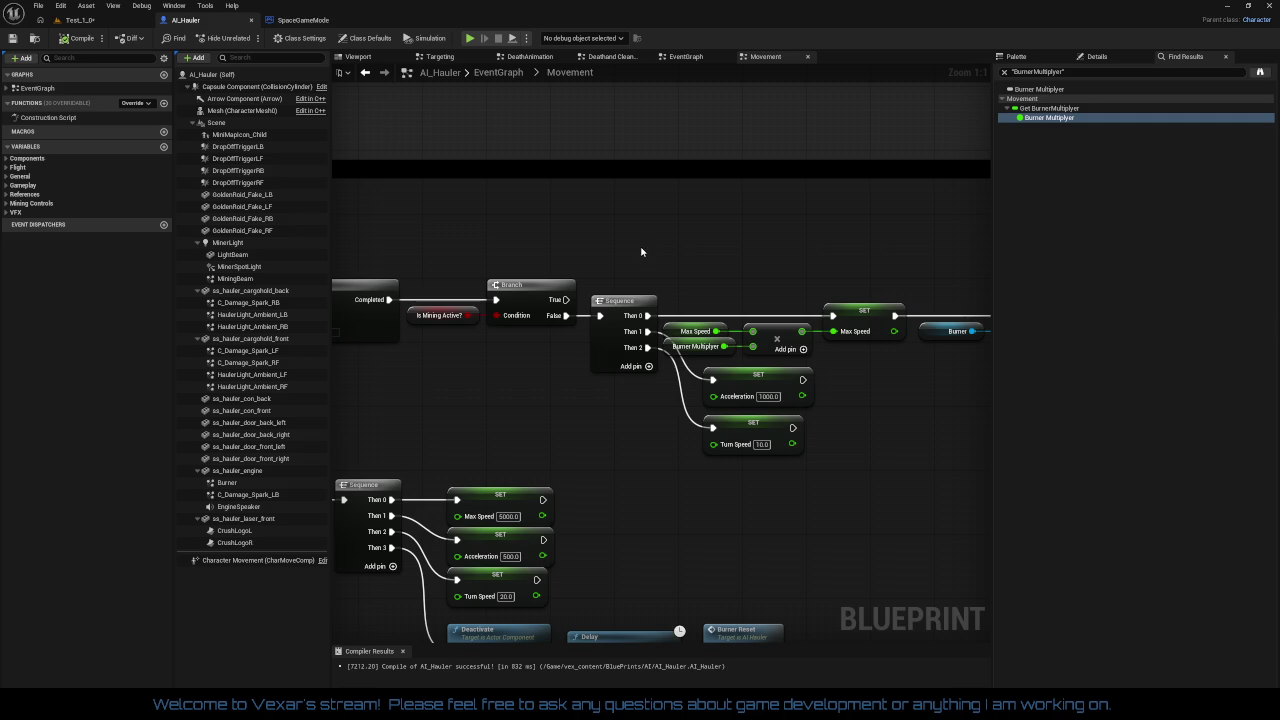
- Close the SpaceGameMode blueprint while looking over the Movement graph's pitch and forward-speed groups
{"action": "scroll", "coordinate": [606, 234], "scroll_direction": "down", "scroll_amount": 5}
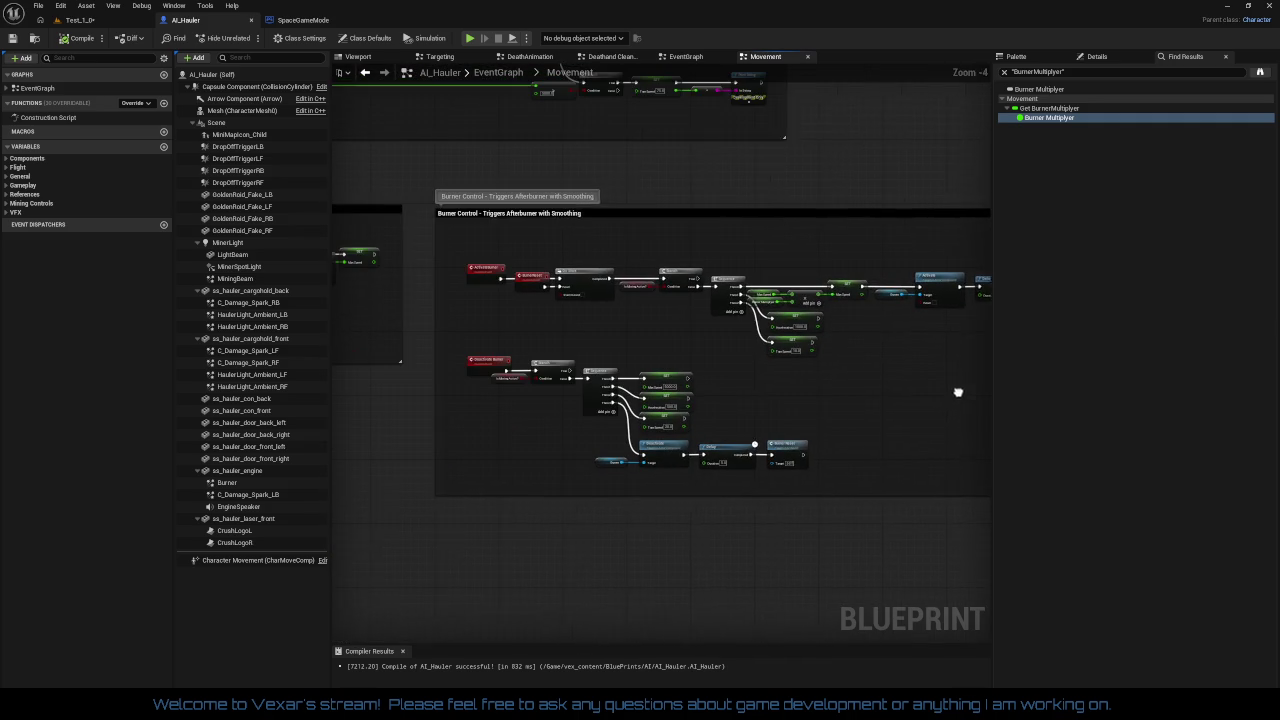
{"action": "left_click_drag", "start_coordinate": [586, 328], "coordinate": [586, 362]}
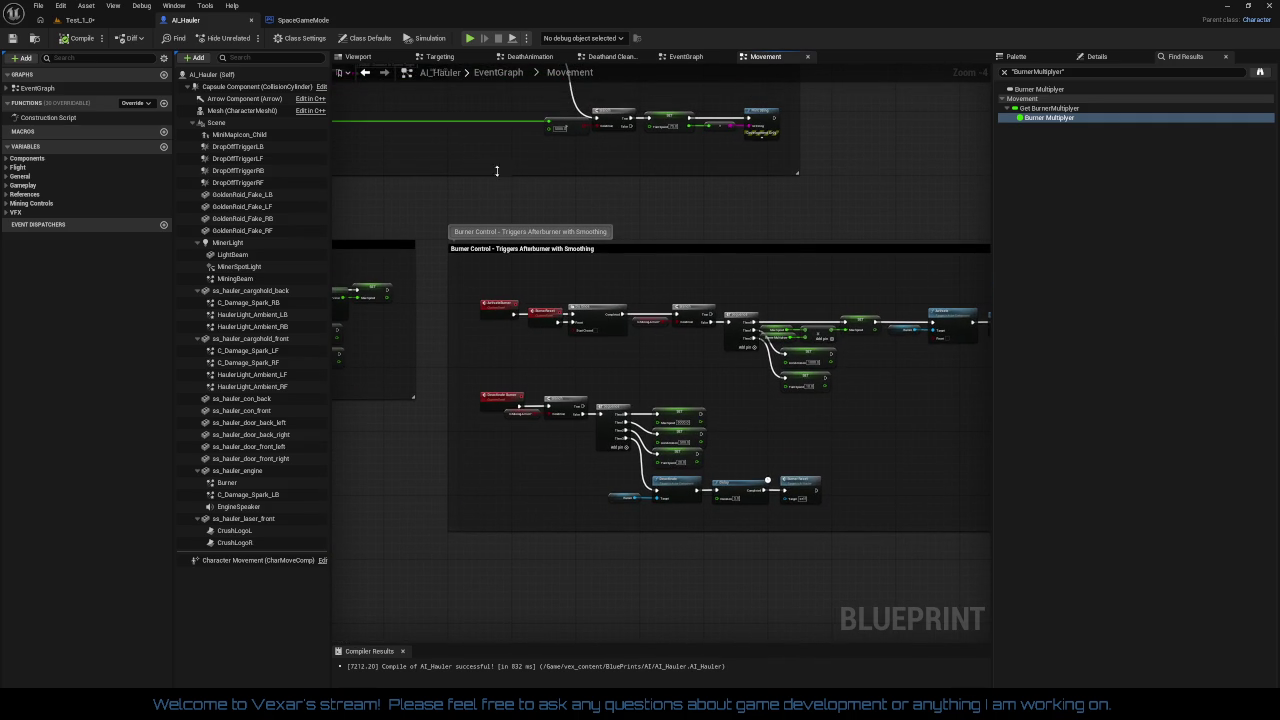
{"action": "left_click", "coordinate": [336, 20]}
{"action": "scroll", "coordinate": [652, 383], "scroll_direction": "down", "scroll_amount": 3}
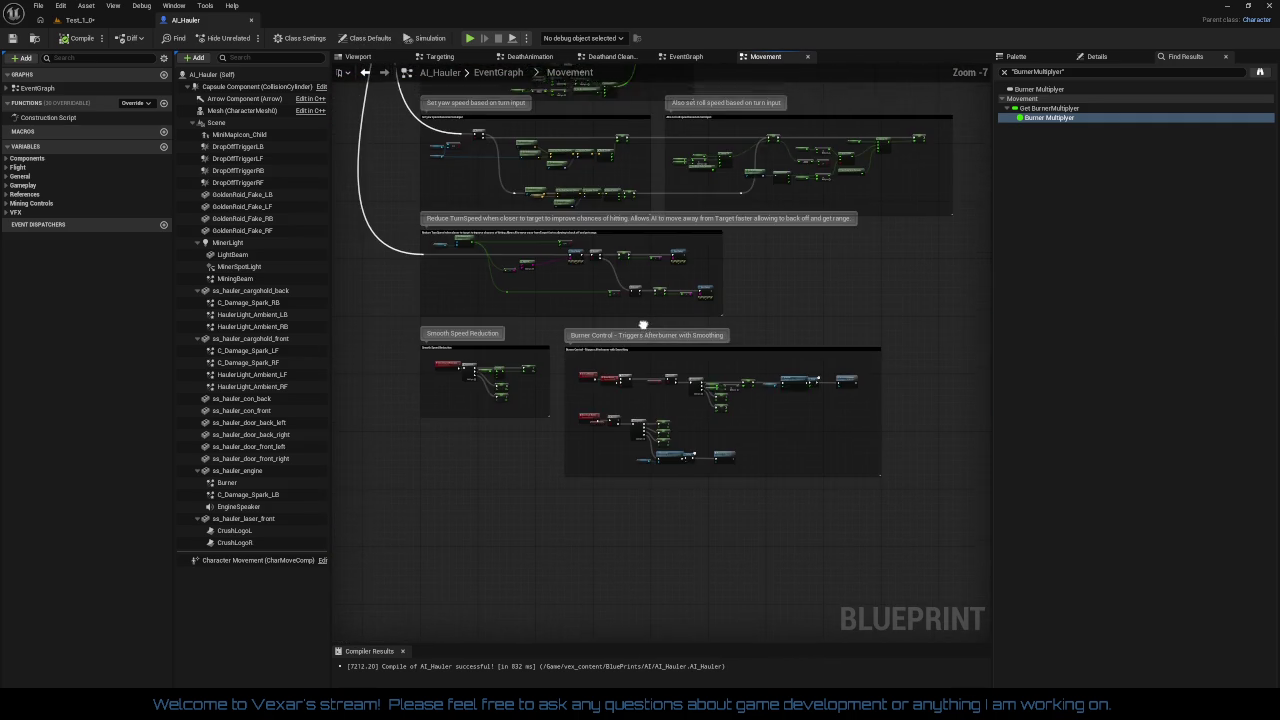
{"action": "mouse_move", "coordinate": [652, 383]}
{"action": "left_mouse_down"}
{"action": "mouse_move", "coordinate": [720, 441]}
{"action": "mouse_move", "coordinate": [744, 531]}
{"action": "left_mouse_up"}
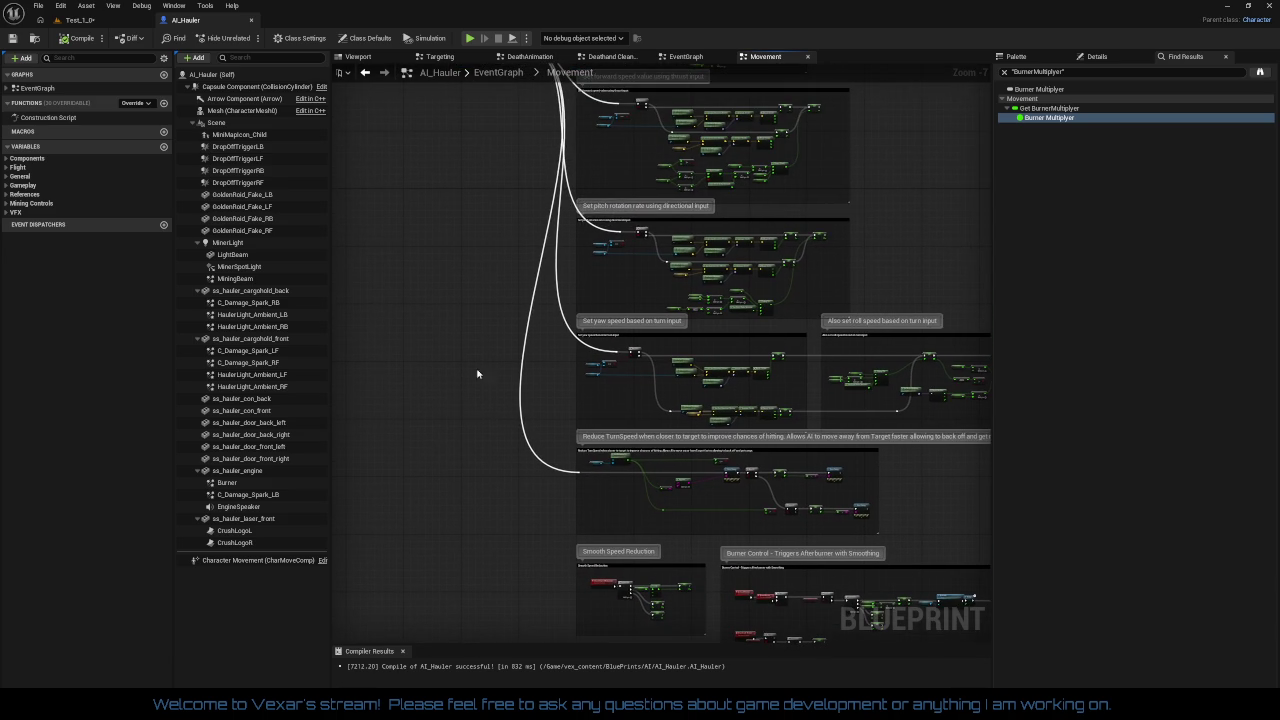
- Close the Movement, Deathand Clean Up, DeathAnimation and Targeting graph tabs
{"action": "left_click", "coordinate": [807, 58]}
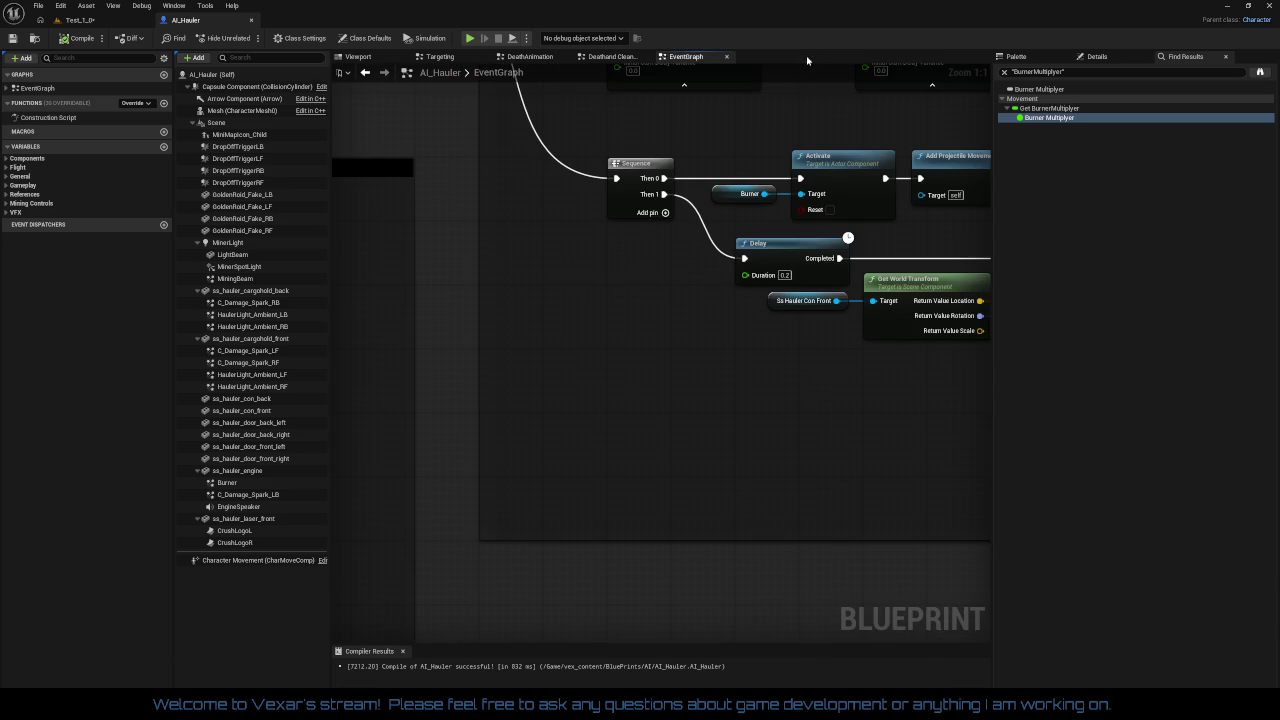
{"action": "left_click", "coordinate": [612, 57]}
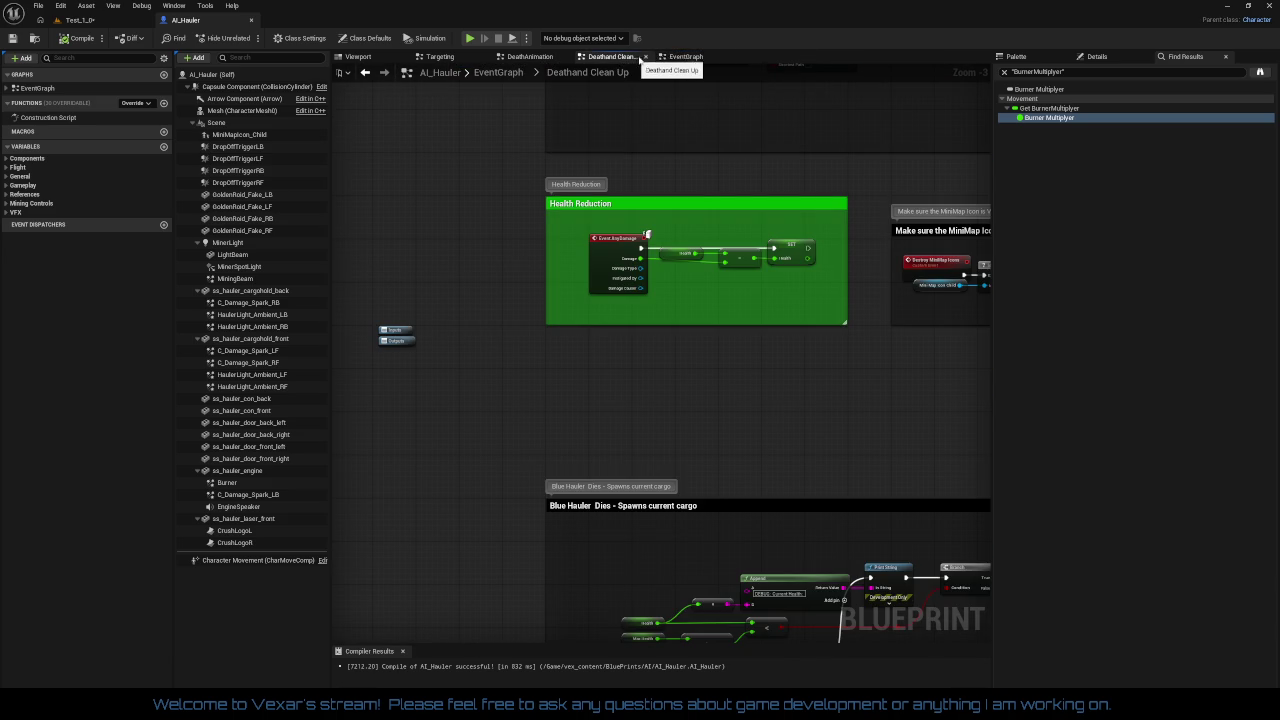
{"action": "left_click", "coordinate": [645, 57]}
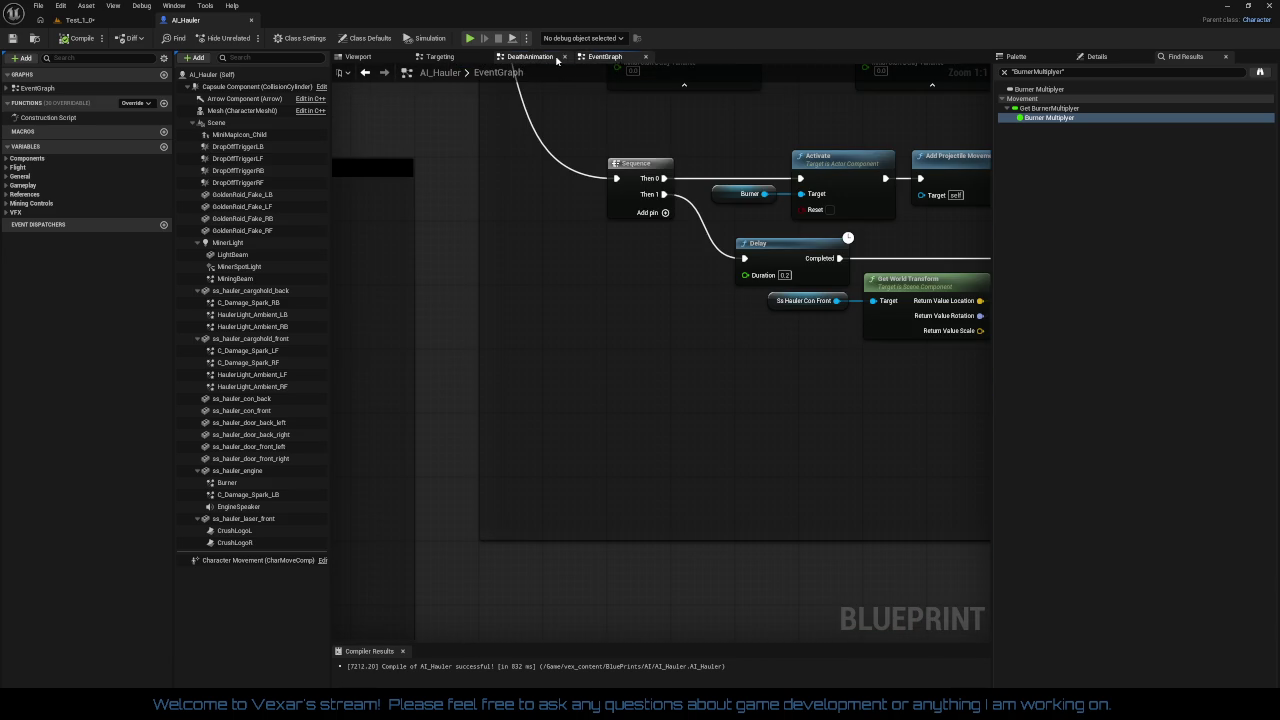
{"action": "left_click", "coordinate": [556, 58]}
{"action": "left_click", "coordinate": [563, 57]}
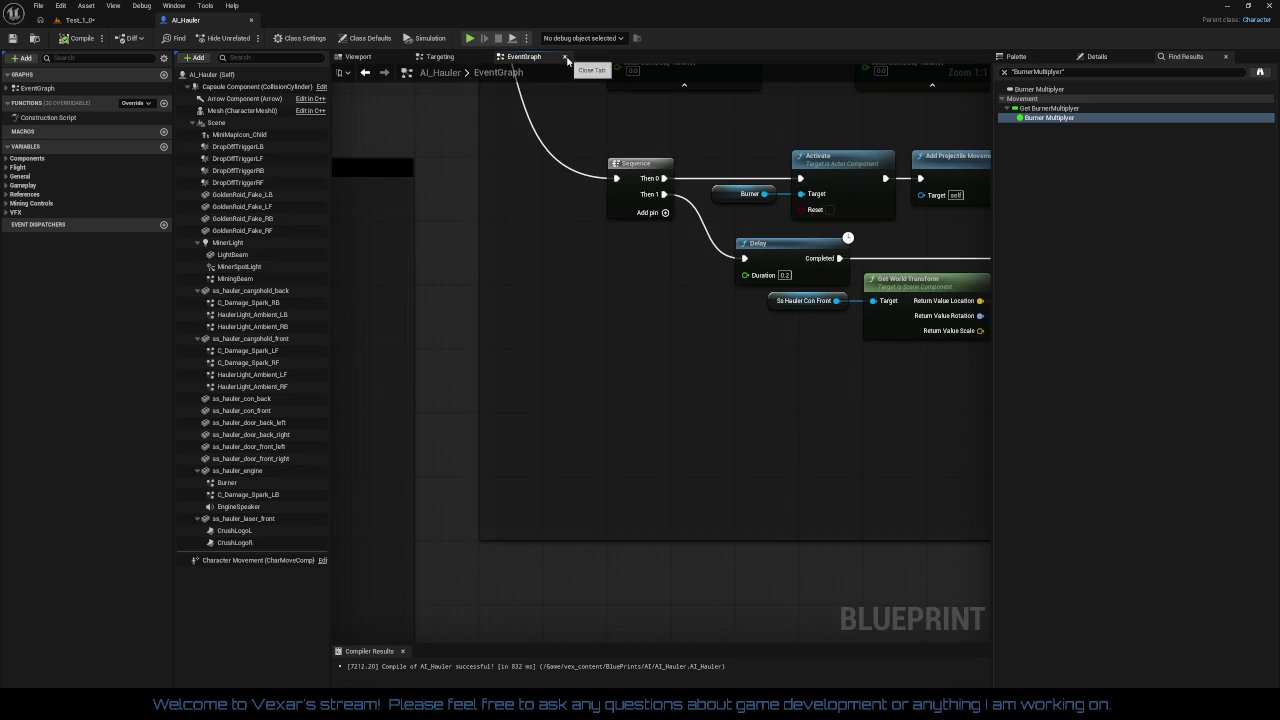
{"action": "left_click", "coordinate": [464, 60]}
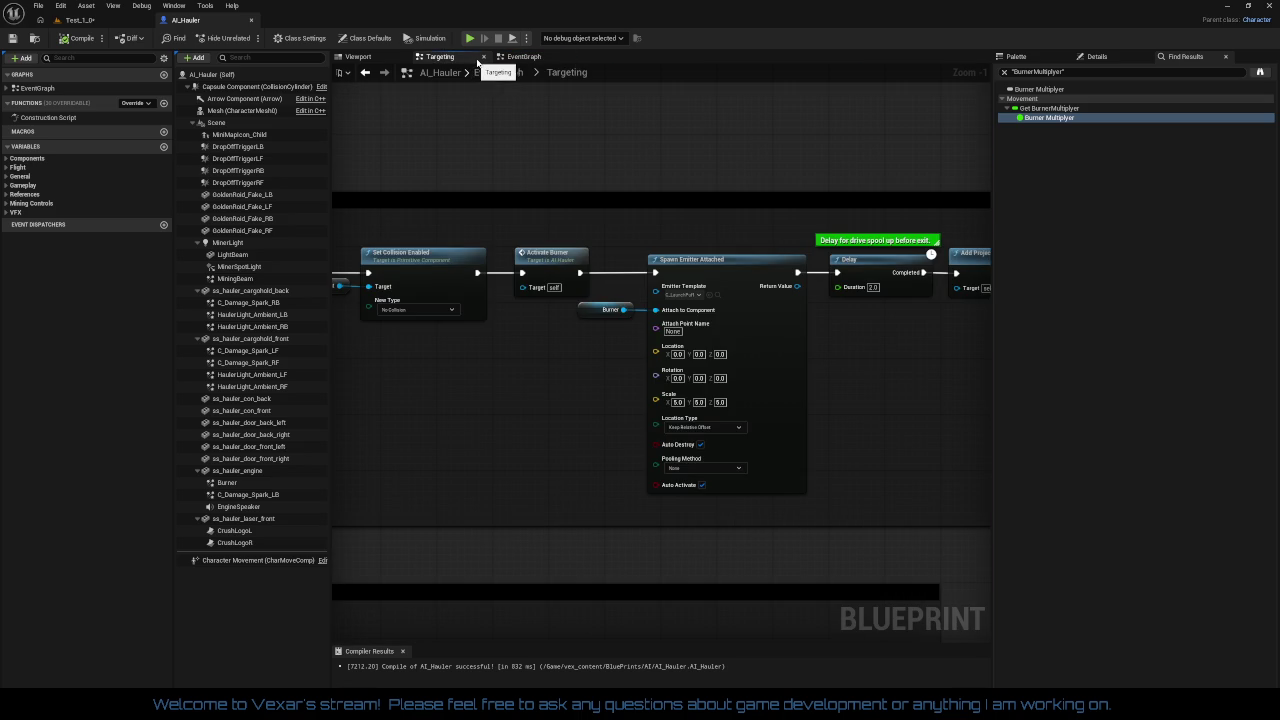
{"action": "left_click", "coordinate": [483, 57]}
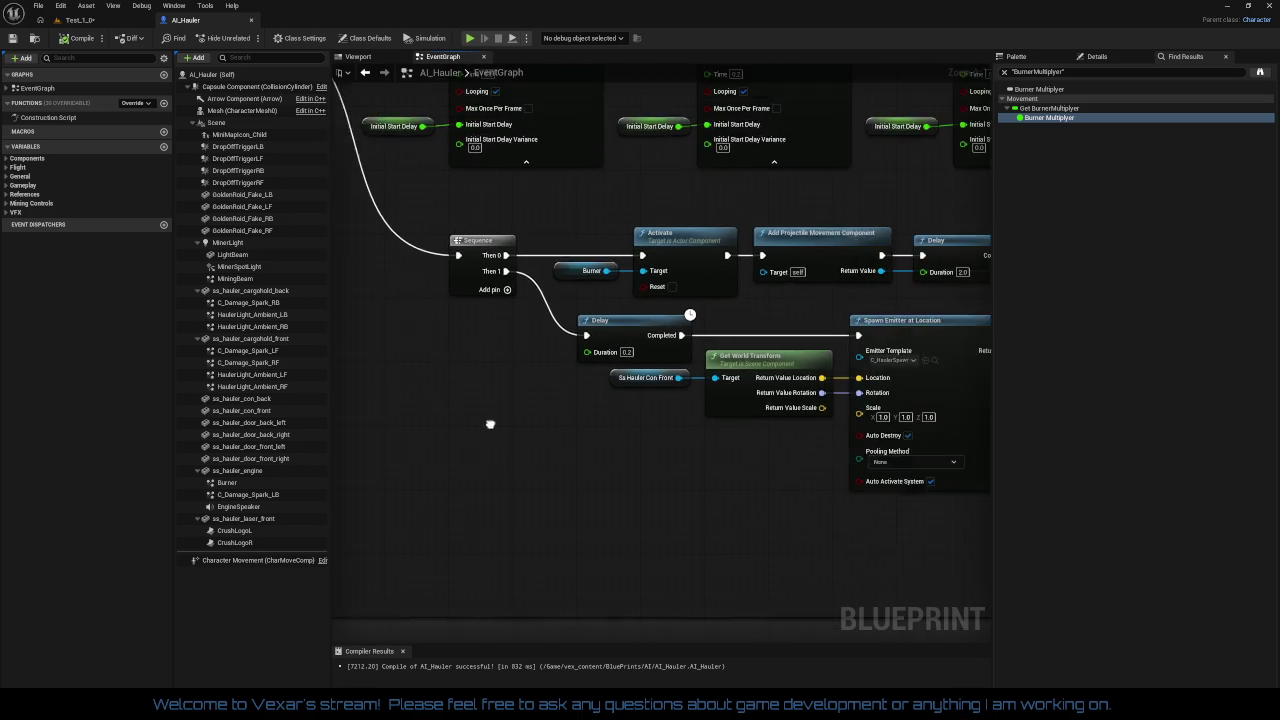
- Set the Spawn Emitter at Location node's Scale to 2.0 on X, Y and Z
{"action": "scroll", "coordinate": [514, 442], "scroll_direction": "up", "scroll_amount": 2}
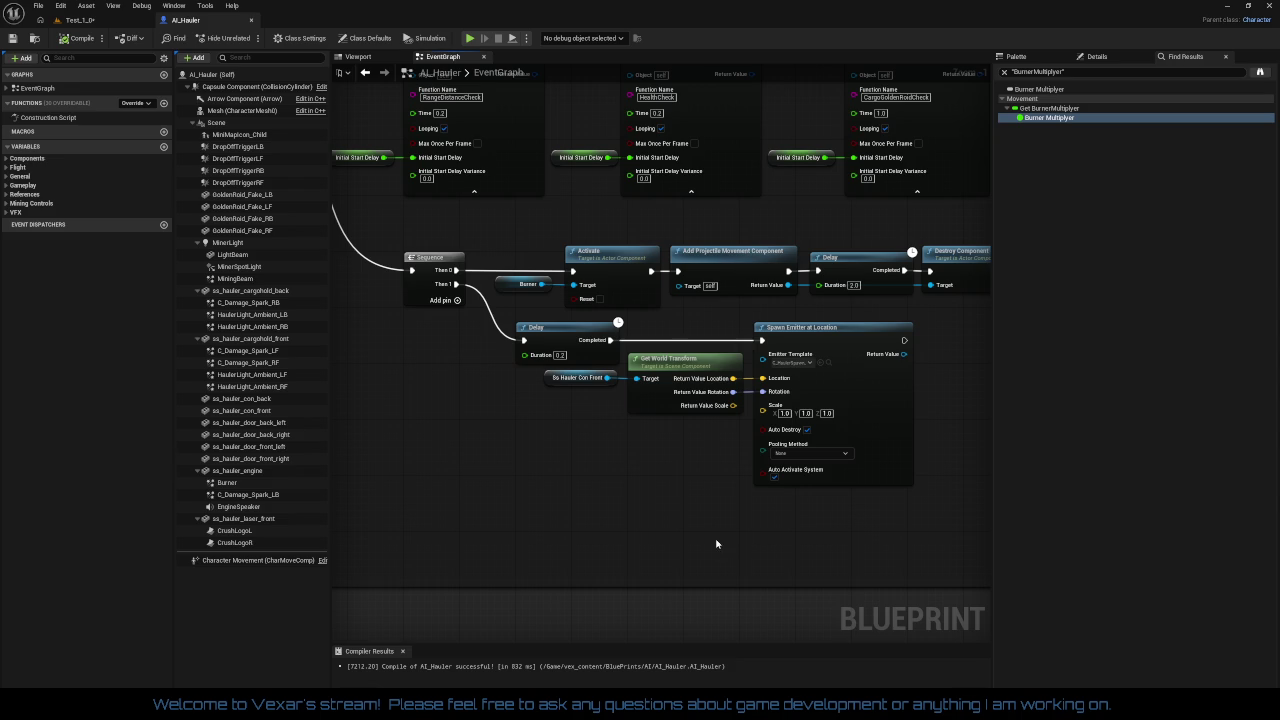
{"action": "left_click_drag", "start_coordinate": [716, 544], "coordinate": [758, 544]}
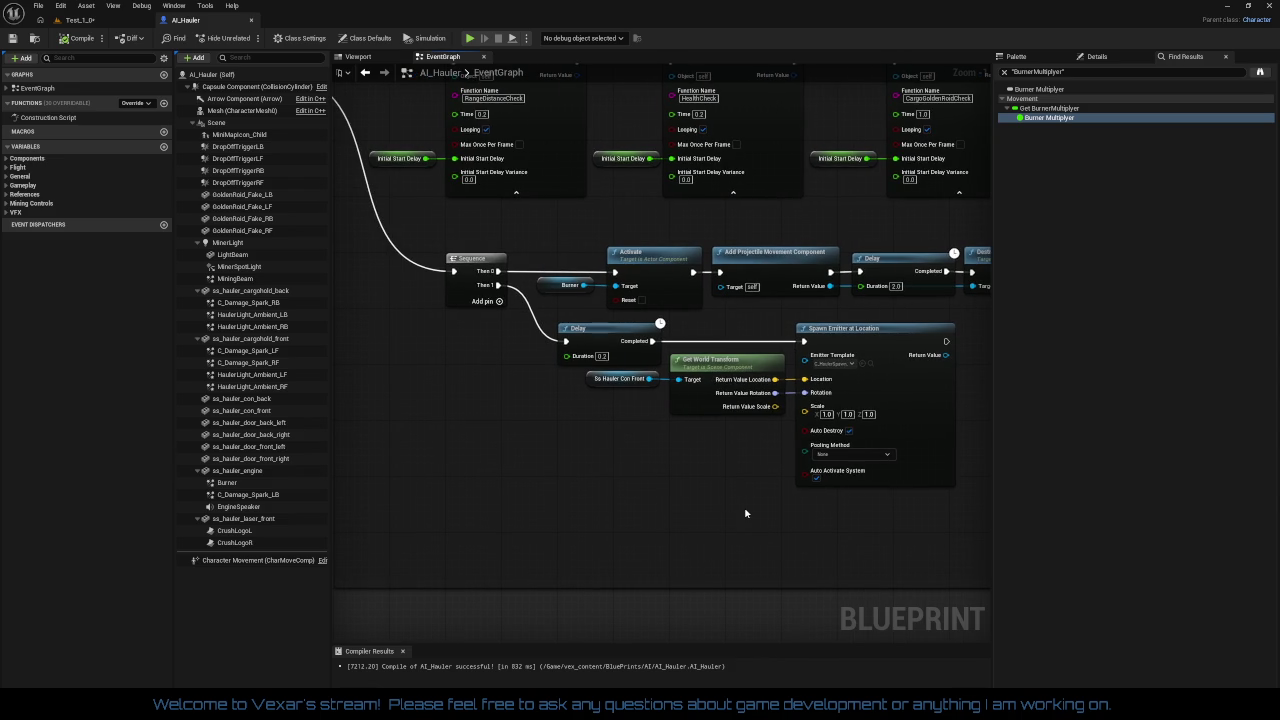
{"action": "mouse_move", "coordinate": [745, 512]}
{"action": "left_mouse_down"}
{"action": "mouse_move", "coordinate": [522, 497]}
{"action": "mouse_move", "coordinate": [691, 503]}
{"action": "left_mouse_up"}
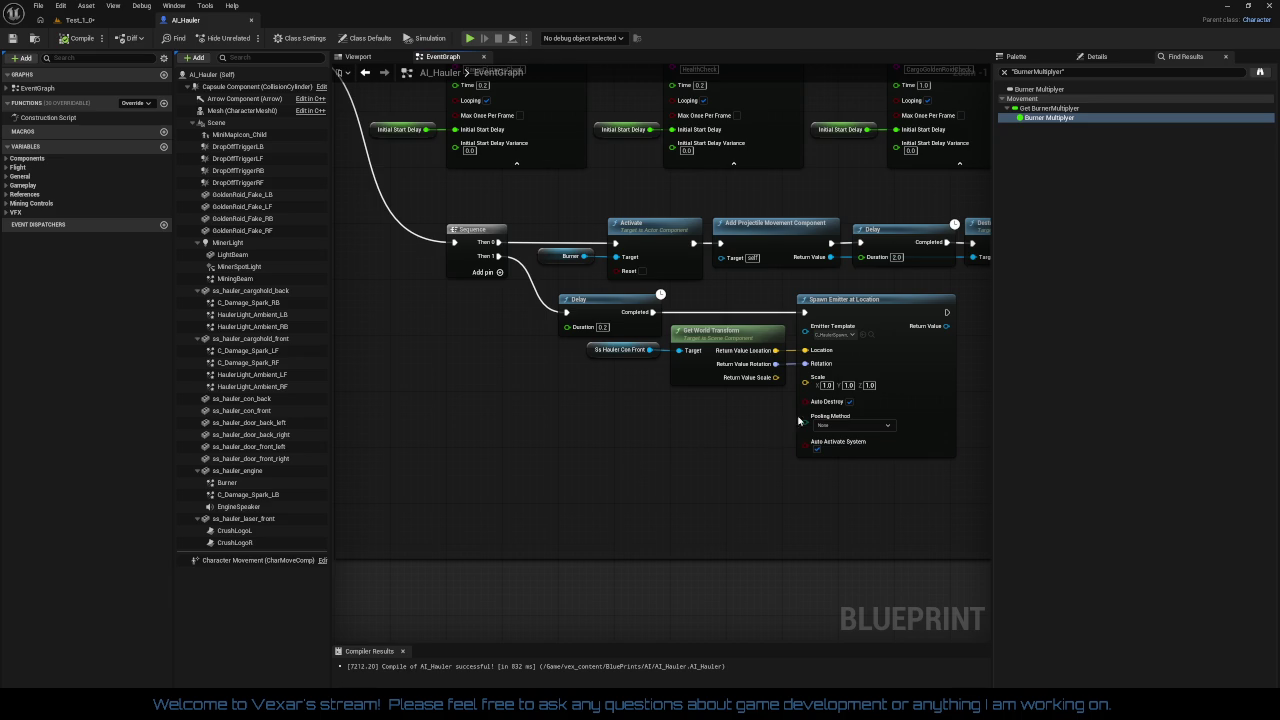
{"action": "left_click", "coordinate": [826, 385]}
{"action": "type", "text": "2"}
{"action": "key", "text": "Tab"}
{"action": "key", "text": "Tab"}
{"action": "type", "text": "2"}
{"action": "key", "text": "Return"}
- Compile AI_Hauler, recompile after reviewing the emitter-spawn chain, and save it
{"action": "left_click", "coordinate": [83, 39]}
{"action": "left_click_drag", "start_coordinate": [497, 399], "coordinate": [501, 411]}
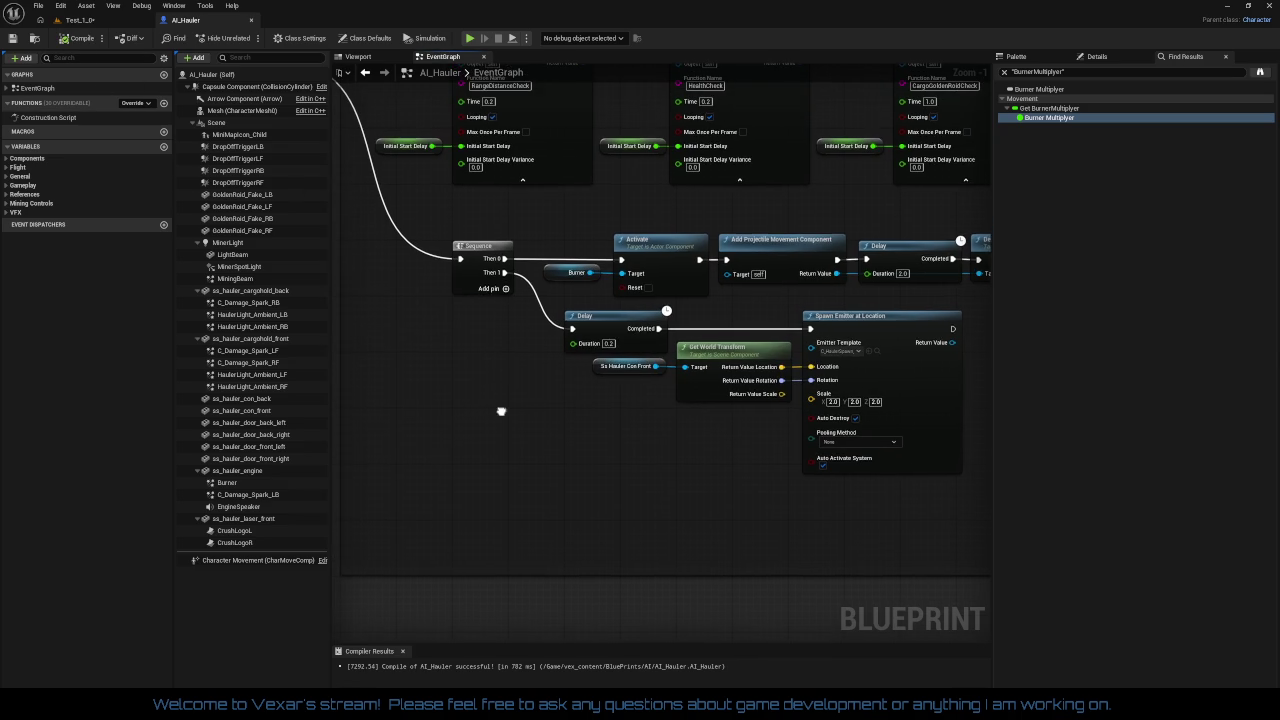
{"action": "mouse_move", "coordinate": [521, 319]}
{"action": "left_mouse_down"}
{"action": "mouse_move", "coordinate": [965, 474]}
{"action": "mouse_move", "coordinate": [821, 465]}
{"action": "left_mouse_up"}
{"action": "left_click", "coordinate": [717, 480]}
{"action": "left_click_drag", "start_coordinate": [717, 480], "coordinate": [741, 432]}
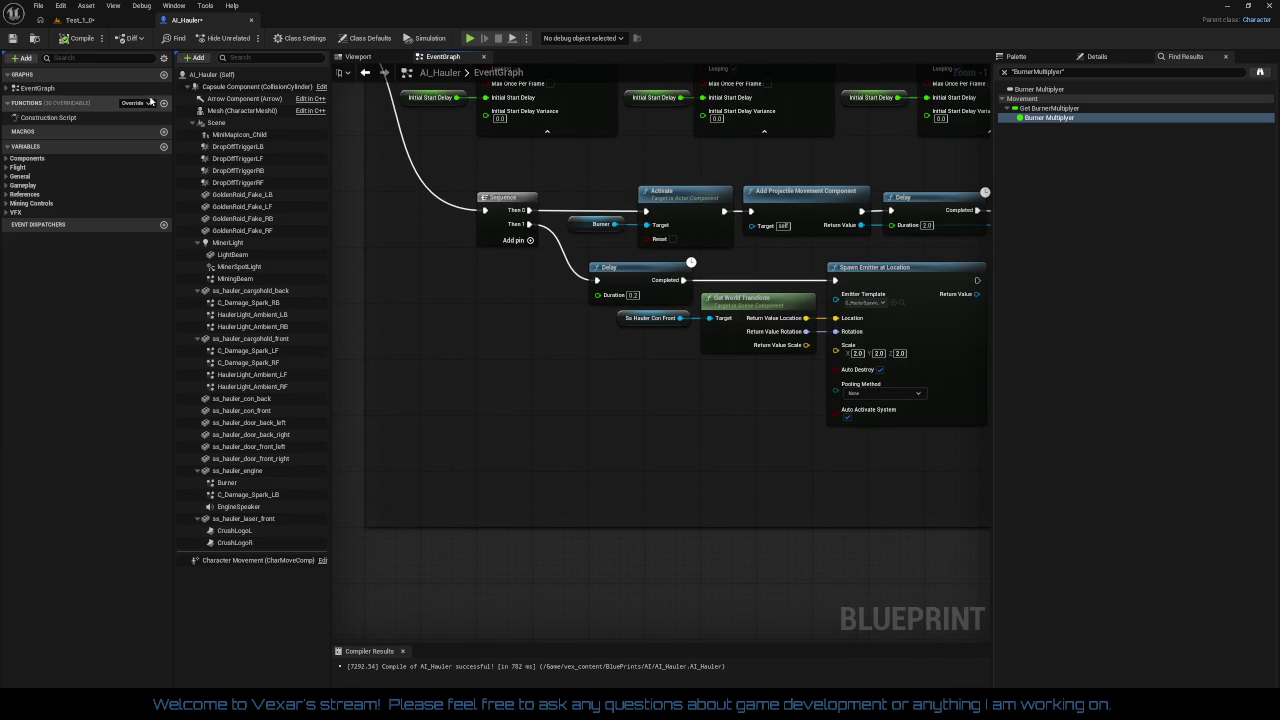
{"action": "left_click", "coordinate": [79, 39]}
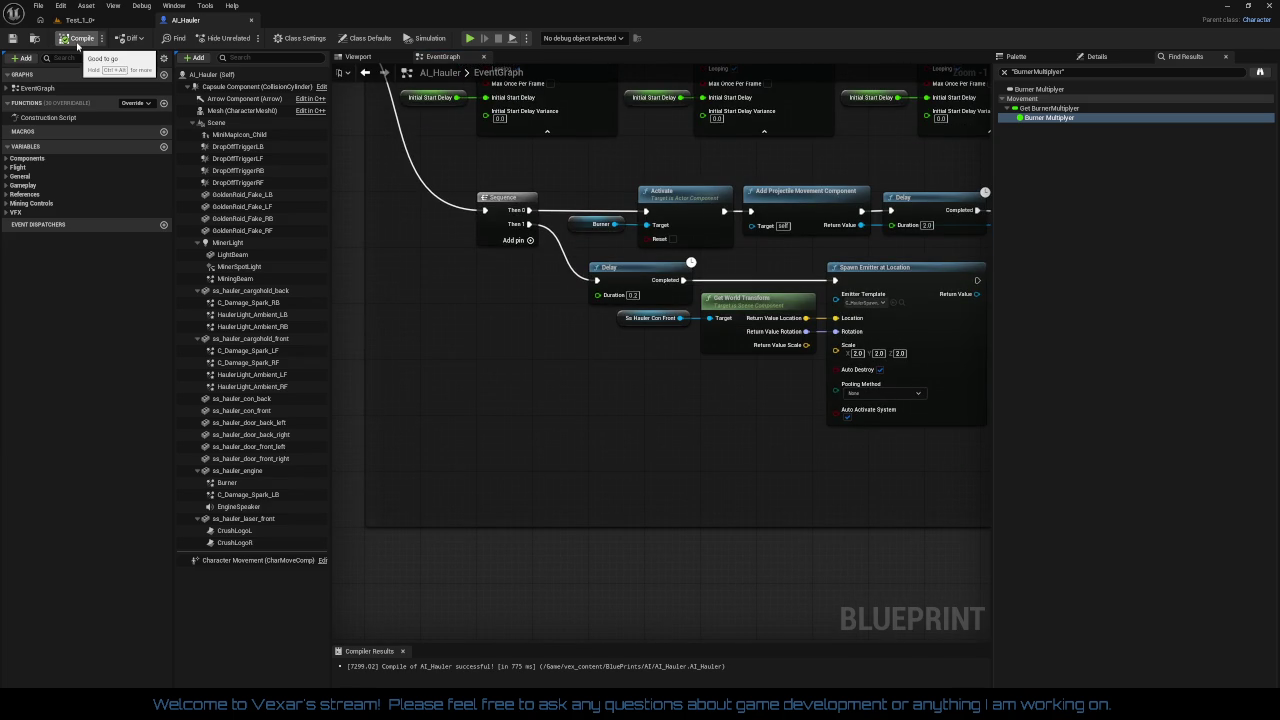
{"action": "left_click", "coordinate": [13, 38]}
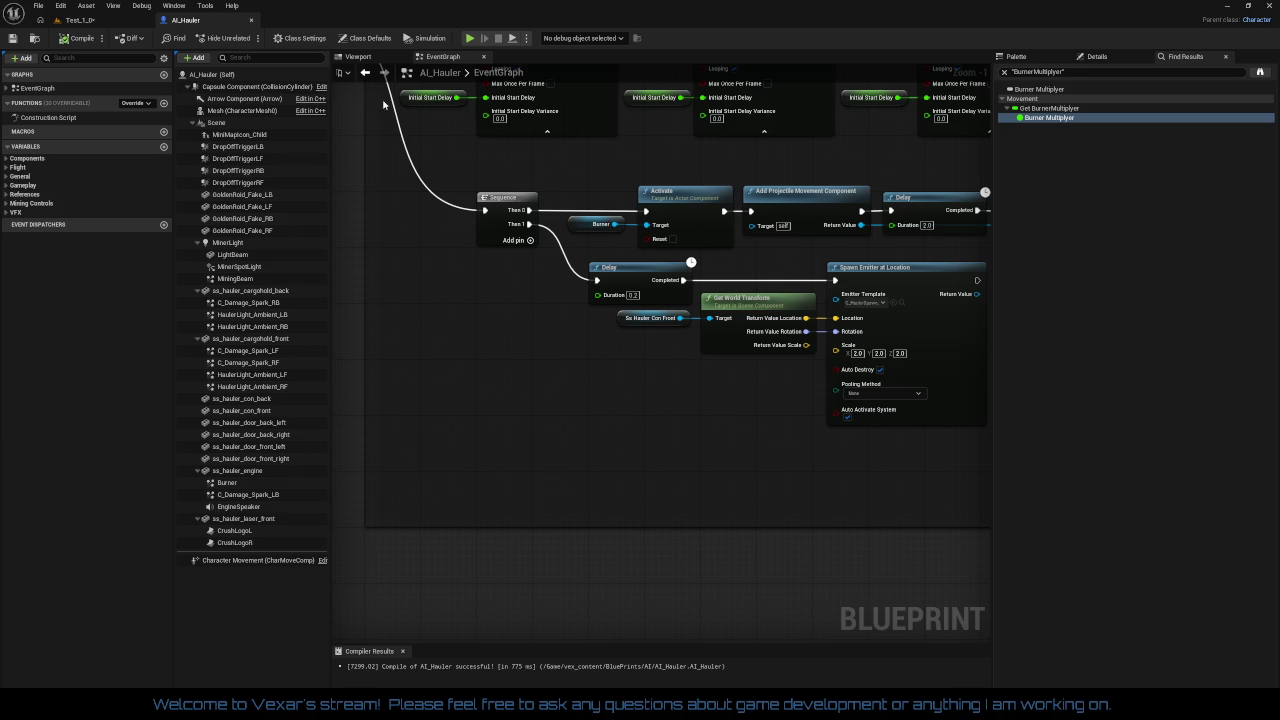
- In the Viewport, face the hauler's front and add C_HaulerSpawn_B as a component
{"action": "left_click", "coordinate": [385, 57]}
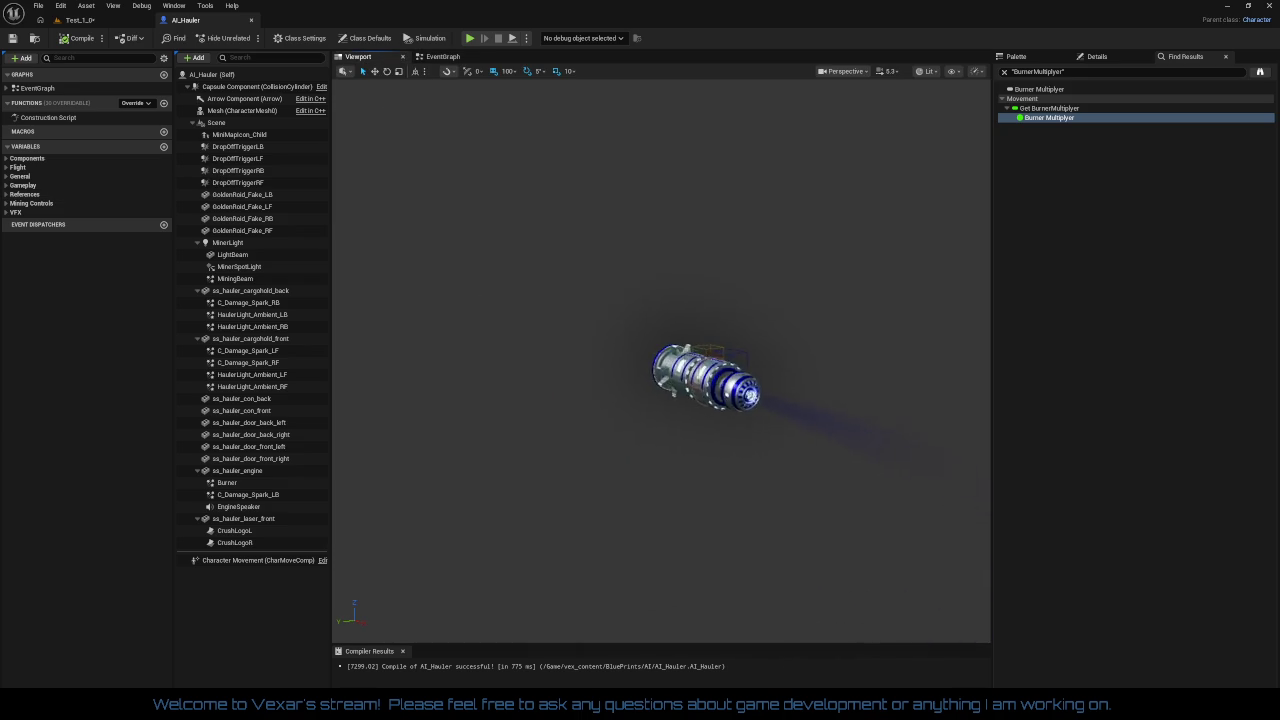
{"action": "left_click_drag", "start_coordinate": [623, 391], "coordinate": [623, 391]}
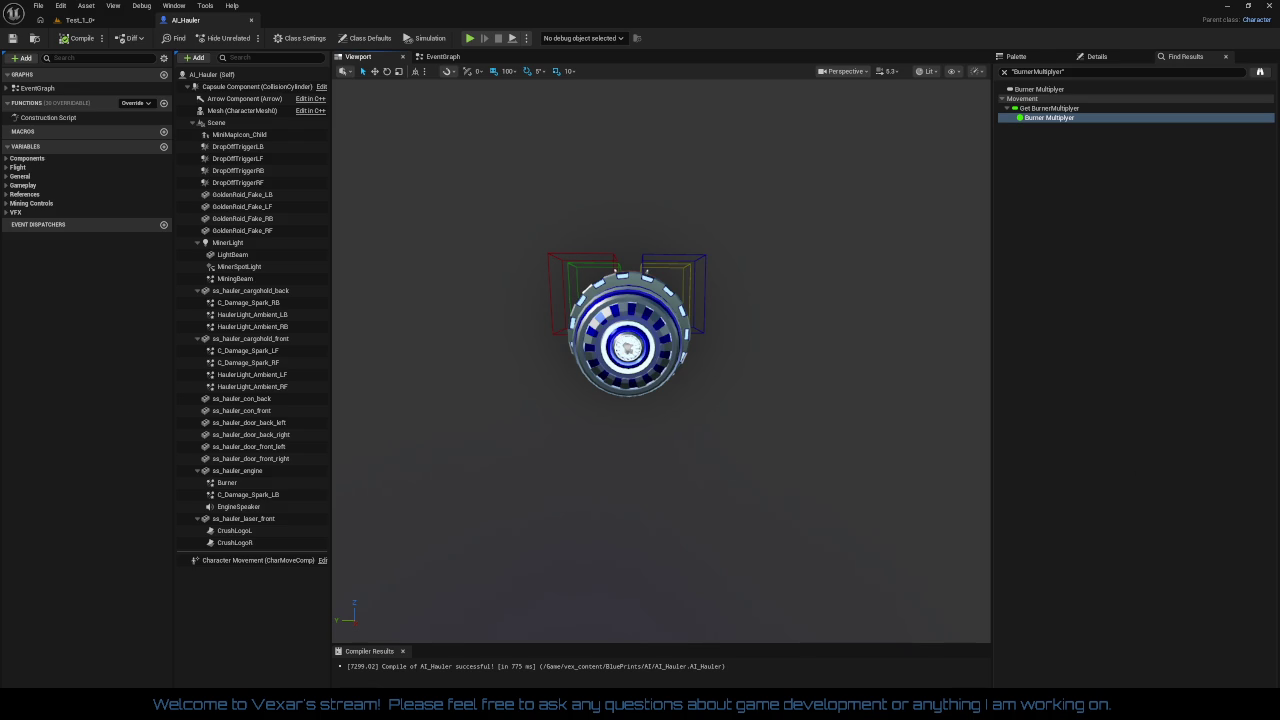
{"action": "mouse_move", "coordinate": [137, 171]}
{"action": "left_mouse_down"}
{"action": "mouse_move", "coordinate": [251, 149]}
{"action": "mouse_move", "coordinate": [223, 131]}
{"action": "left_mouse_up"}
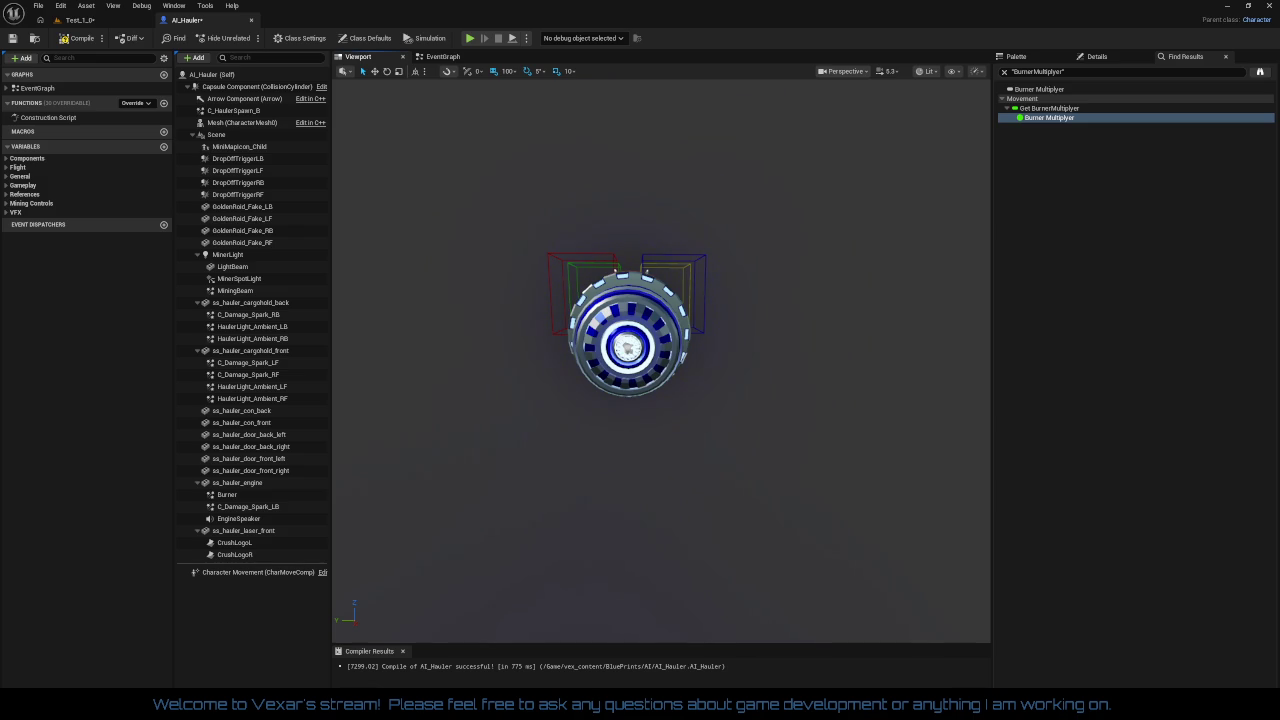
- Set the C_HaulerSpawn_B component's scale to 3.0 on all axes
{"action": "left_click", "coordinate": [235, 111]}
{"action": "left_click", "coordinate": [1120, 57]}
{"action": "left_click", "coordinate": [1130, 197]}
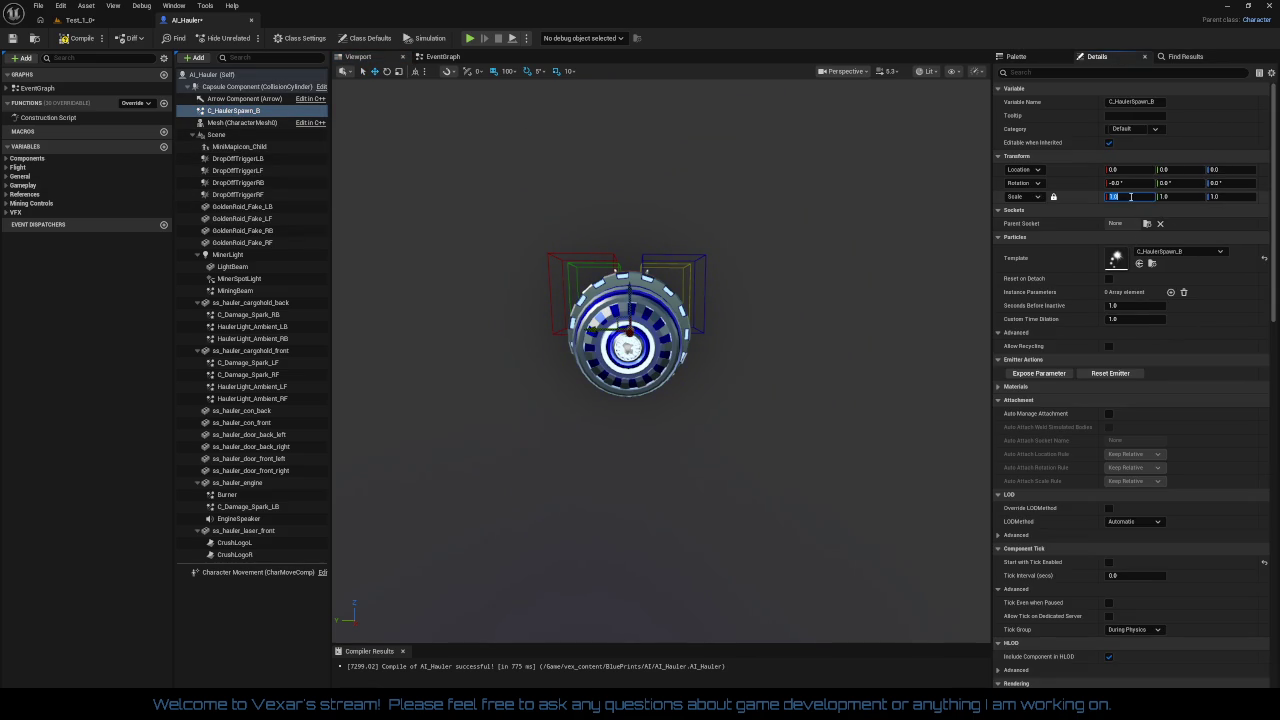
{"action": "type", "text": "2"}
{"action": "key", "text": "Tab"}
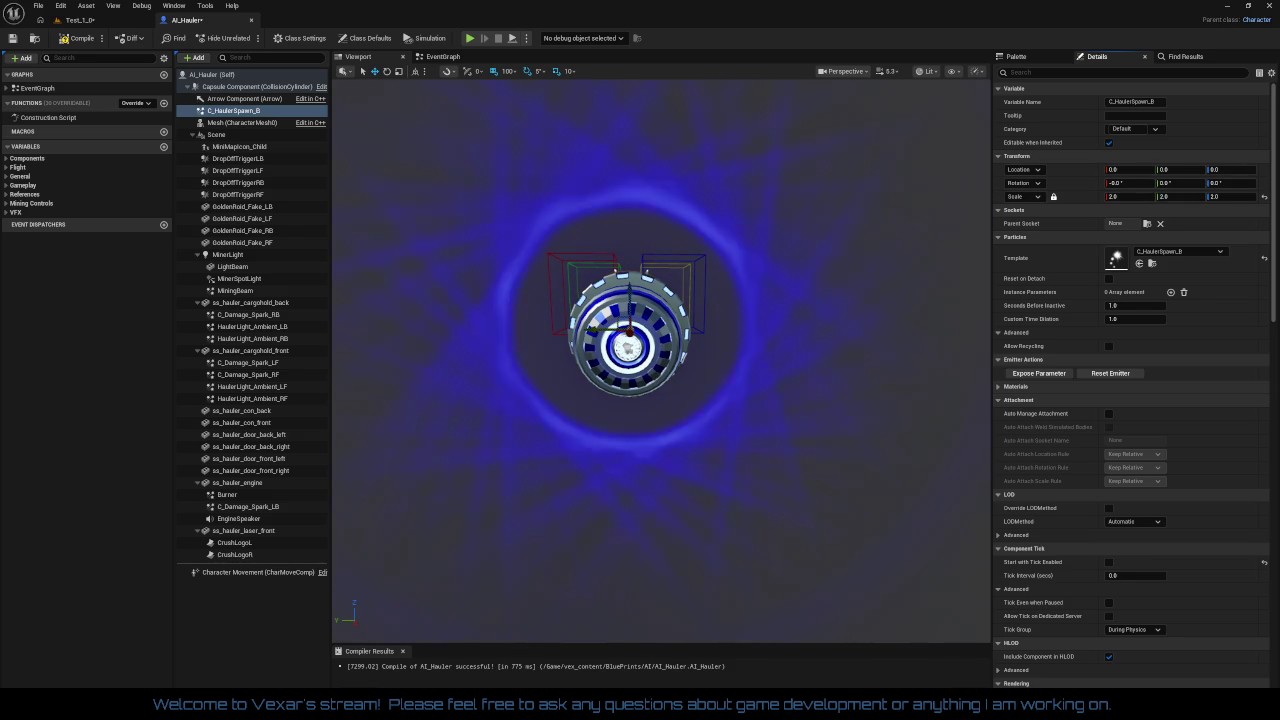
{"action": "key", "text": "f"}
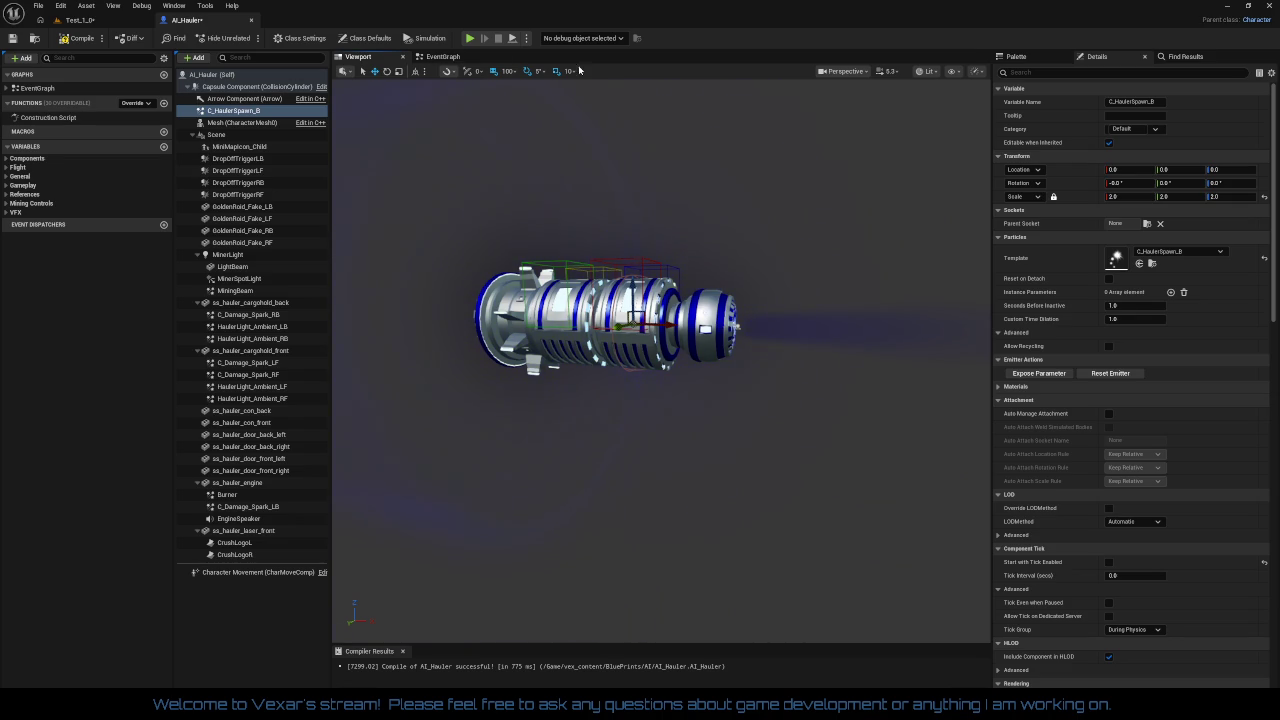
{"action": "left_click", "coordinate": [1125, 196]}
{"action": "type", "text": "3"}
{"action": "key", "text": "Return"}
- Move the spawn effect to Location X 1300 in front of the hauler and compile AI_Hauler
{"action": "key", "text": "f"}
{"action": "mouse_move", "coordinate": [746, 323]}
{"action": "left_mouse_down"}
{"action": "mouse_move", "coordinate": [875, 353]}
{"action": "mouse_move", "coordinate": [645, 338]}
{"action": "mouse_move", "coordinate": [885, 335]}
{"action": "left_mouse_up"}
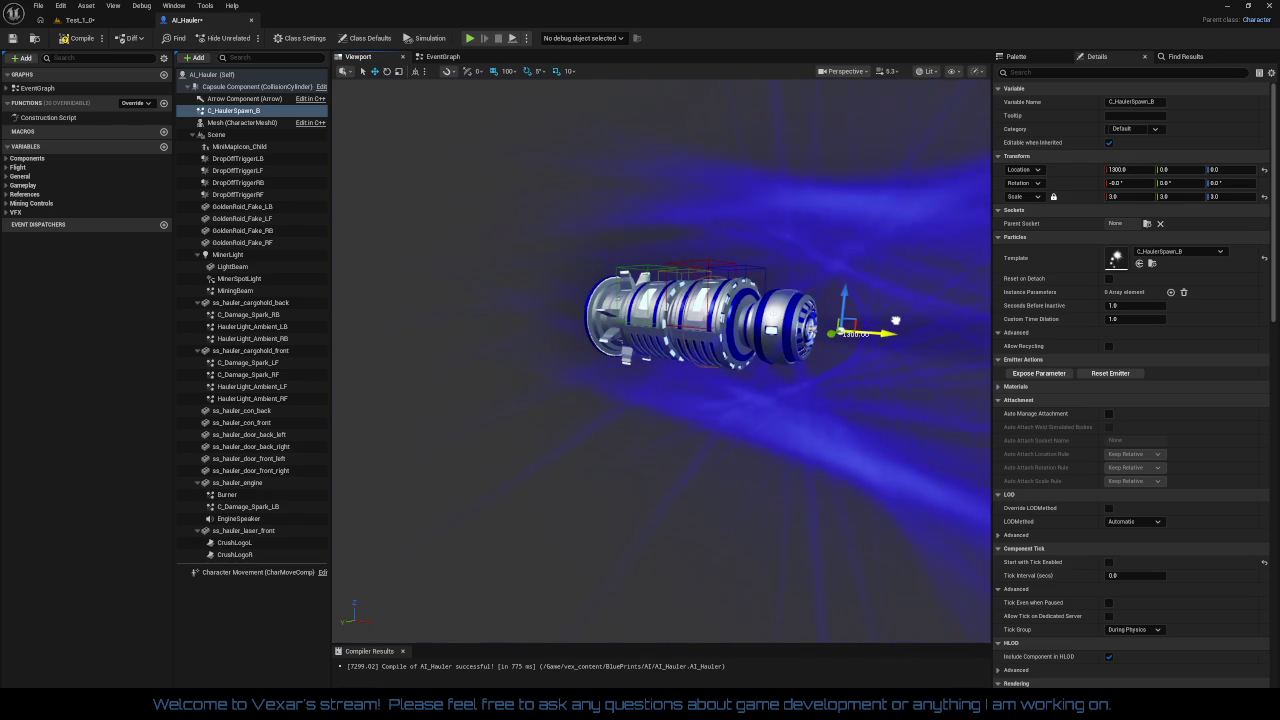
{"action": "left_click", "coordinate": [78, 40]}
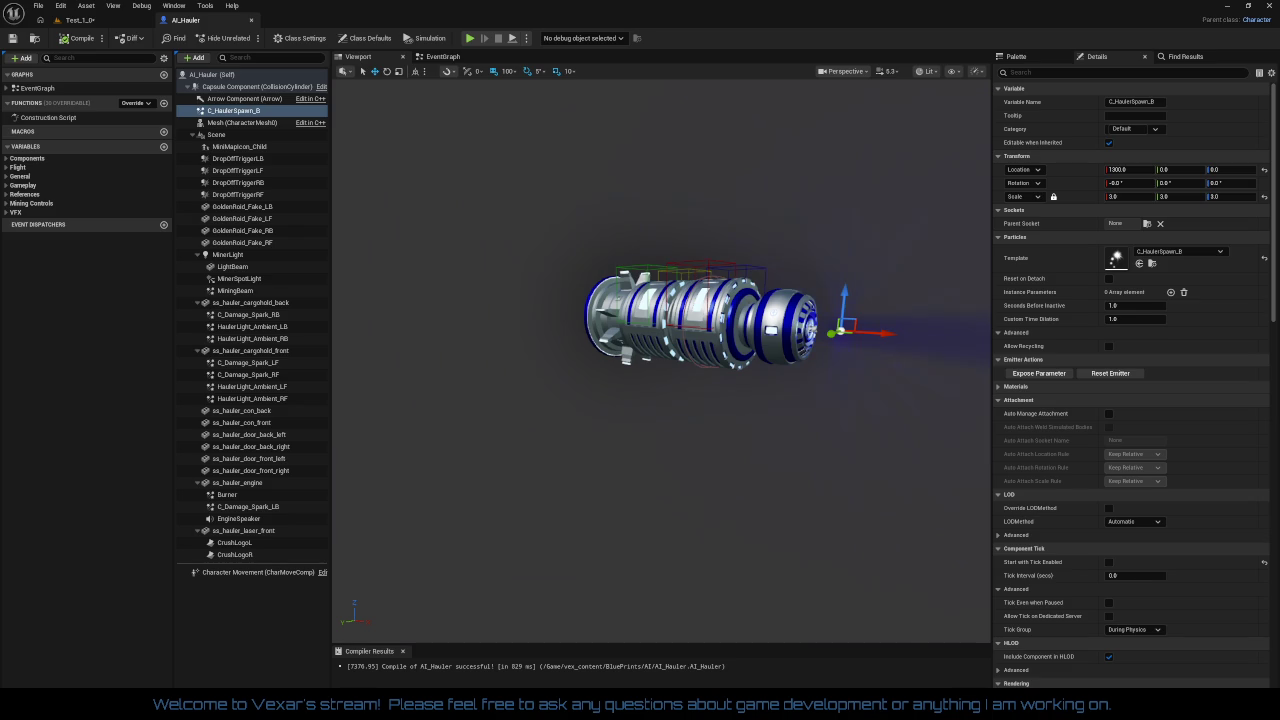
- Undo the accidental detach of C_HaulerSpawn_B and view the hauler from the front
{"action": "left_click", "coordinate": [252, 338]}
{"action": "key", "text": "ctrl+z"}
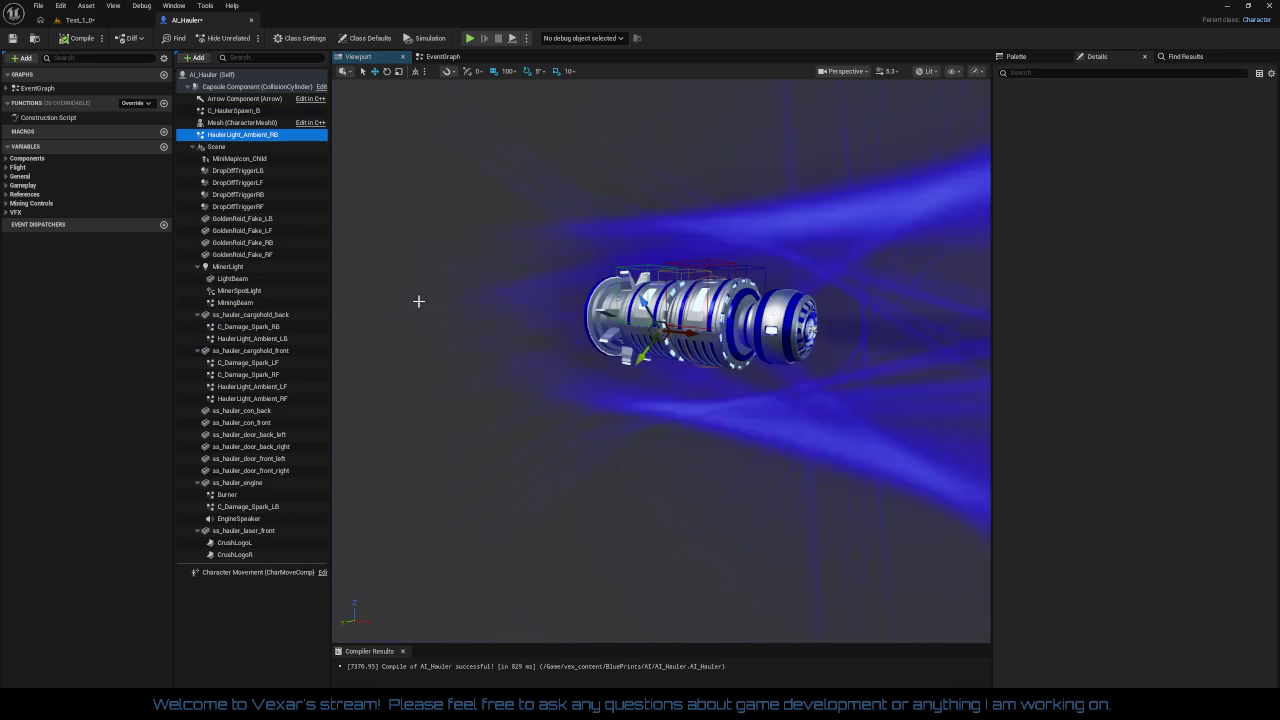
{"action": "left_click_drag", "start_coordinate": [544, 320], "coordinate": [440, 326]}
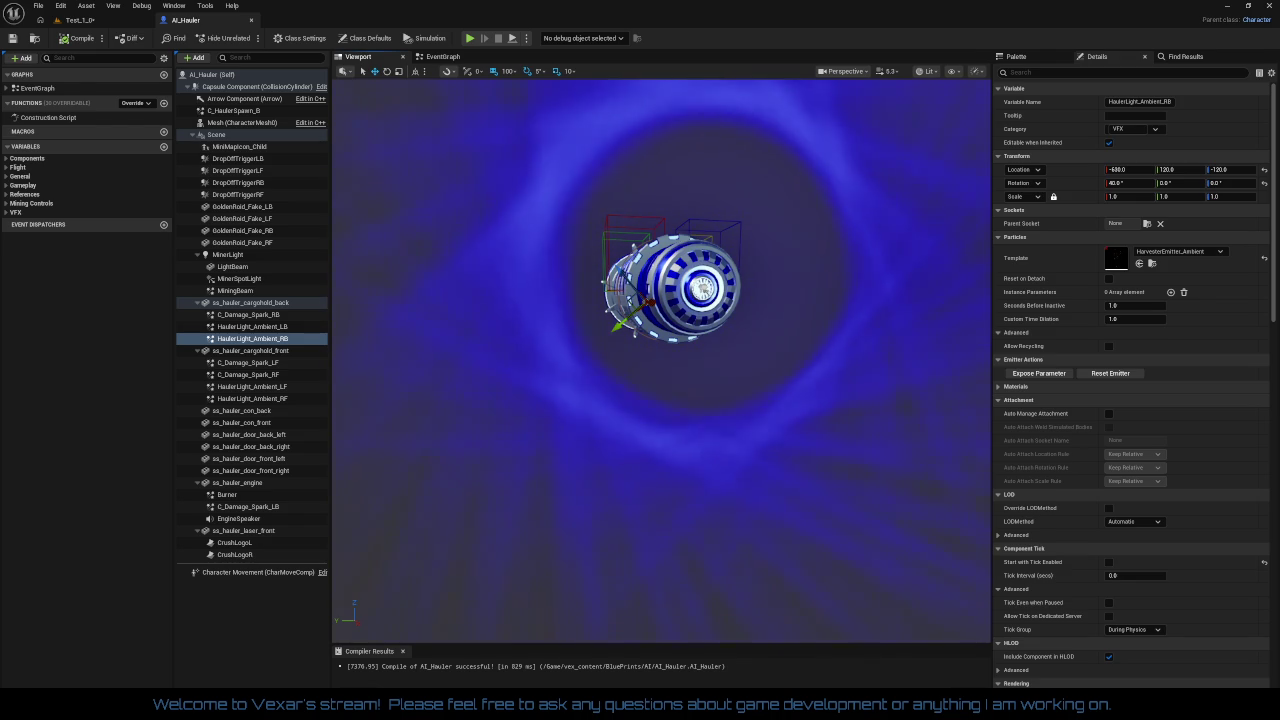
- Delete C_HaulerSpawn_B, recompile AI_Hauler, and go back to the EventGraph
{"action": "left_click", "coordinate": [238, 110]}
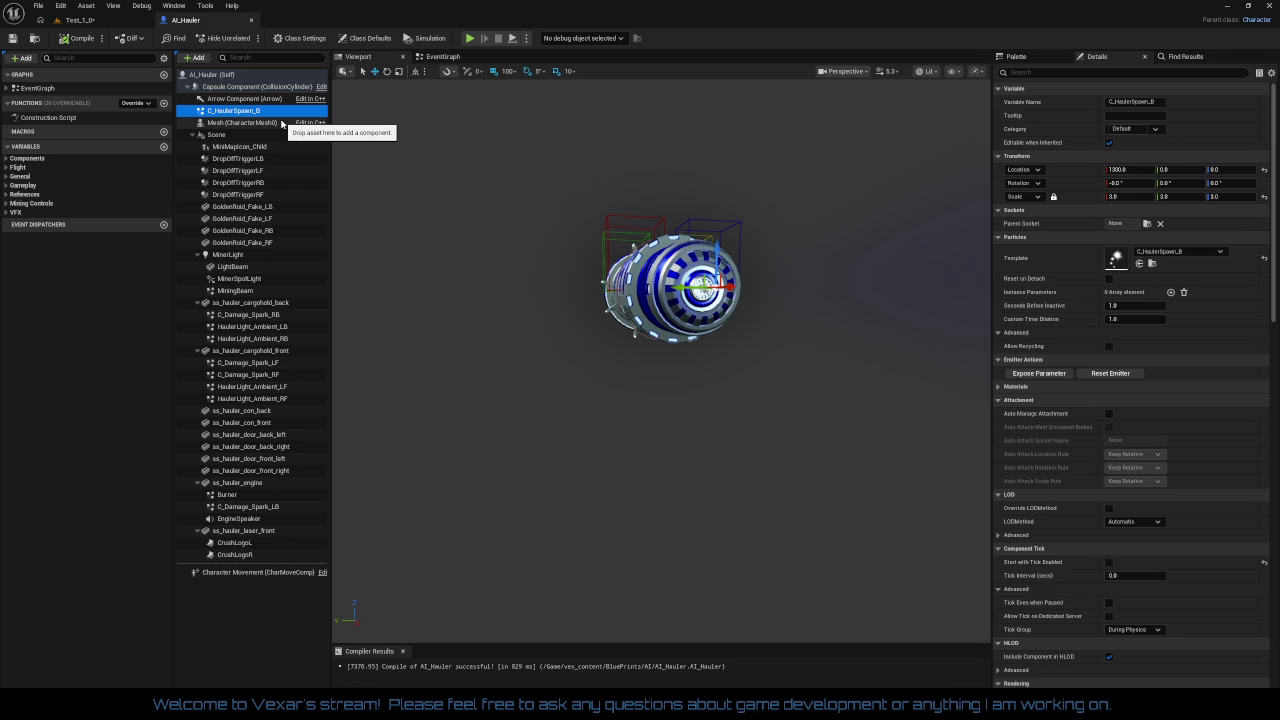
{"action": "key", "text": "Delete"}
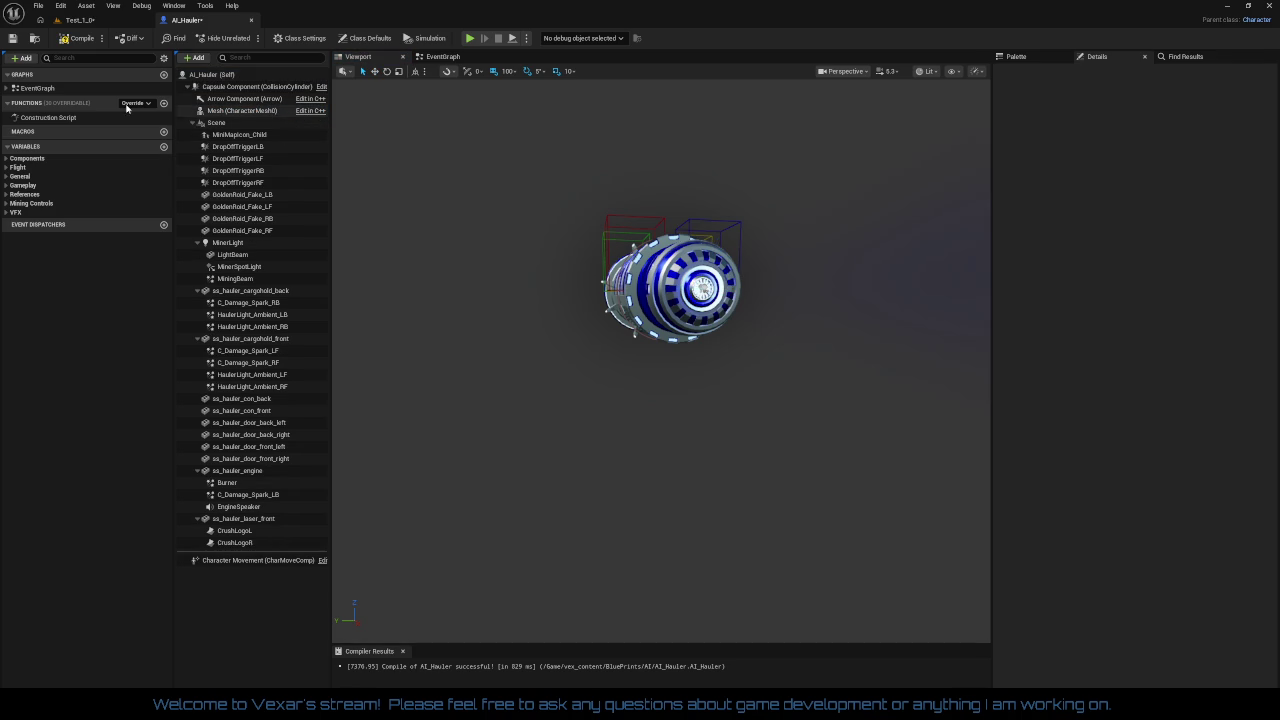
{"action": "left_click", "coordinate": [88, 40]}
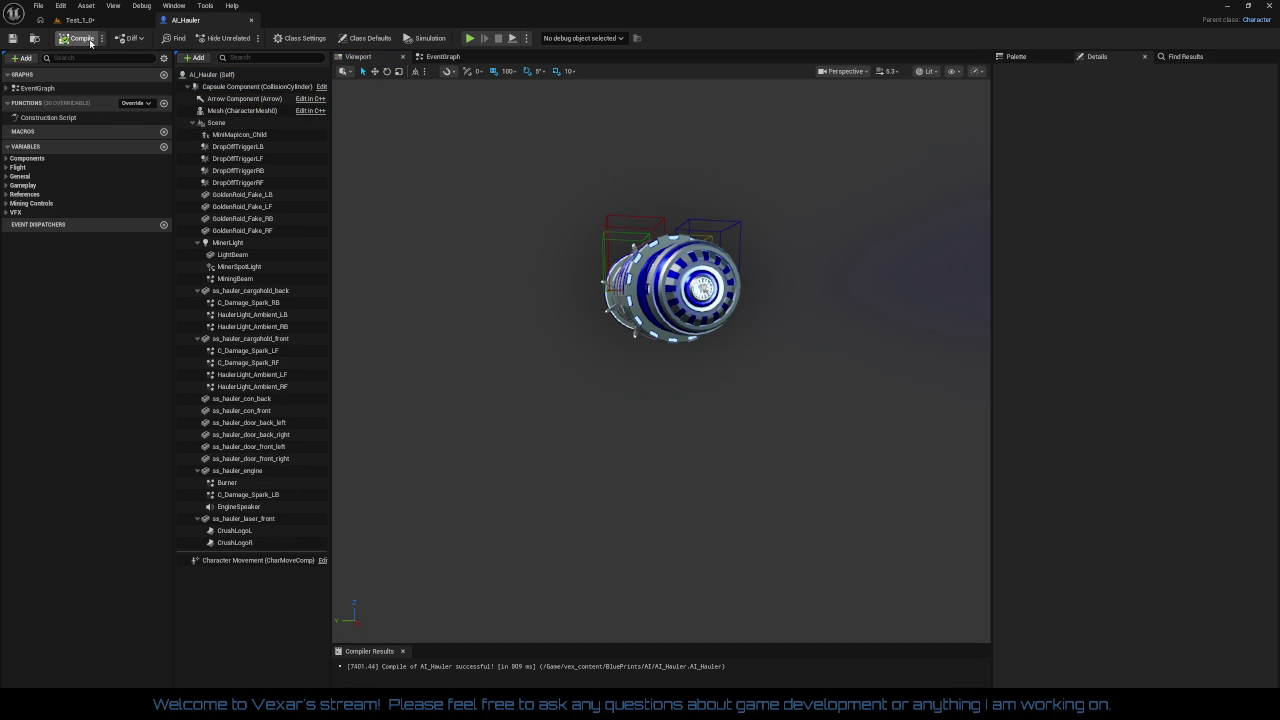
{"action": "left_click", "coordinate": [466, 57]}
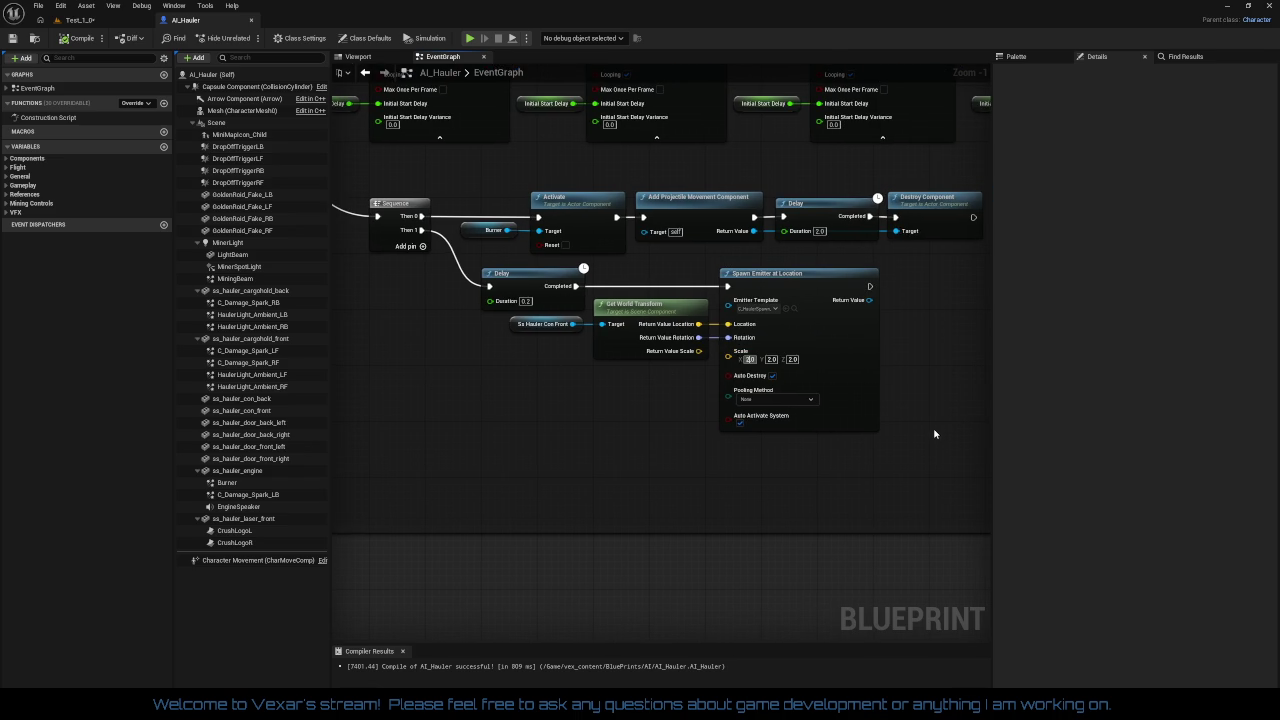
- Enter a scale of 3.0 on X, Y and Z, then compile the blueprint
{"action": "type", "text": "3"}
{"action": "key", "text": "Tab"}
{"action": "type", "text": "3"}
{"action": "key", "text": "Tab"}
{"action": "type", "text": "3"}
{"action": "key", "text": "Return"}
{"action": "left_click", "coordinate": [573, 438]}
{"action": "left_click", "coordinate": [78, 38]}
- Resize the Post Spawn start functions comment box and save the AI_Hauler Blueprint
{"action": "scroll", "coordinate": [580, 410], "scroll_direction": "down", "scroll_amount": 3}
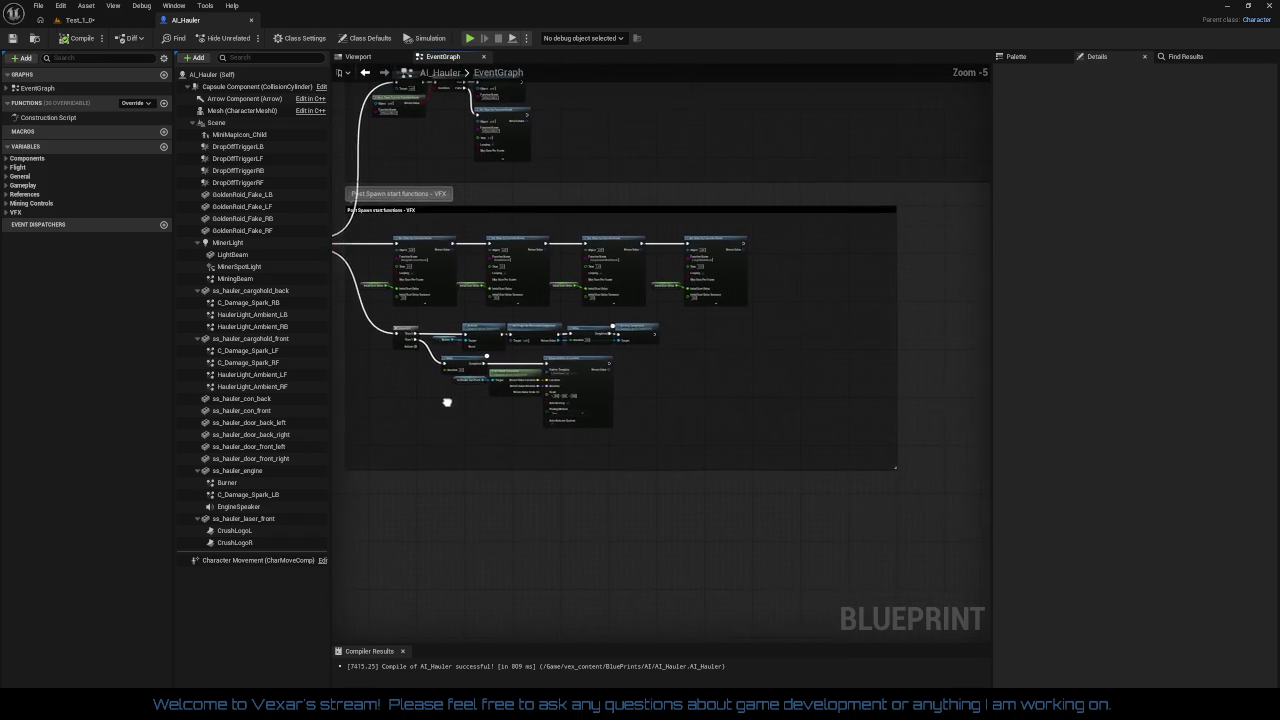
{"action": "scroll", "coordinate": [700, 365], "scroll_direction": "up", "scroll_amount": 2}
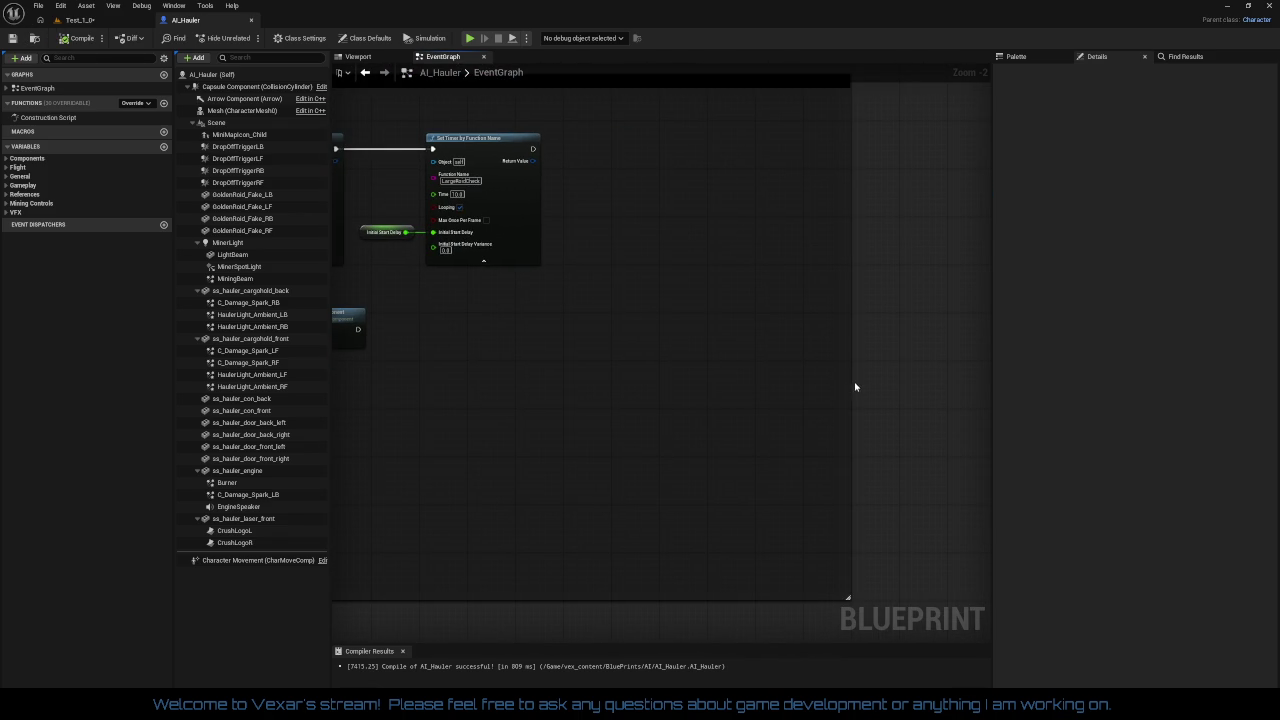
{"action": "left_click_drag", "start_coordinate": [838, 379], "coordinate": [609, 366]}
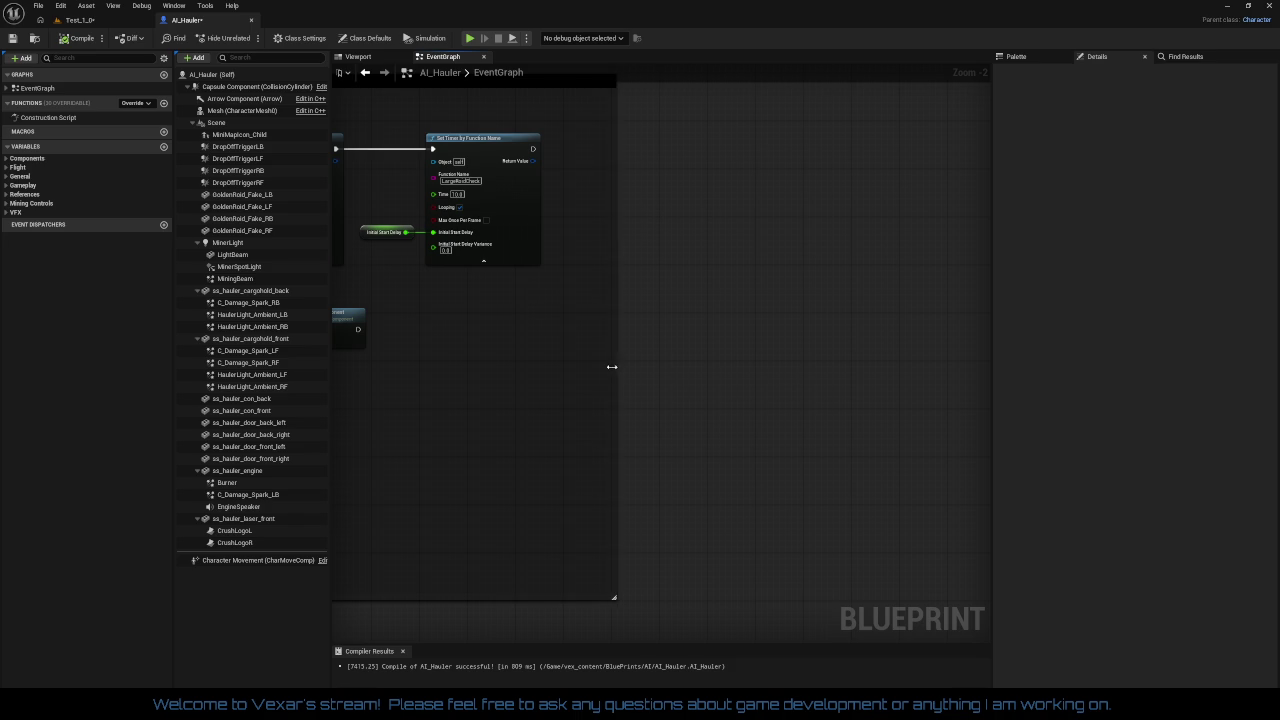
{"action": "left_click_drag", "start_coordinate": [759, 429], "coordinate": [912, 450]}
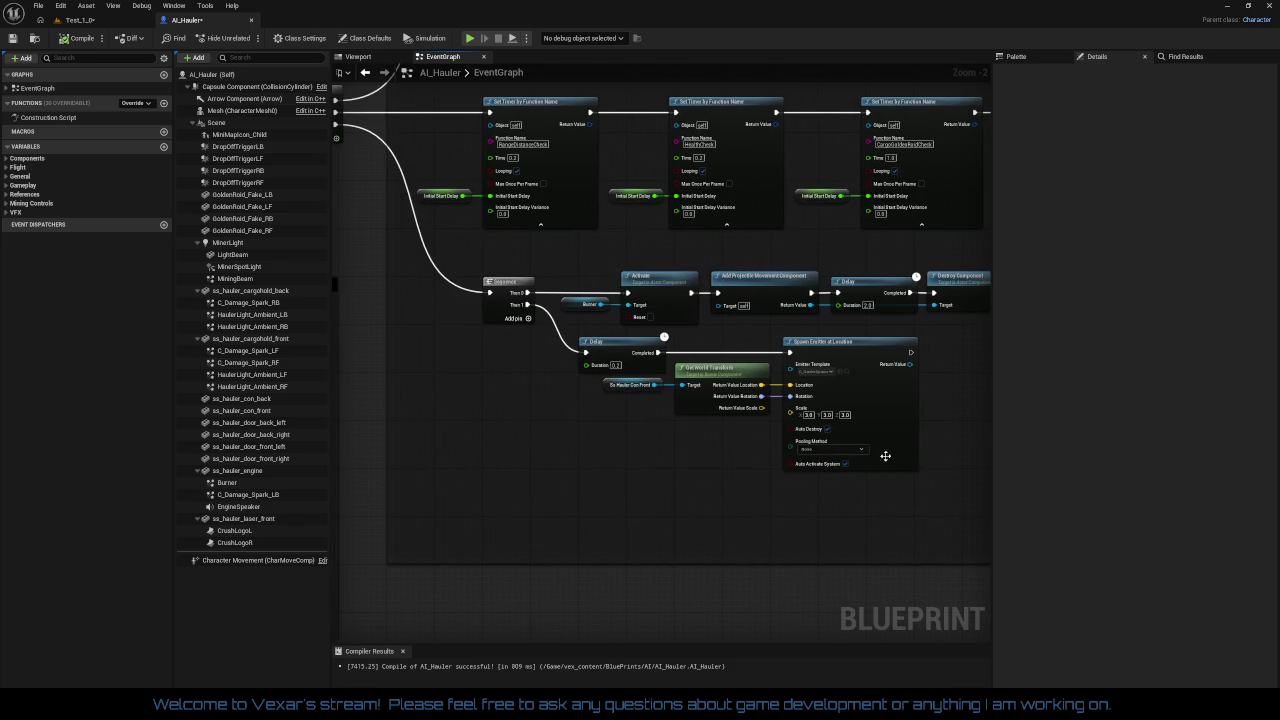
{"action": "scroll", "coordinate": [626, 455], "scroll_direction": "down", "scroll_amount": 2}
{"action": "mouse_move", "coordinate": [633, 455]}
{"action": "left_mouse_down"}
{"action": "mouse_move", "coordinate": [711, 451]}
{"action": "mouse_move", "coordinate": [610, 442]}
{"action": "left_mouse_up"}
{"action": "scroll", "coordinate": [705, 451], "scroll_direction": "up", "scroll_amount": 1}
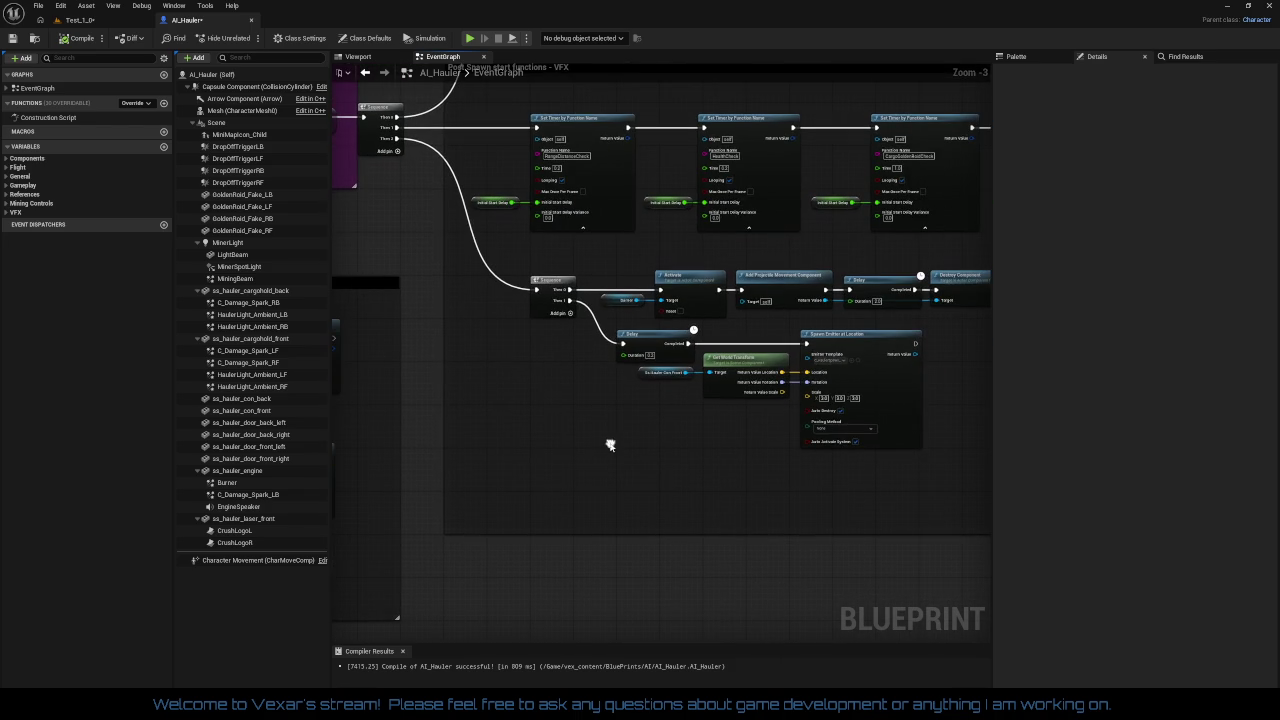
{"action": "left_click", "coordinate": [13, 38]}
{"action": "left_click_drag", "start_coordinate": [626, 518], "coordinate": [770, 485]}
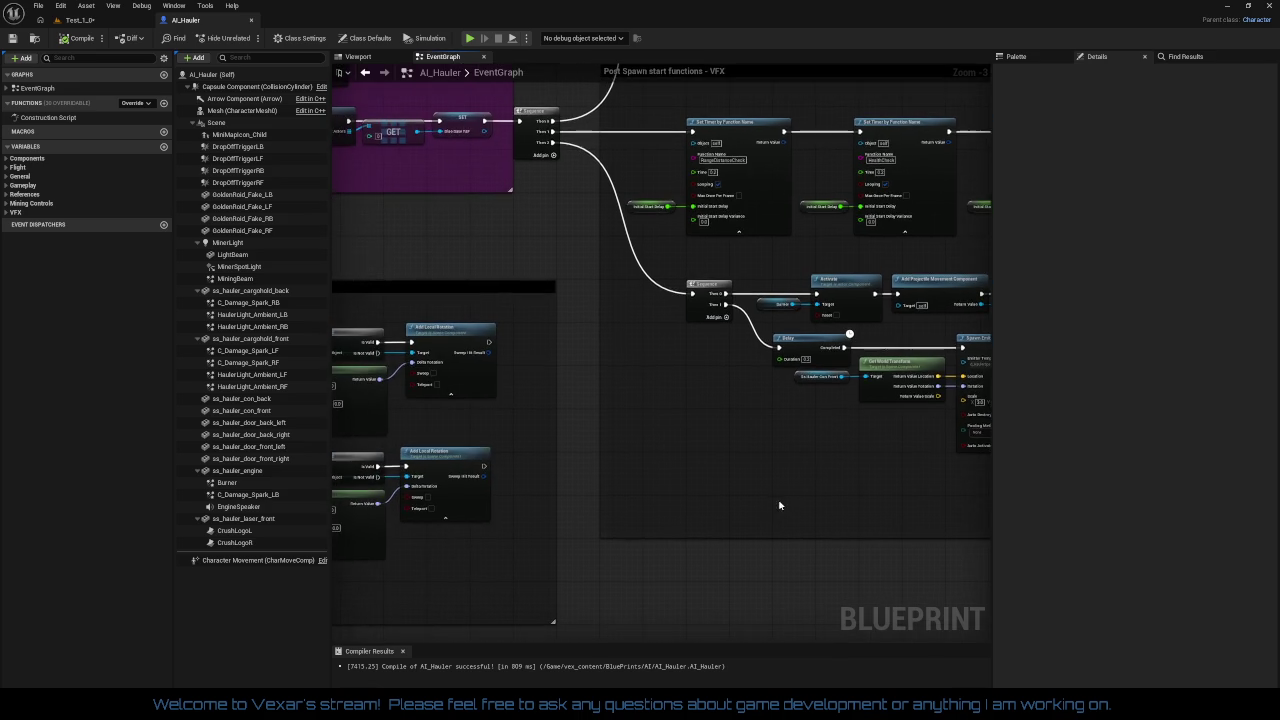
{"action": "scroll", "coordinate": [770, 485], "scroll_direction": "down", "scroll_amount": 1}
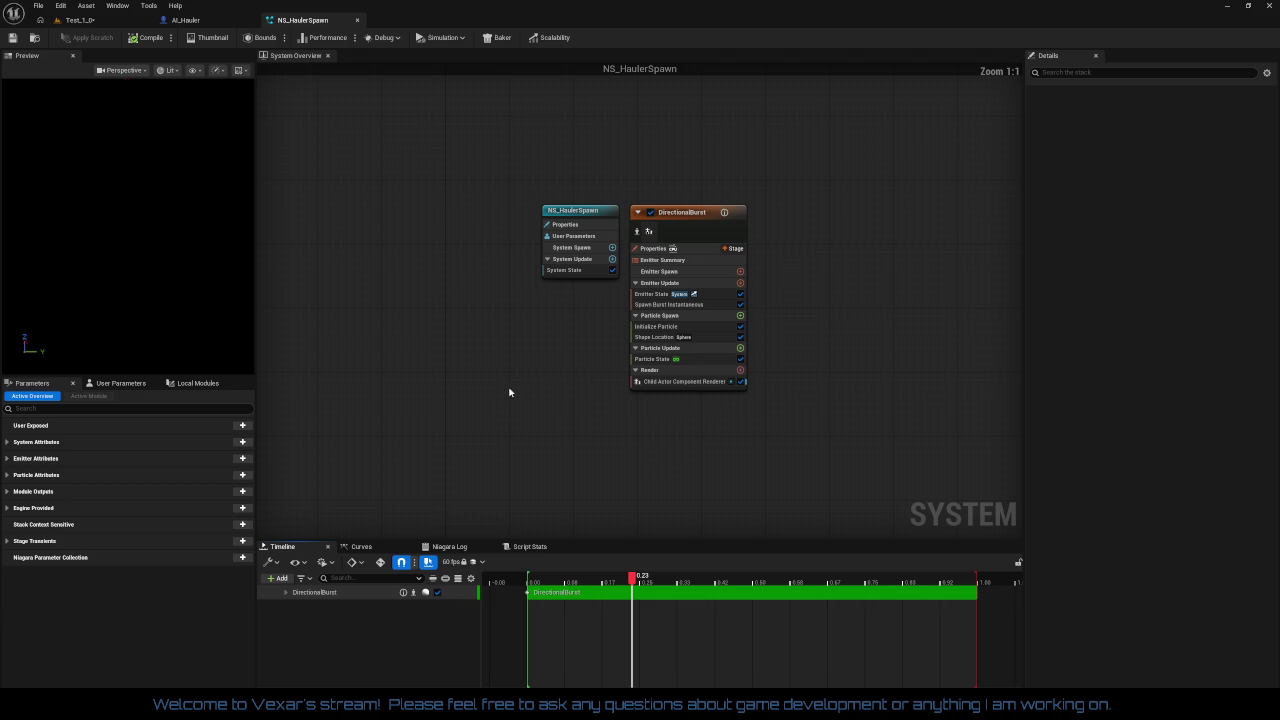
- Zoom into the System Overview and select the DirectionalBurst emitter
{"action": "scroll", "coordinate": [540, 395], "scroll_direction": "up", "scroll_amount": 2}
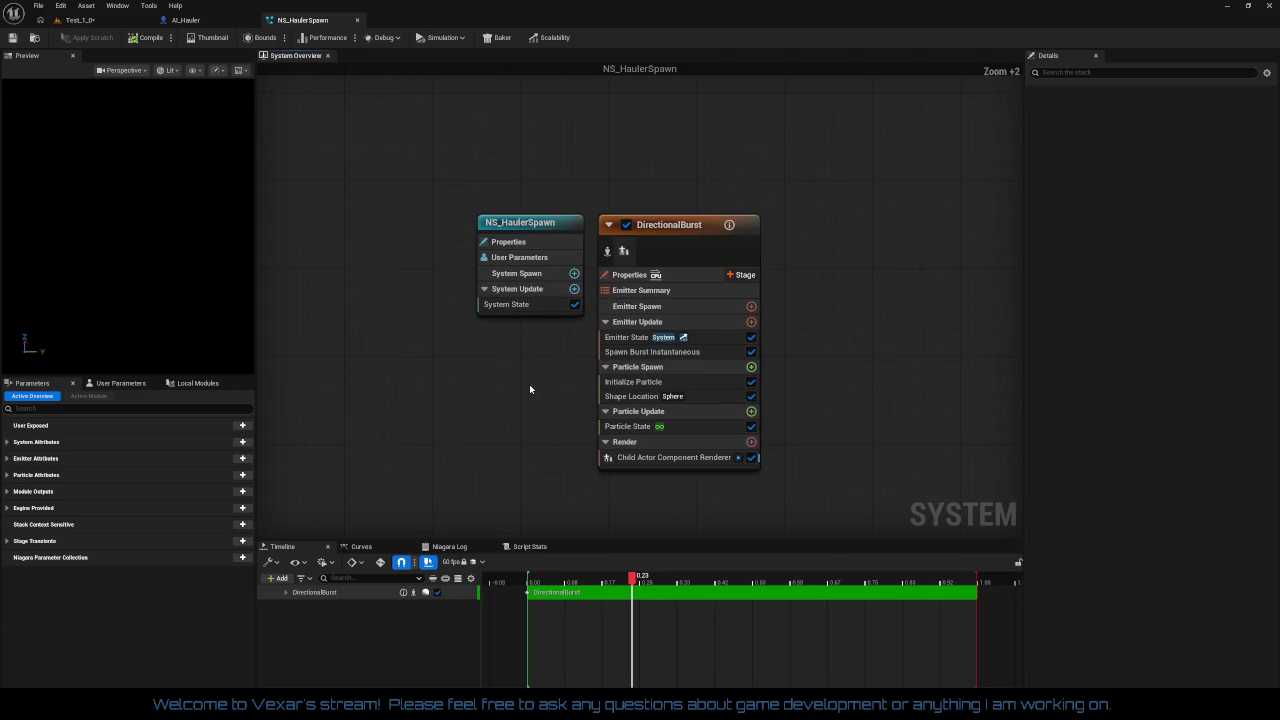
{"action": "scroll", "coordinate": [530, 389], "scroll_direction": "up", "scroll_amount": 1}
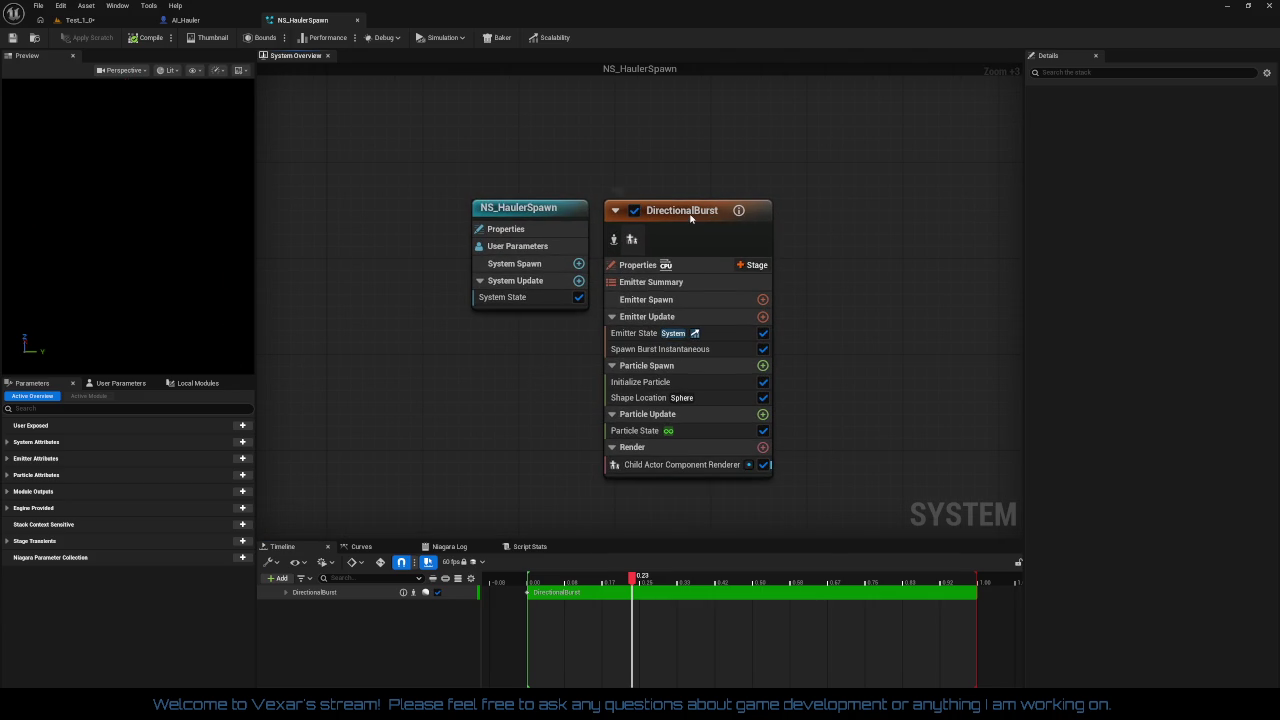
{"action": "left_click", "coordinate": [690, 217]}
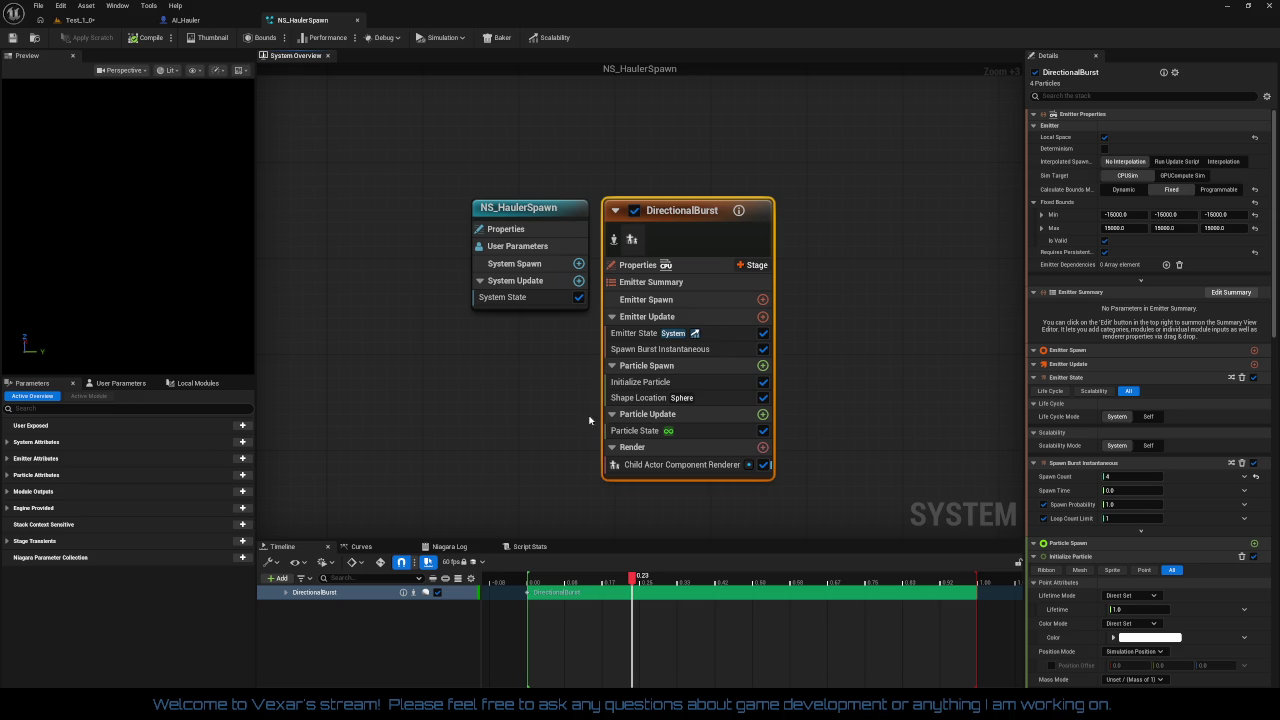
- Browse the Niagara Log, Curves, Script Stats and Timeline tabs, then select the Shape Location module
{"action": "left_click", "coordinate": [450, 546]}
{"action": "left_click", "coordinate": [389, 549]}
{"action": "left_click", "coordinate": [528, 547]}
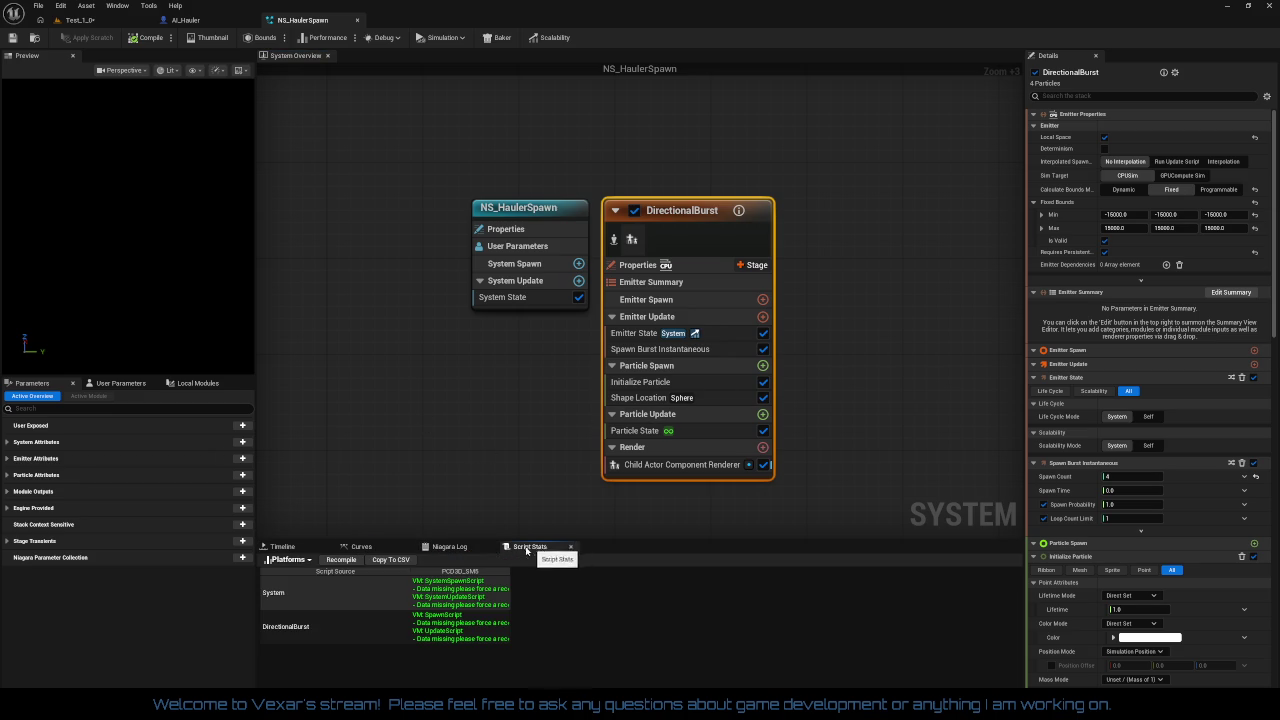
{"action": "left_click", "coordinate": [440, 547]}
{"action": "left_click", "coordinate": [372, 548]}
{"action": "left_click", "coordinate": [282, 546]}
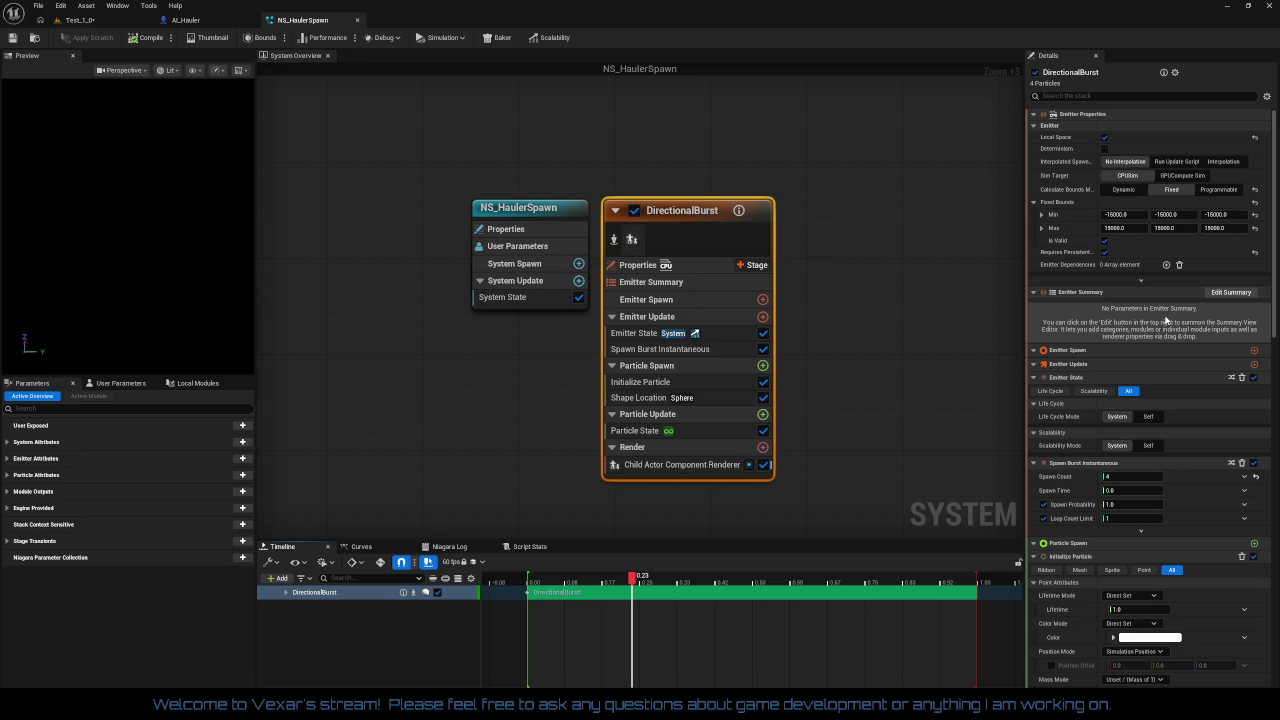
{"action": "left_click", "coordinate": [758, 397]}
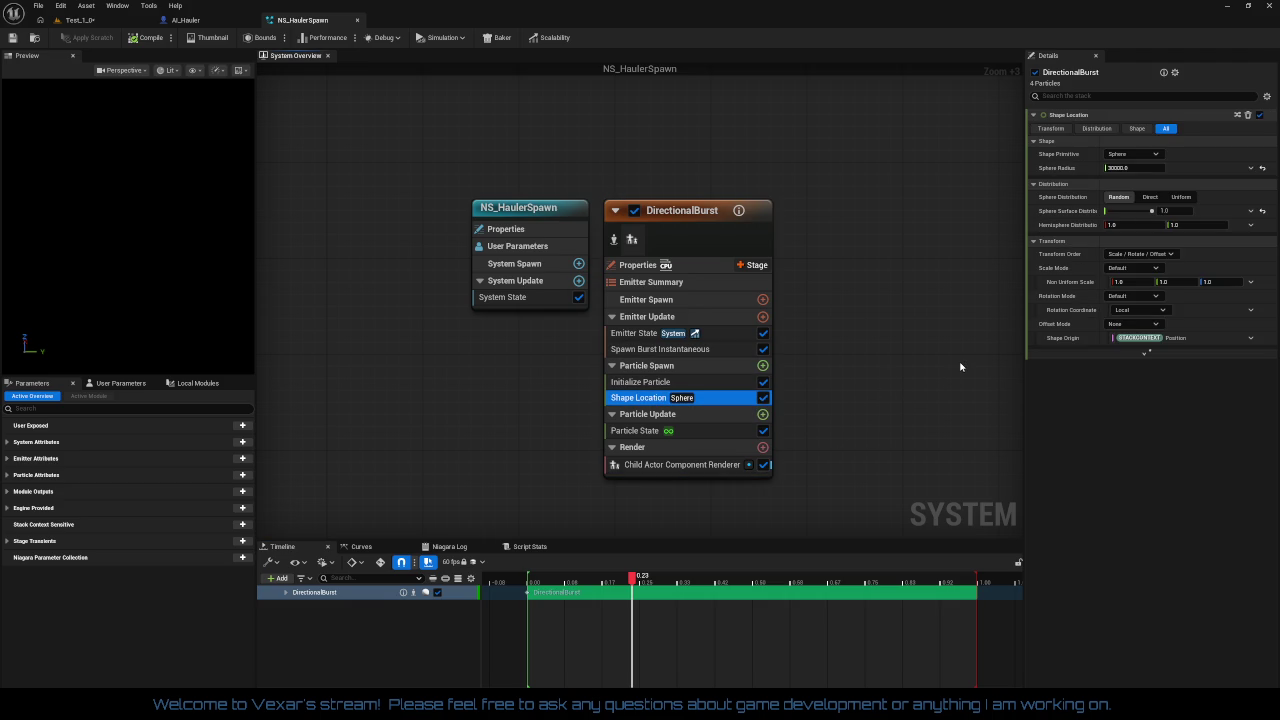
- Enter a new Shape Location sphere radius, then select the Child Actor Component Renderer
{"action": "left_click", "coordinate": [1130, 167]}
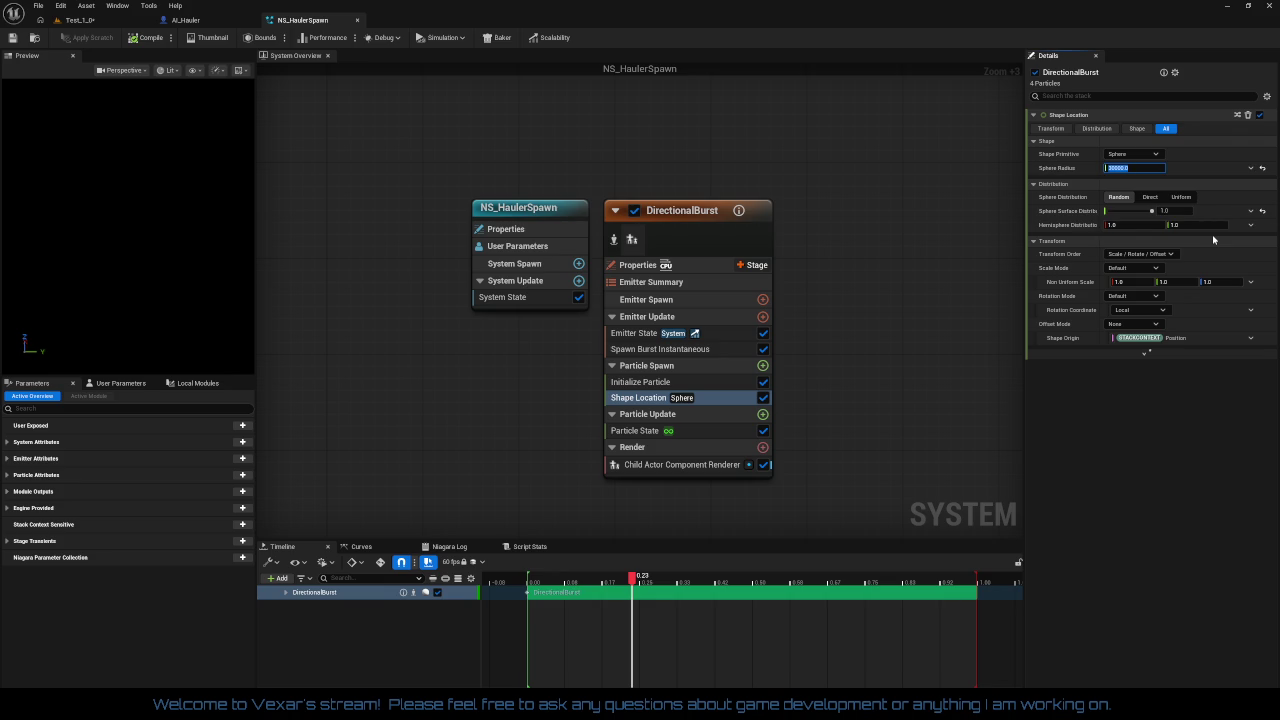
{"action": "type", "text": "15000"}
{"action": "key", "text": "BackSpace"}
{"action": "key", "text": "BackSpace"}
{"action": "key", "text": "BackSpace"}
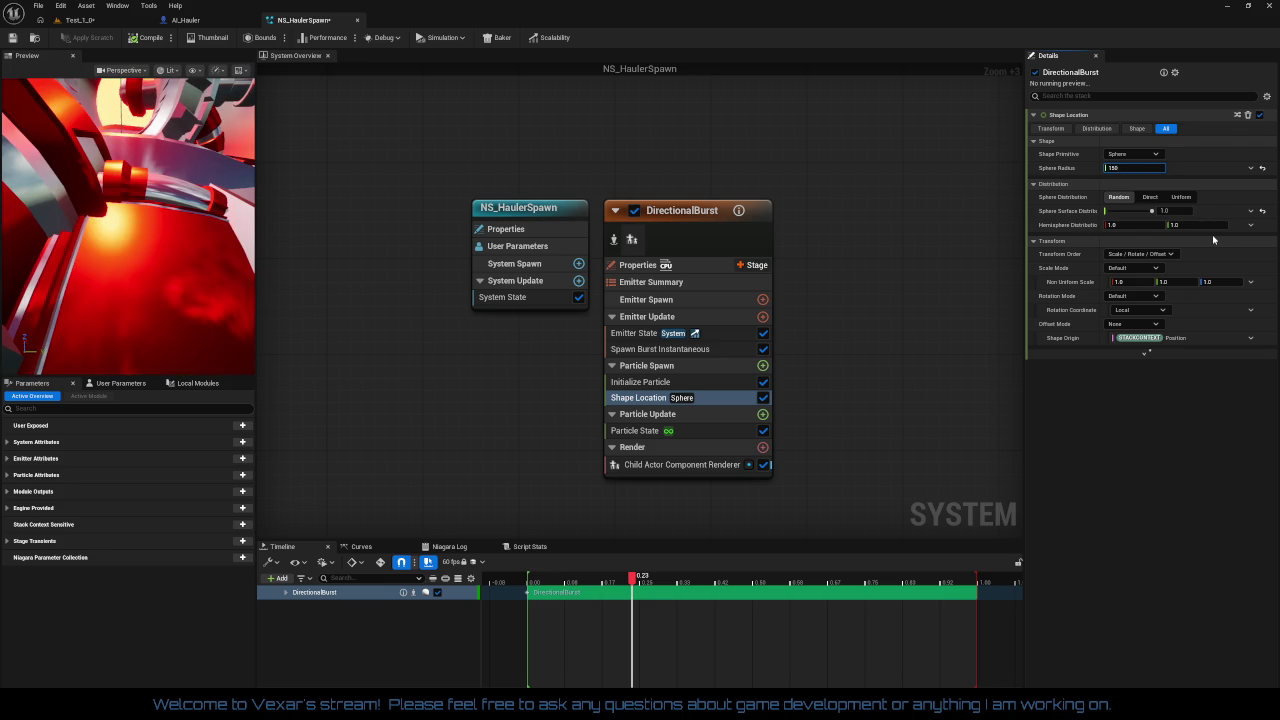
{"action": "type", "text": "00"}
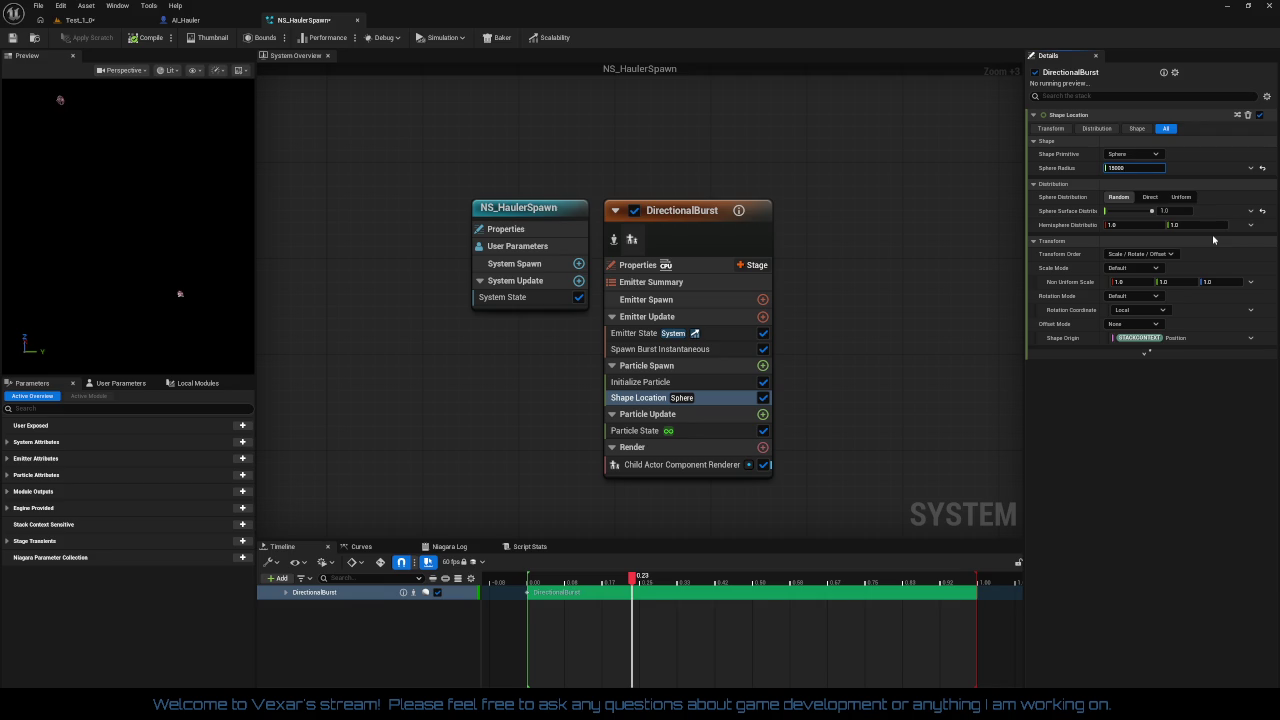
{"action": "type", "text": "0"}
{"action": "key", "text": "Return"}
{"action": "left_click", "coordinate": [706, 463]}
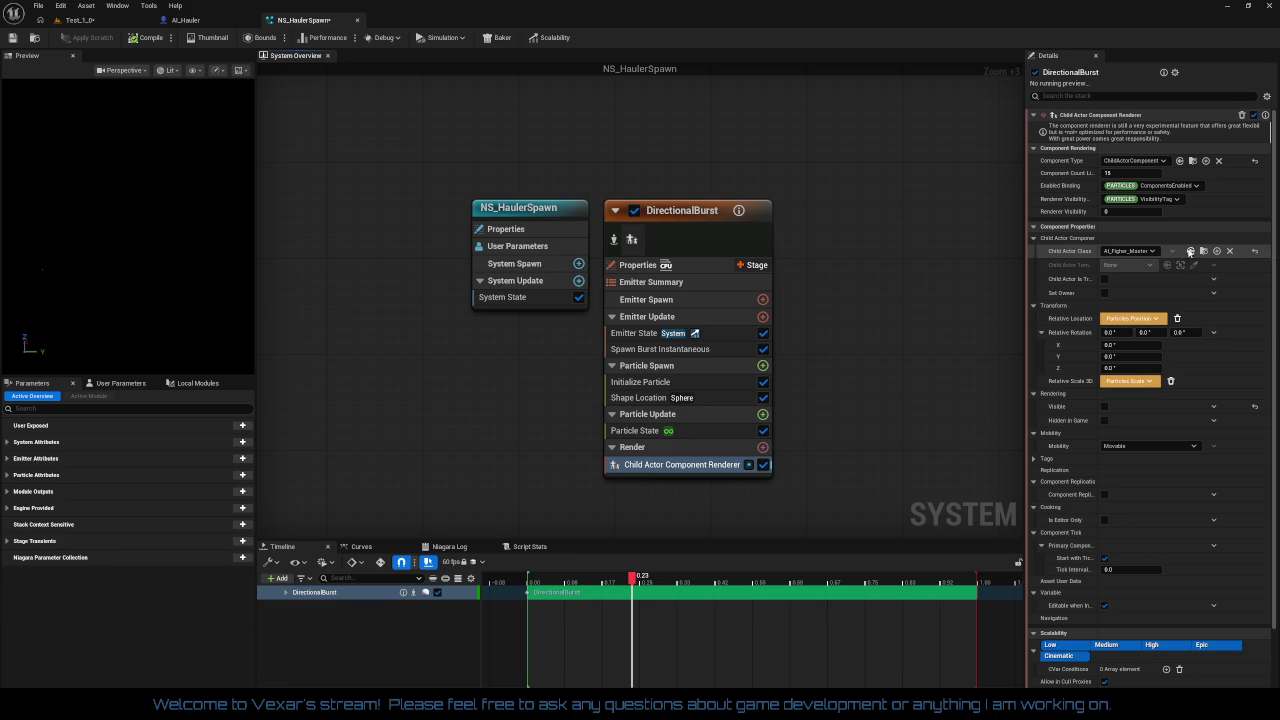
- Set the renderer's Child Actor Class to AI_Hauler and widen the property name column
{"action": "left_click", "coordinate": [1190, 251]}
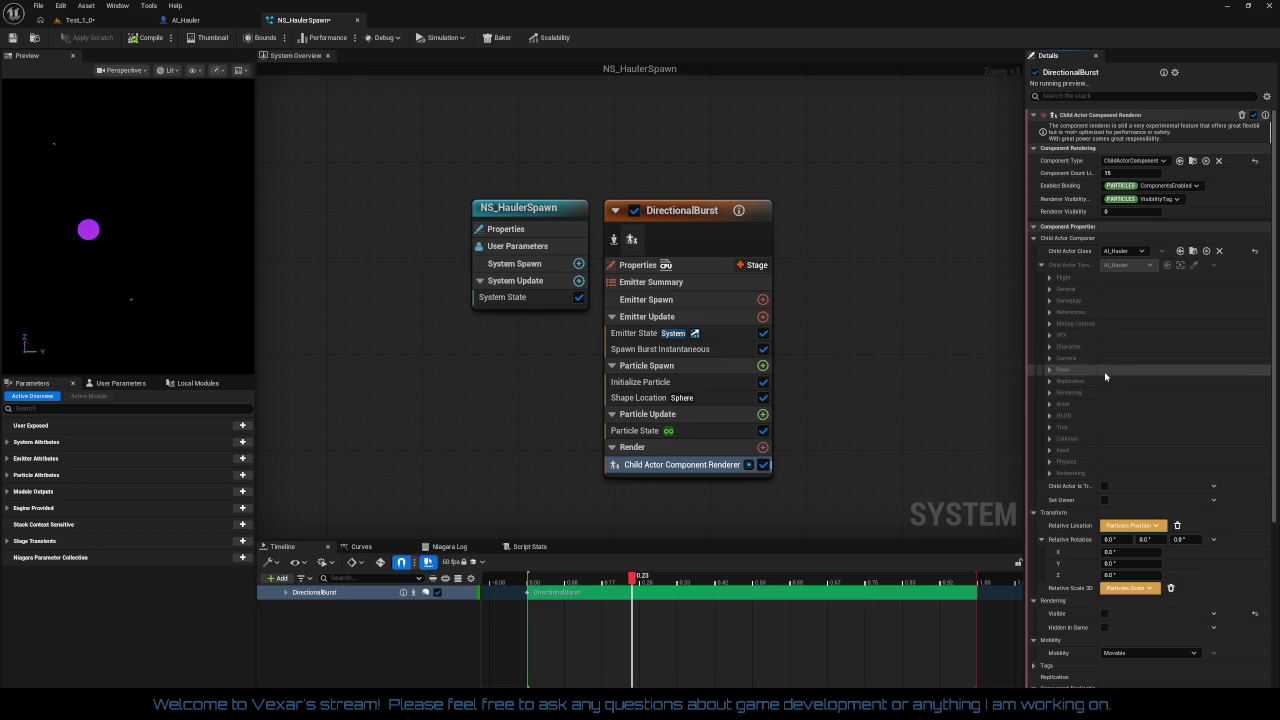
{"action": "left_click_drag", "start_coordinate": [1097, 371], "coordinate": [1123, 372]}
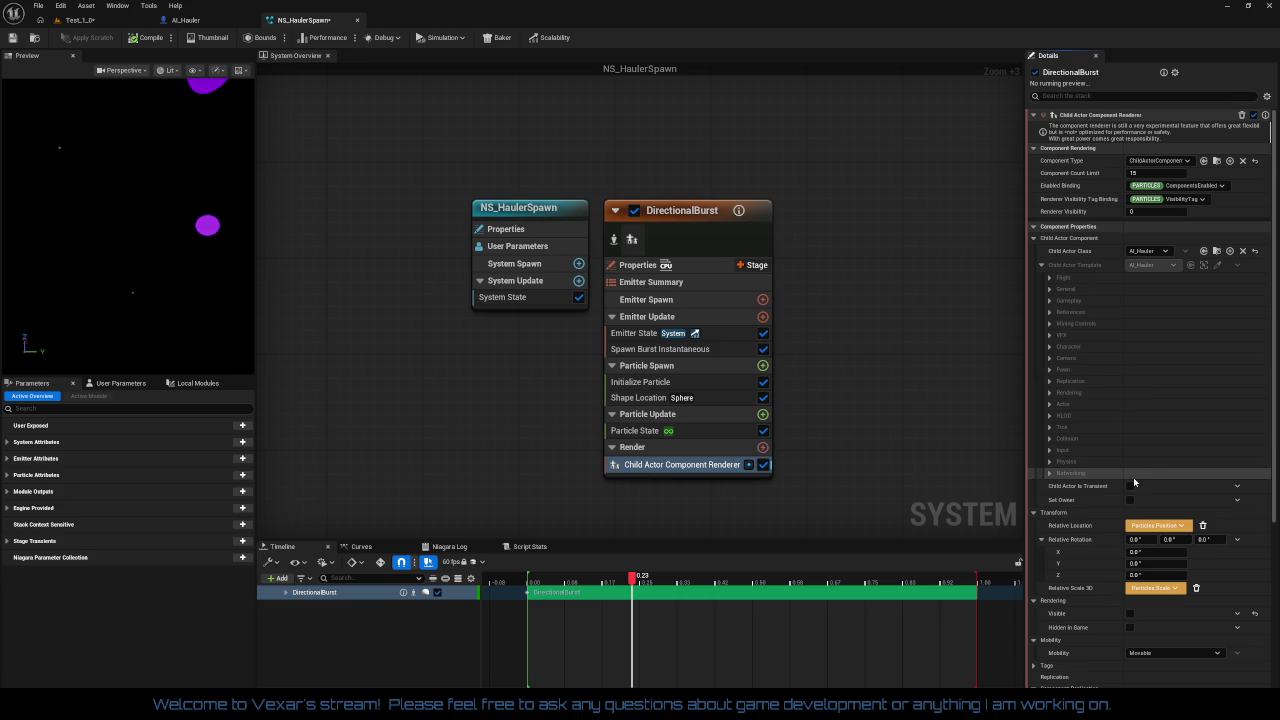
{"action": "mouse_move", "coordinate": [1101, 489]}
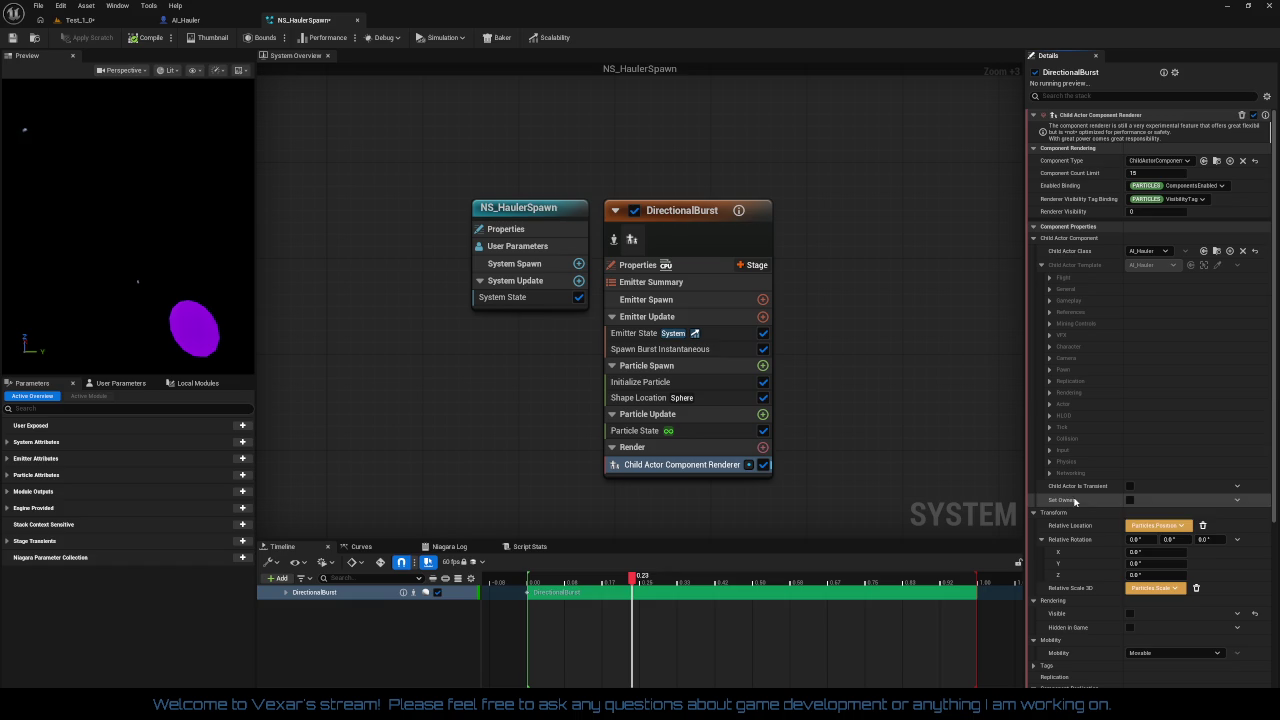
{"action": "mouse_move", "coordinate": [1070, 502]}
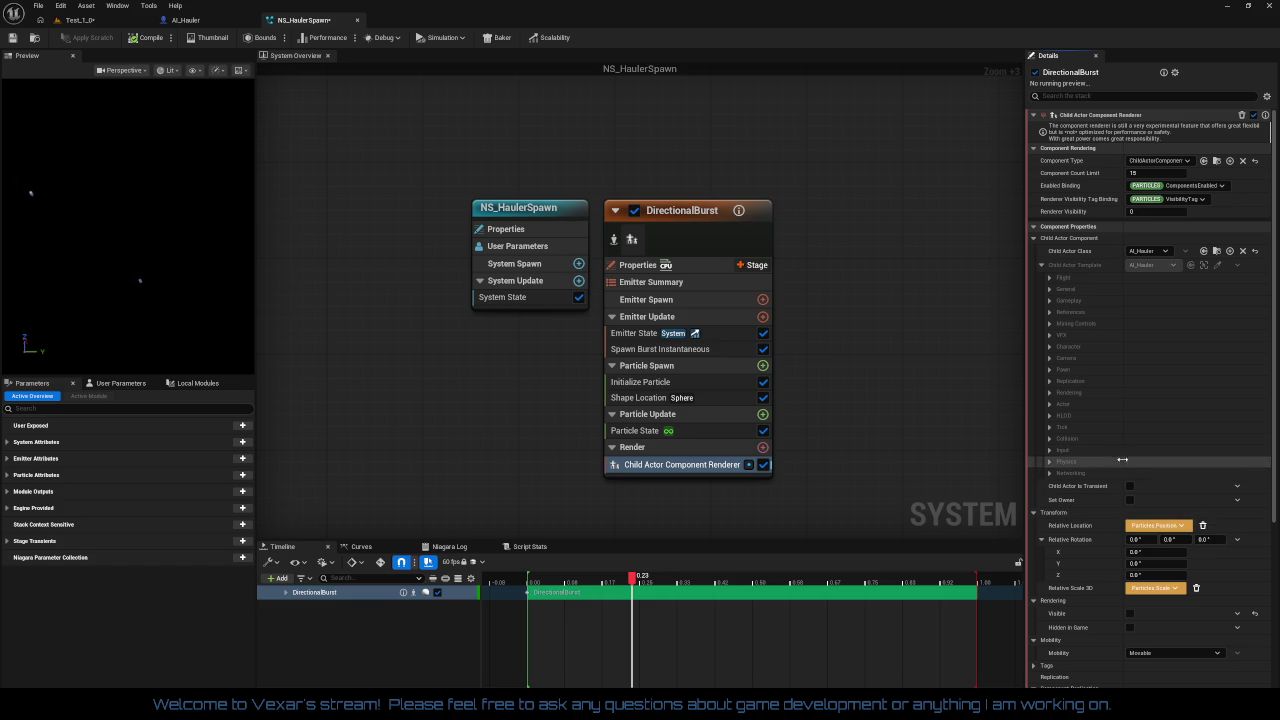
- Scroll through the Child Actor Component Renderer's properties to review them
{"action": "scroll", "coordinate": [1120, 460], "scroll_direction": "down", "scroll_amount": 1}
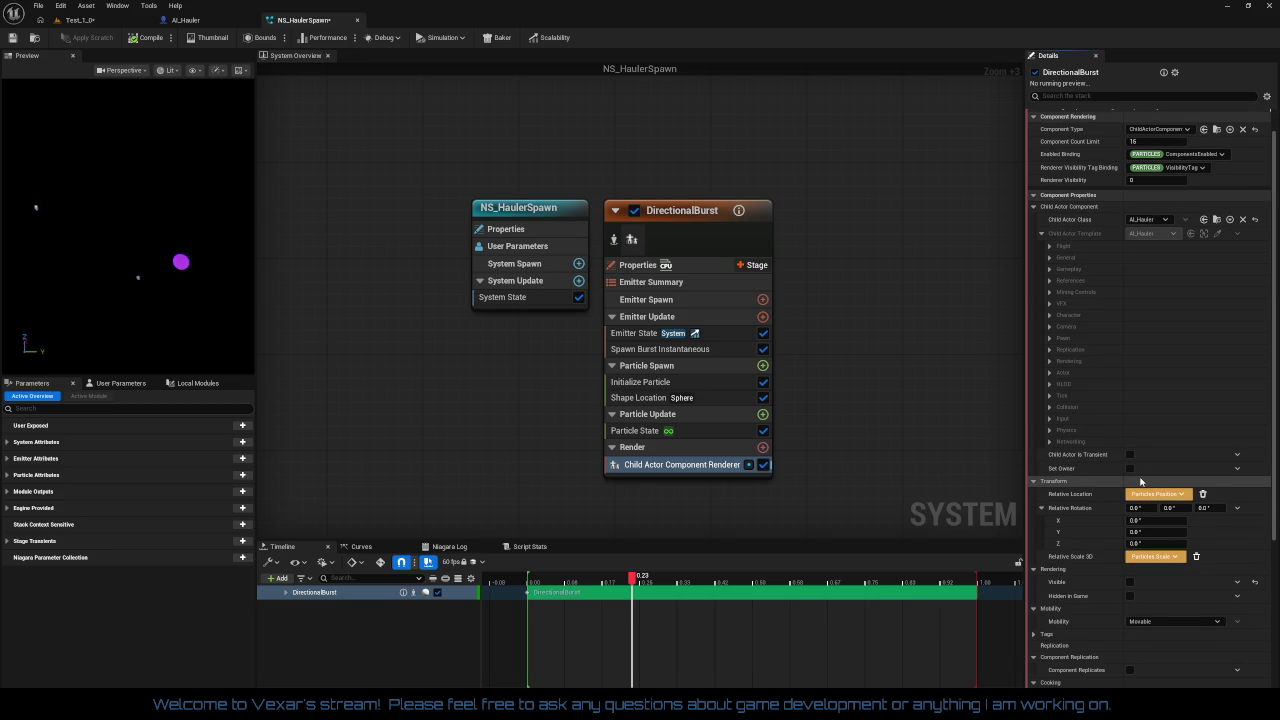
{"action": "scroll", "coordinate": [1140, 481], "scroll_direction": "down", "scroll_amount": 2}
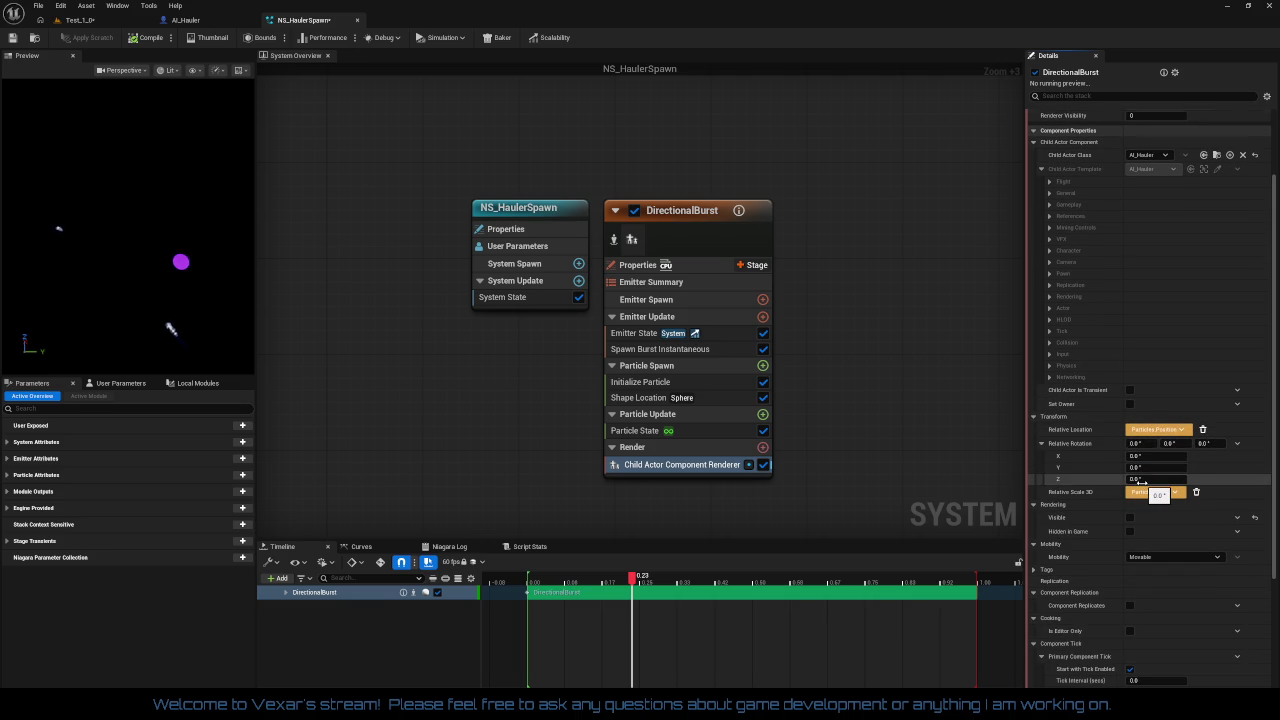
{"action": "scroll", "coordinate": [1141, 486], "scroll_direction": "down", "scroll_amount": 2}
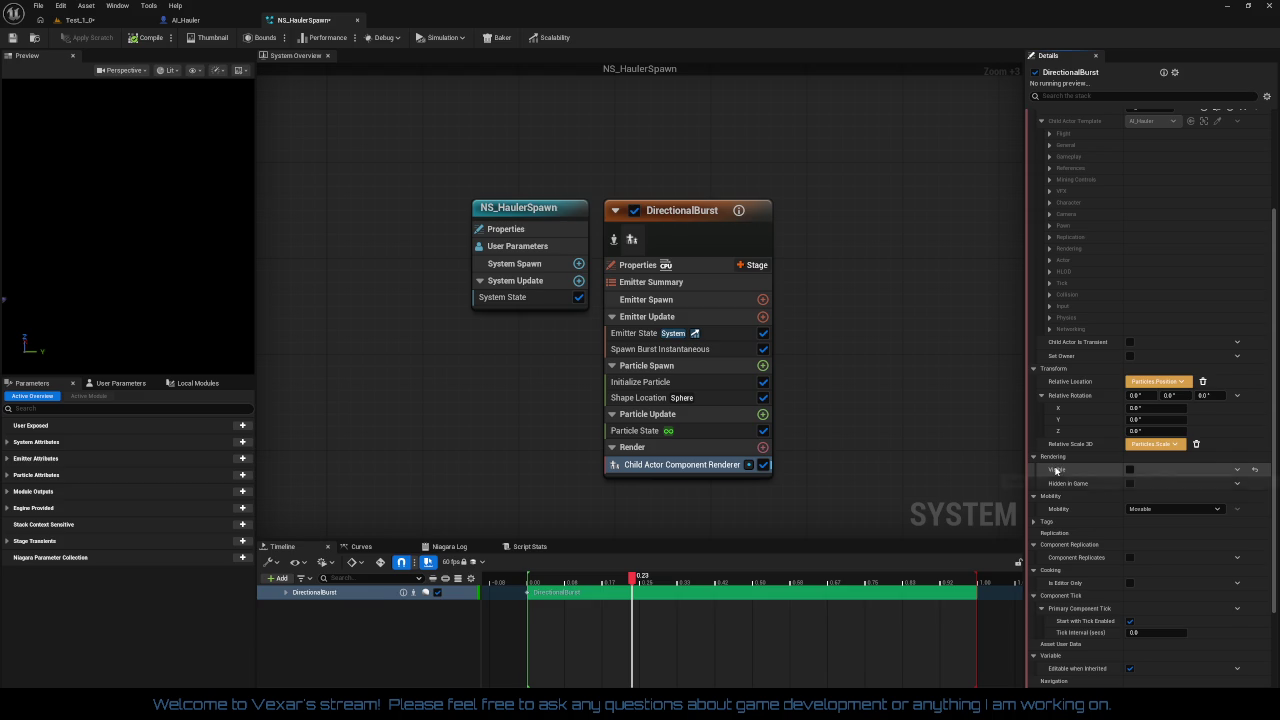
{"action": "mouse_move", "coordinate": [1057, 471]}
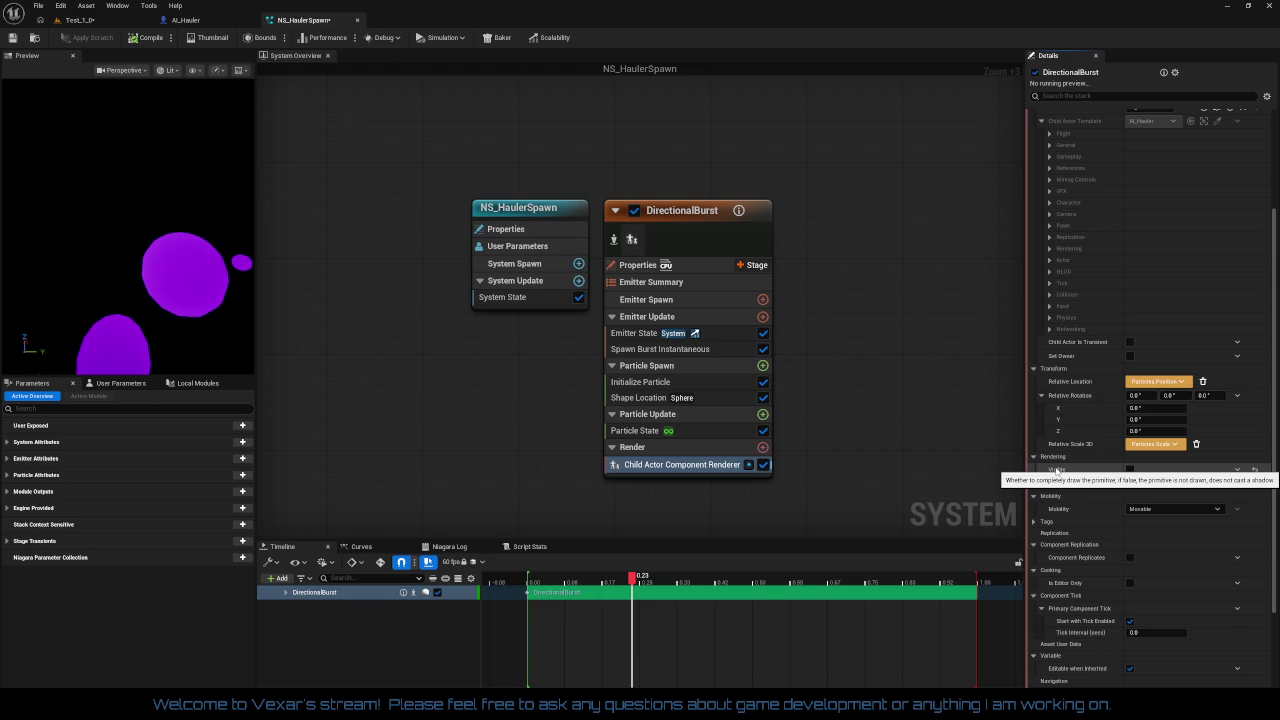
{"action": "scroll", "coordinate": [1133, 535], "scroll_direction": "down", "scroll_amount": 1}
{"action": "scroll", "coordinate": [1133, 535], "scroll_direction": "down", "scroll_amount": 2}
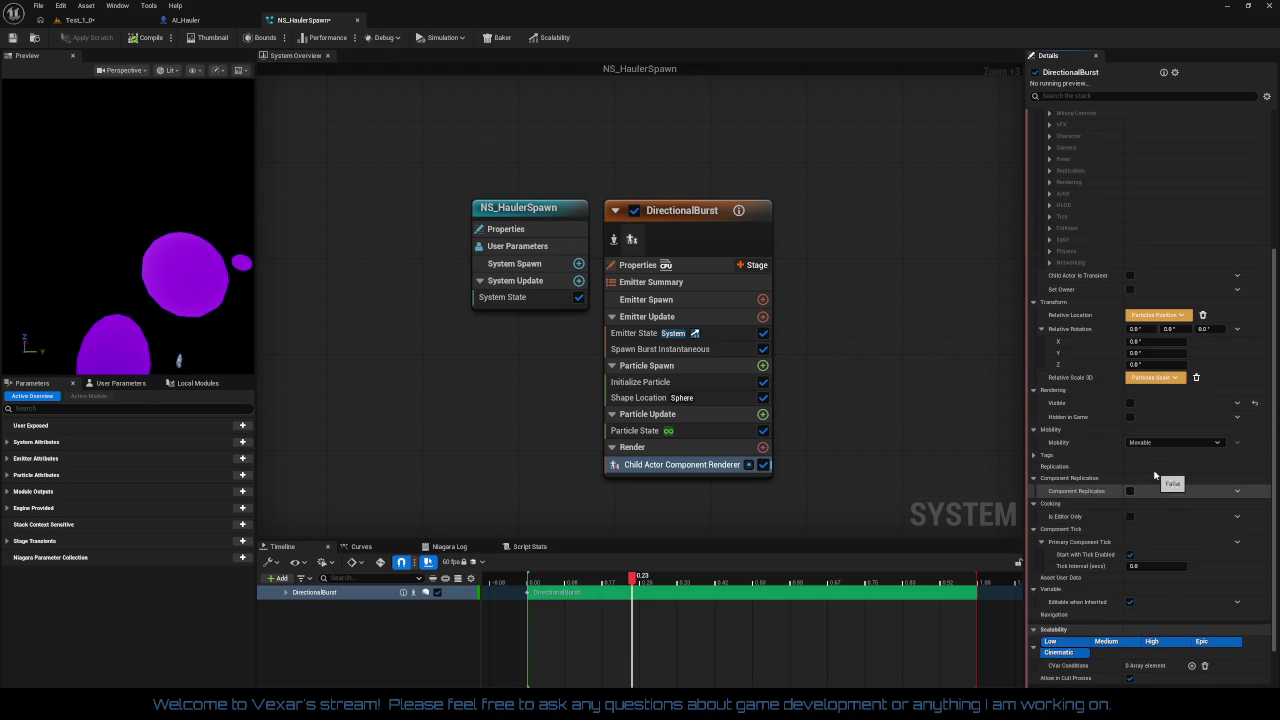
{"action": "scroll", "coordinate": [1166, 496], "scroll_direction": "up", "scroll_amount": 1}
{"action": "scroll", "coordinate": [1169, 508], "scroll_direction": "down", "scroll_amount": 1}
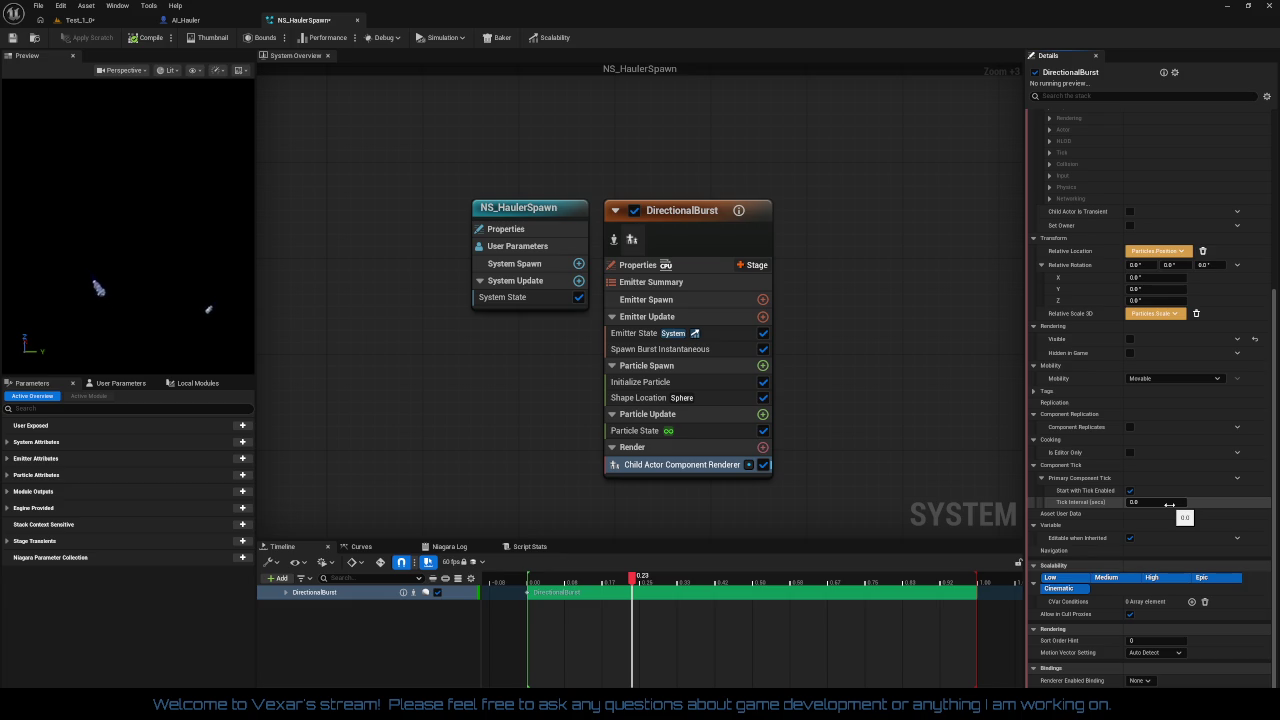
{"action": "scroll", "coordinate": [1170, 505], "scroll_direction": "up", "scroll_amount": 3}
{"action": "scroll", "coordinate": [1168, 495], "scroll_direction": "up", "scroll_amount": 6}
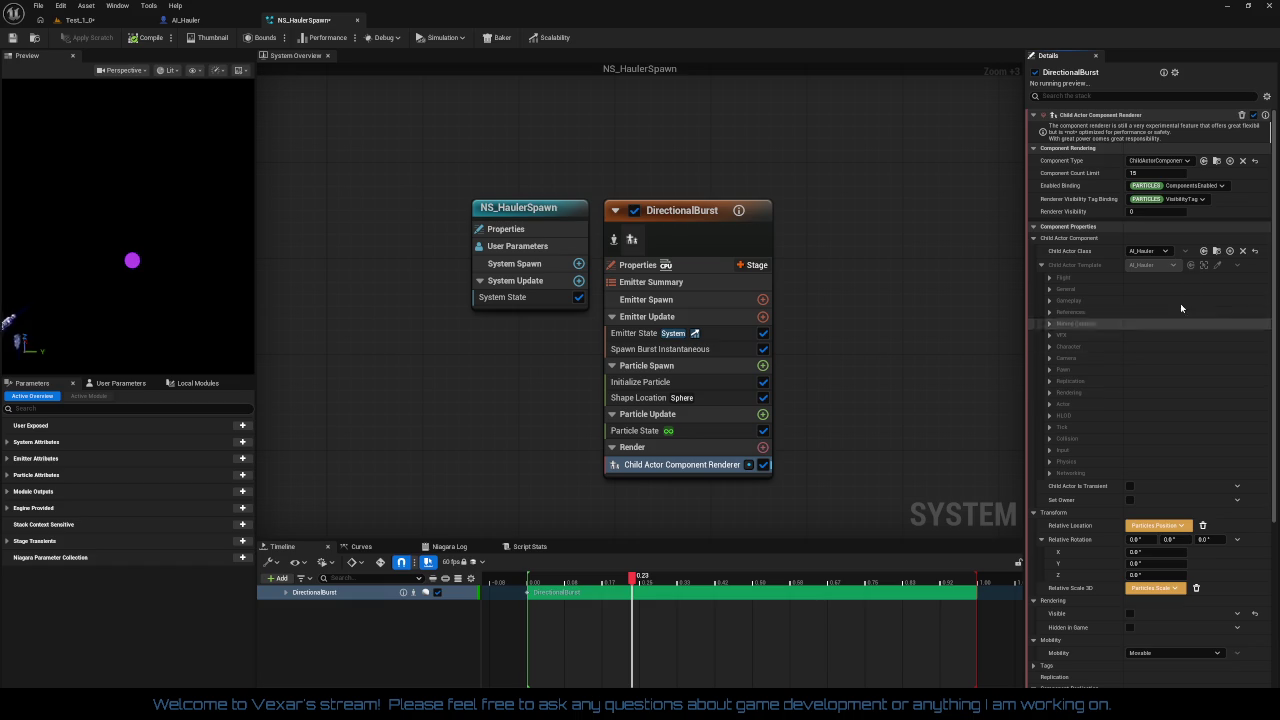
- Check the renderer's component type options without changing them, and focus the preview
{"action": "left_click", "coordinate": [1160, 161]}
{"action": "left_click", "coordinate": [1162, 162]}
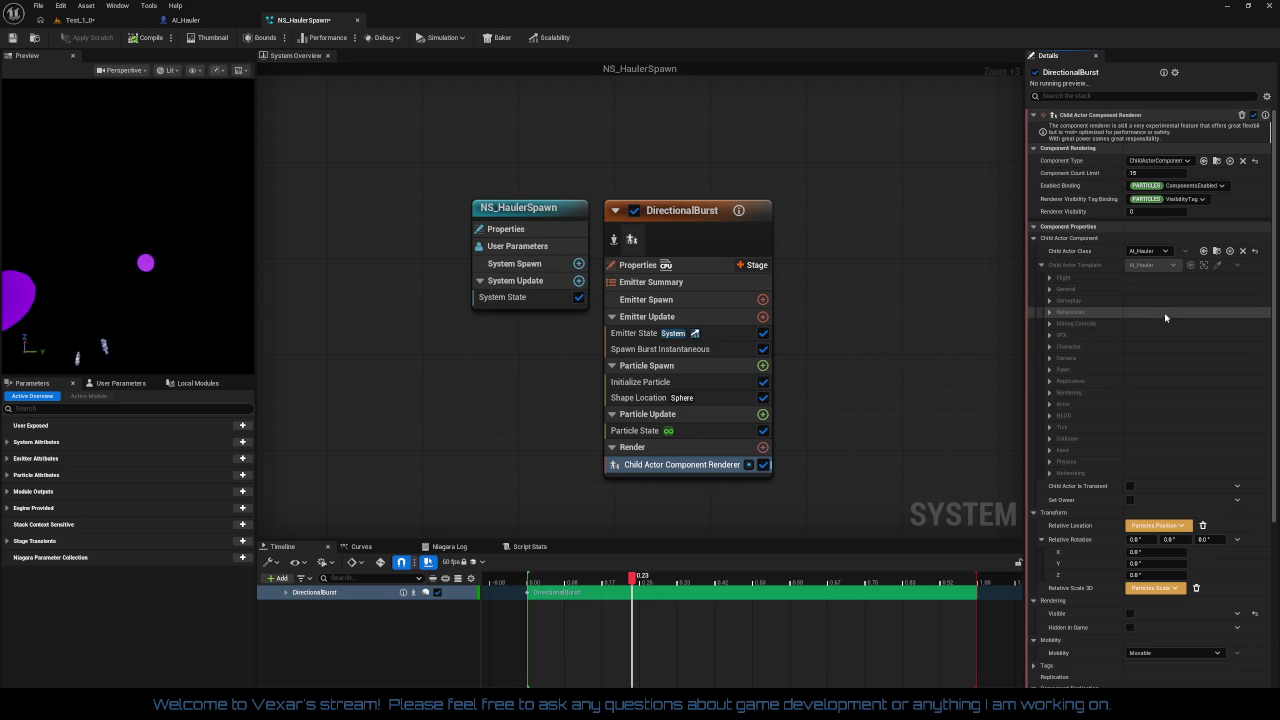
{"action": "left_click", "coordinate": [226, 120]}
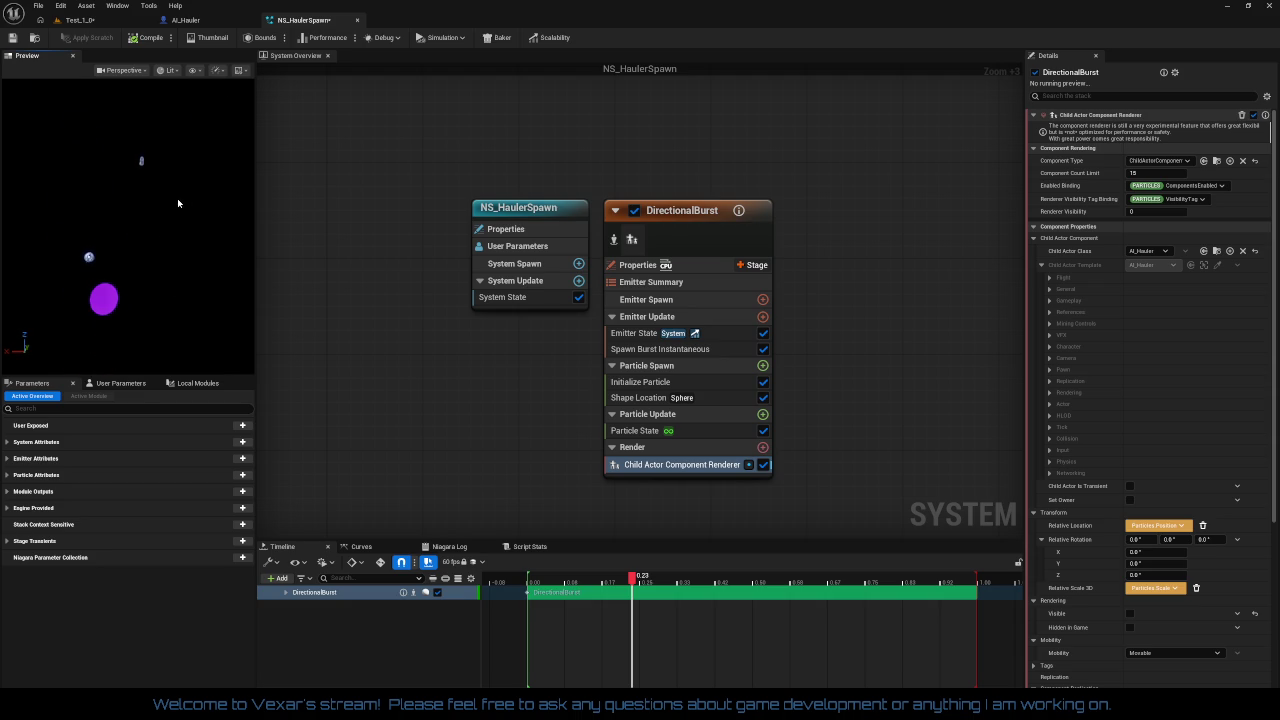
- Save NS_HaulerSpawn, close its editor, and switch back to the Test_1_0 level
{"action": "left_click", "coordinate": [12, 40]}
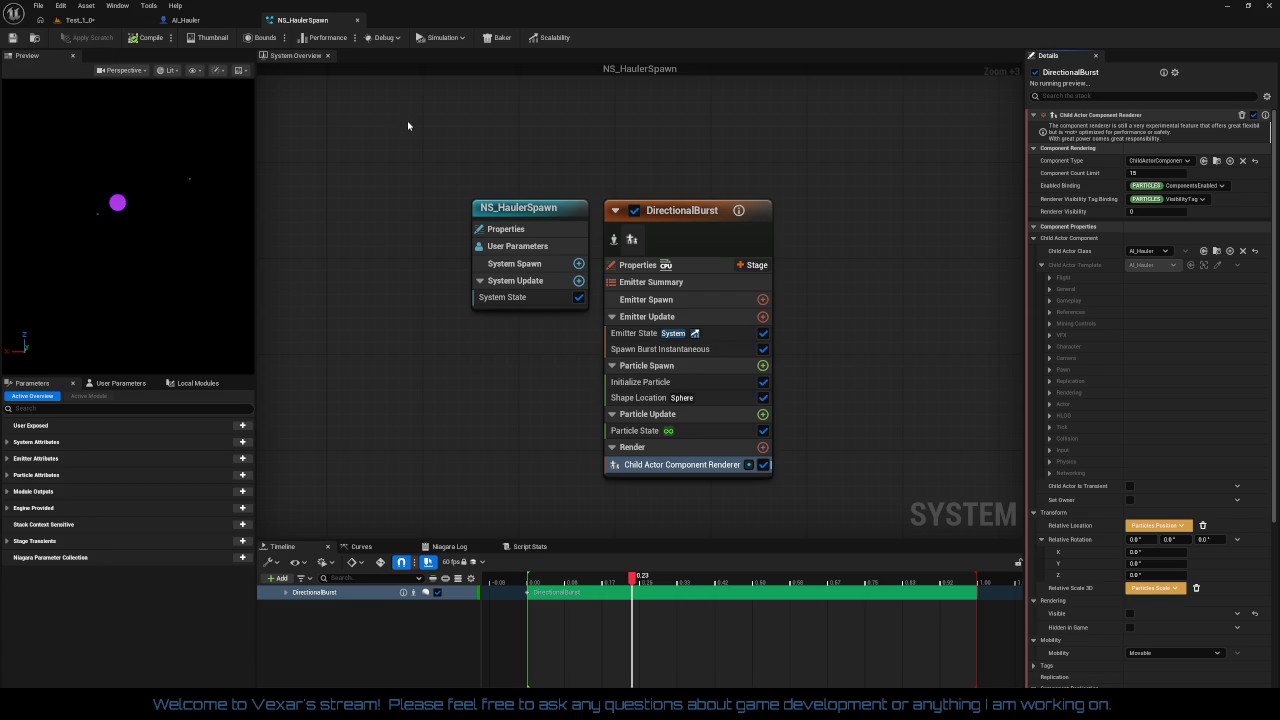
{"action": "left_click", "coordinate": [357, 20]}
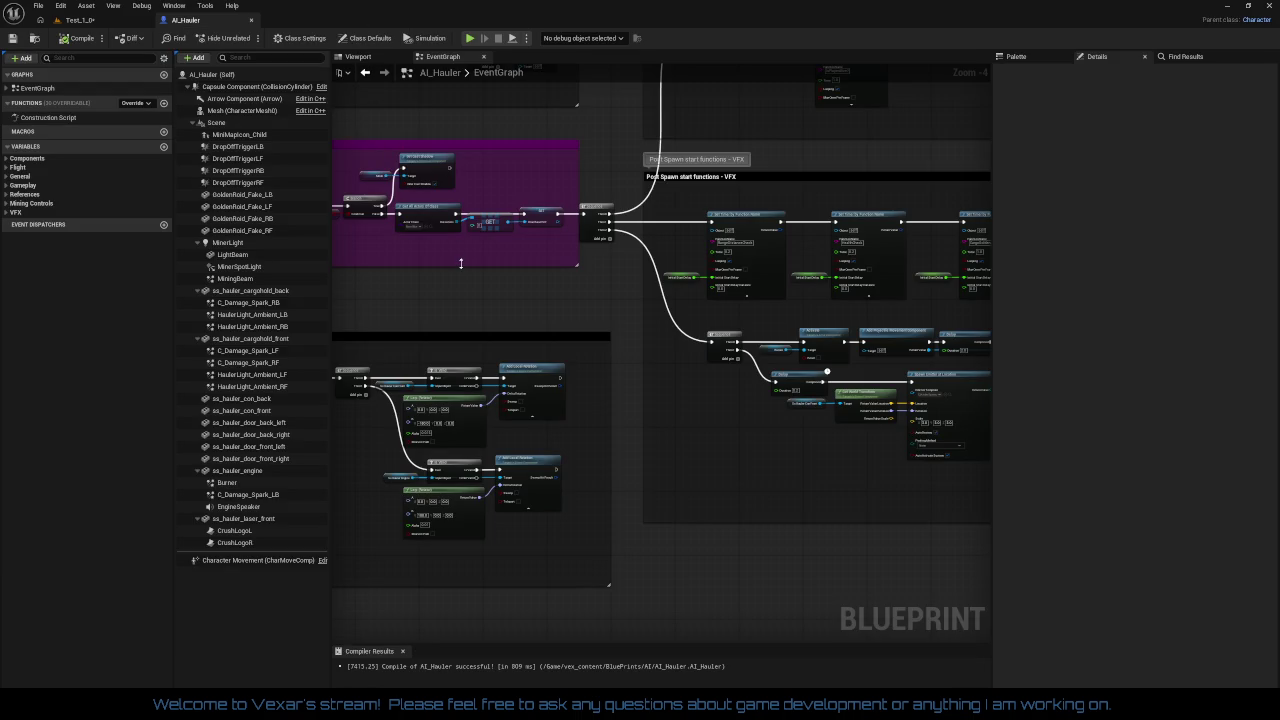
{"action": "left_click", "coordinate": [80, 20]}
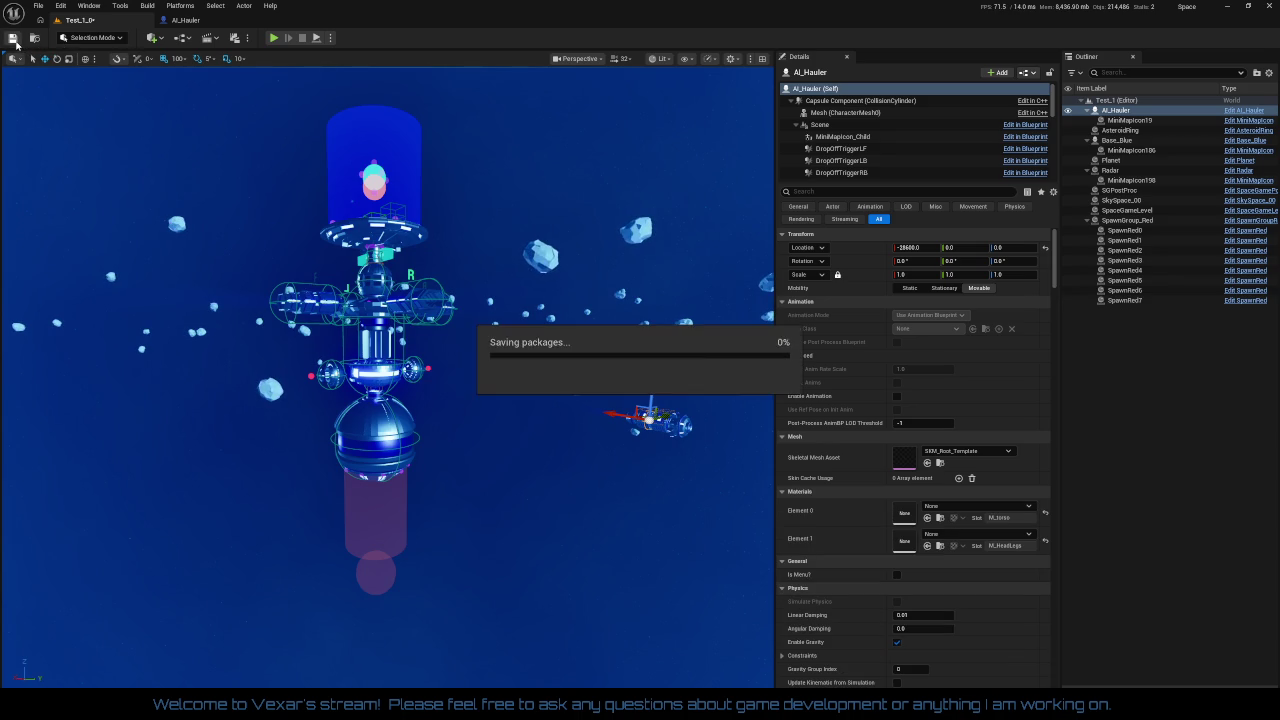
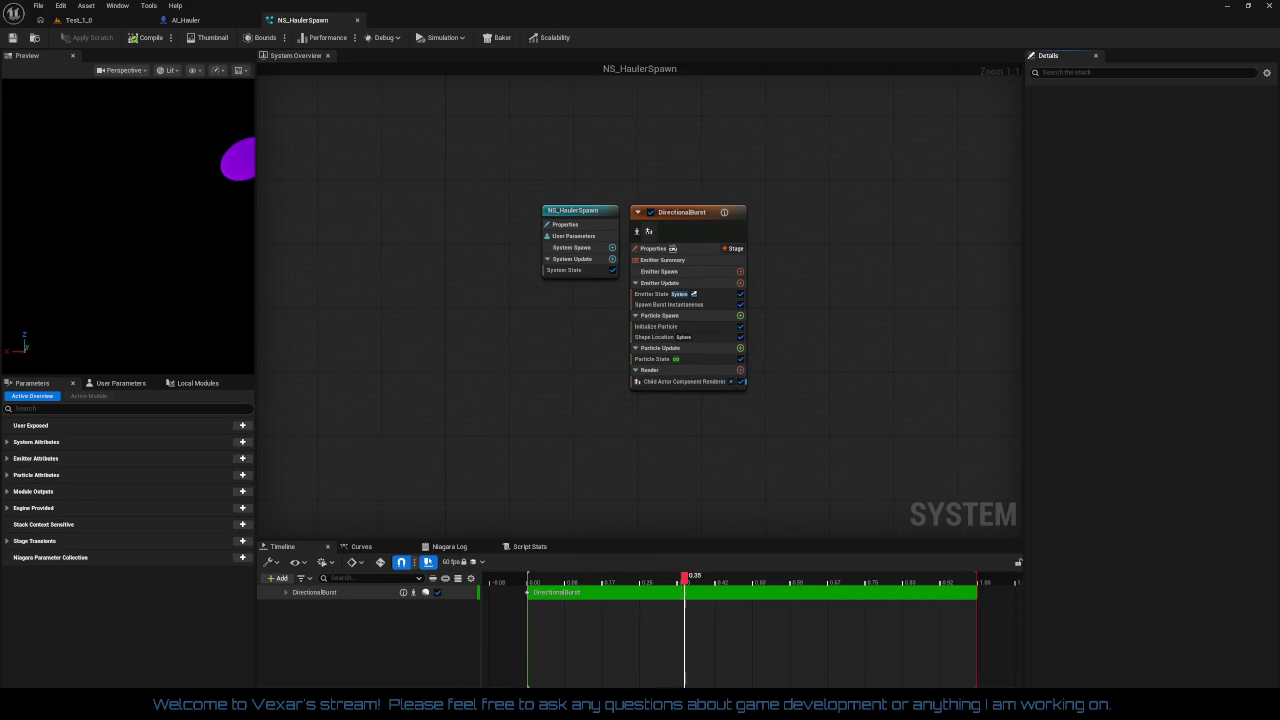
- Set the DirectionalBurst emitter's Spawn Burst count to 1 in NS_HaulerSpawn, then save and close the effect
{"action": "left_click", "coordinate": [694, 216]}
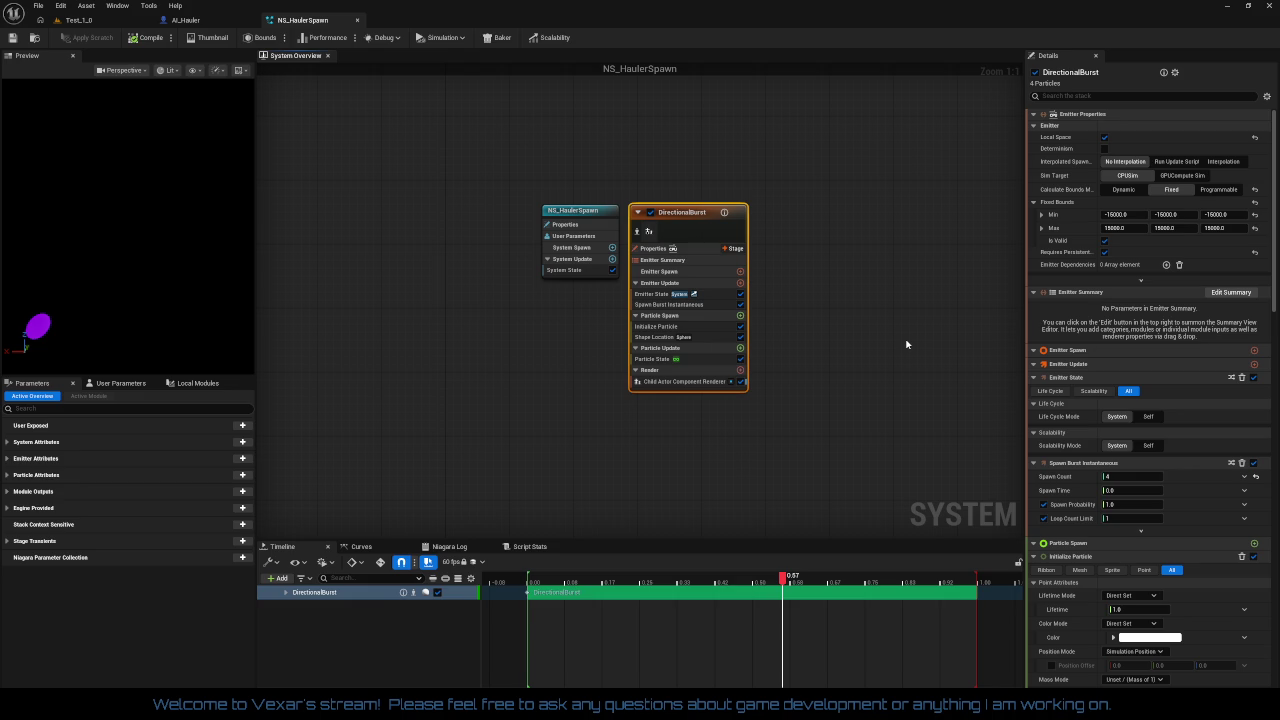
{"action": "left_click", "coordinate": [1132, 477]}
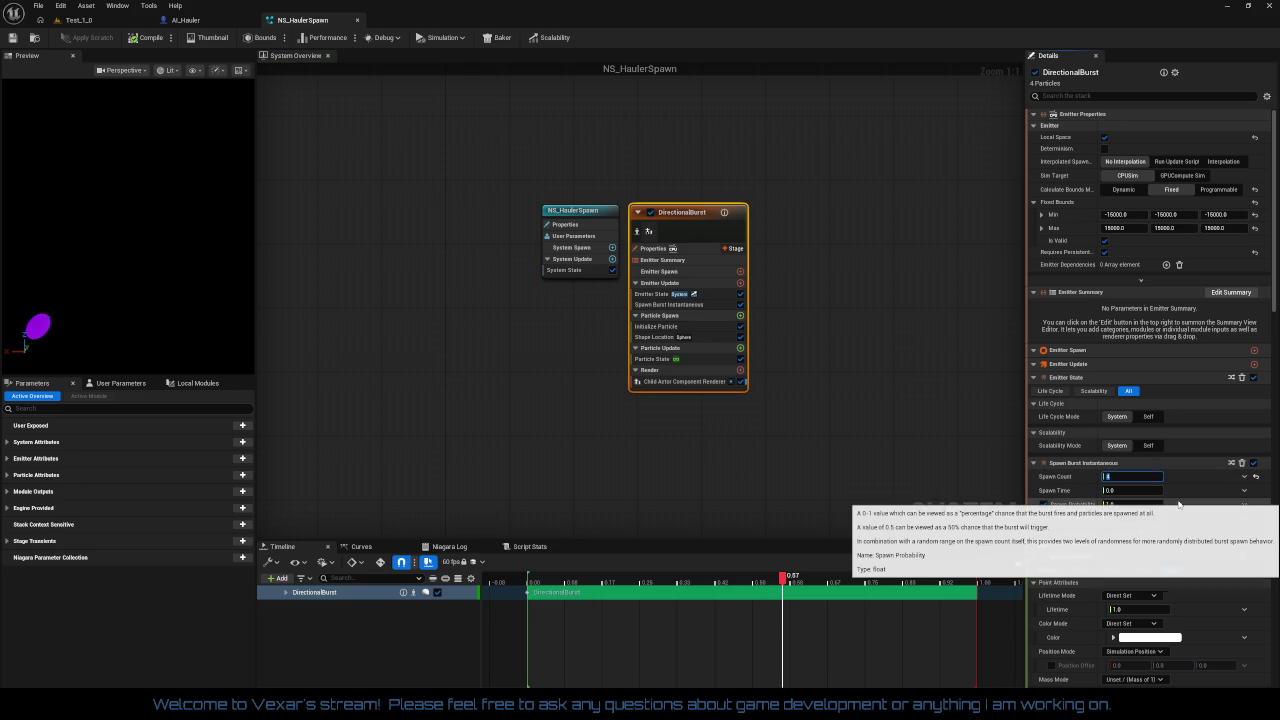
{"action": "type", "text": "1"}
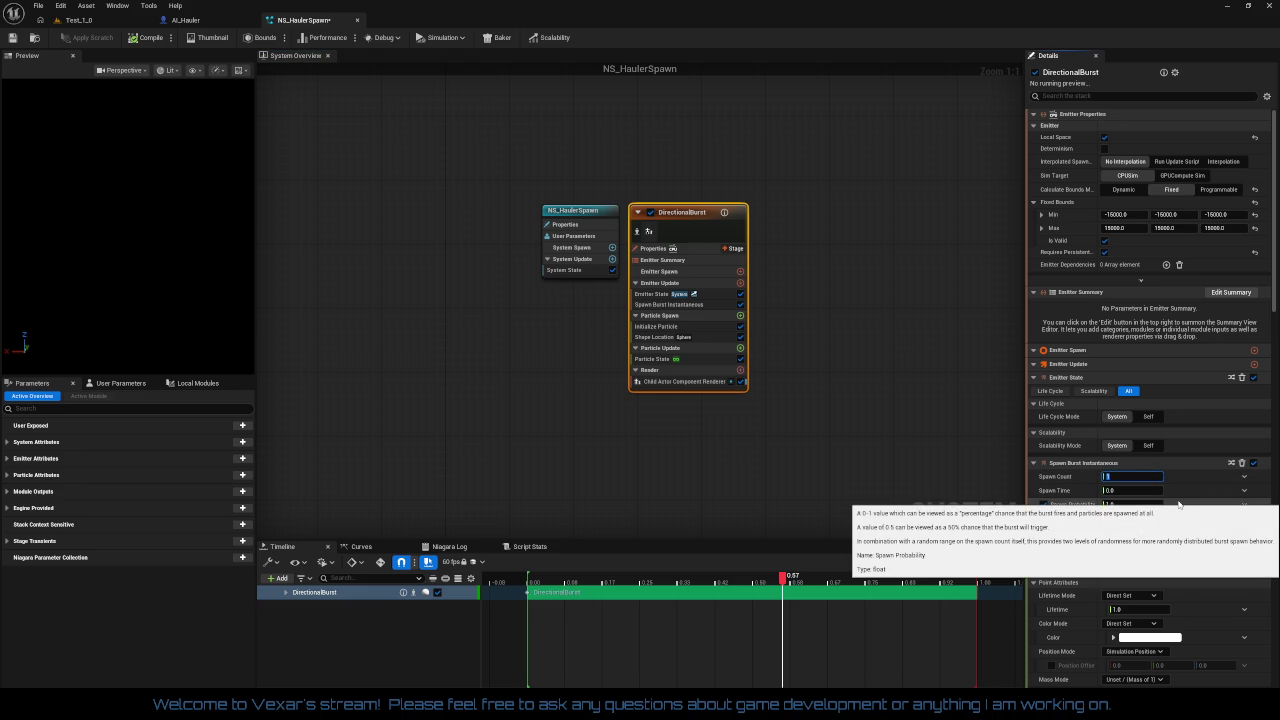
{"action": "left_click", "coordinate": [13, 37]}
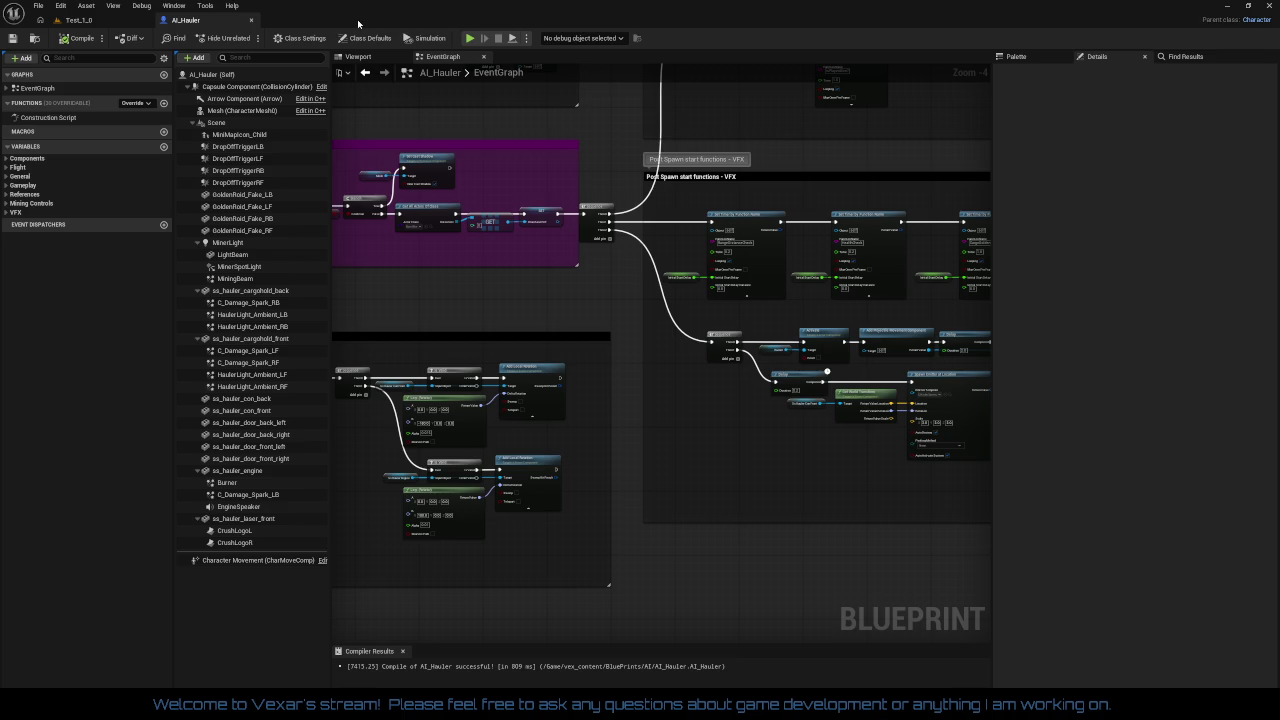
{"action": "left_click", "coordinate": [357, 20]}
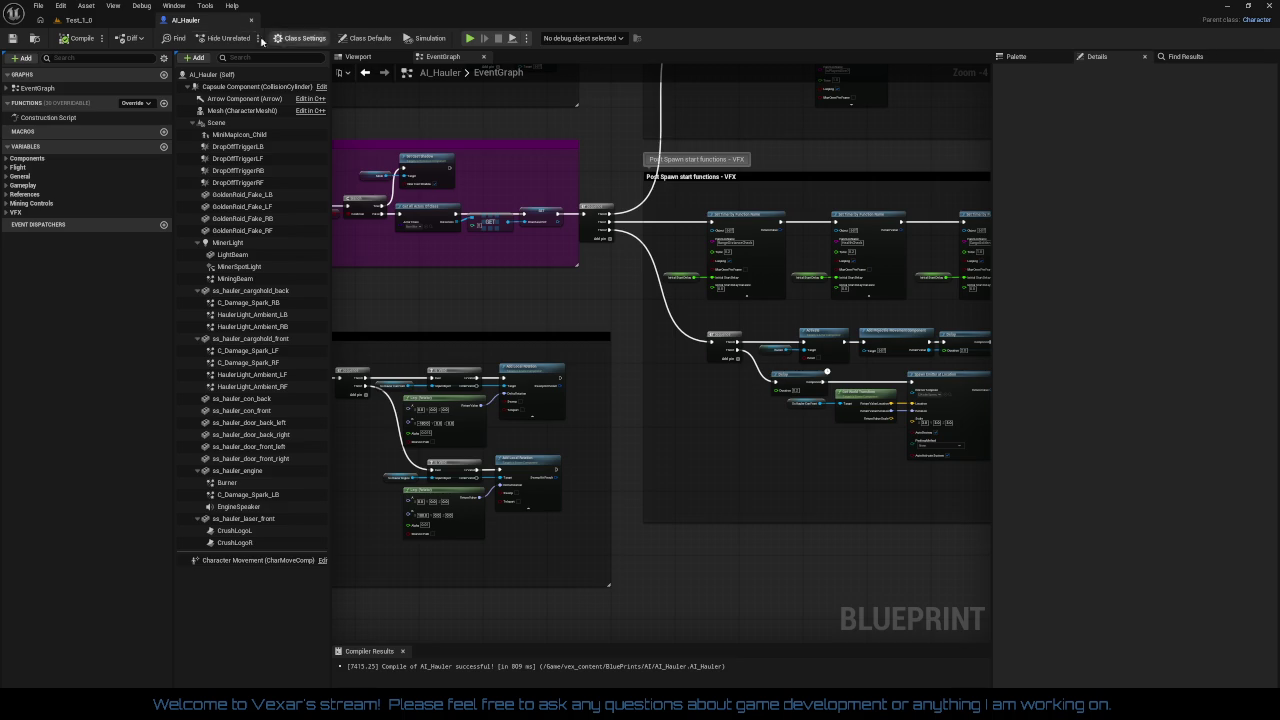
- Open the AsteroidRing Blueprint from the Test_1_0 level and get an overview of the mining roid graph
{"action": "left_click", "coordinate": [85, 20]}
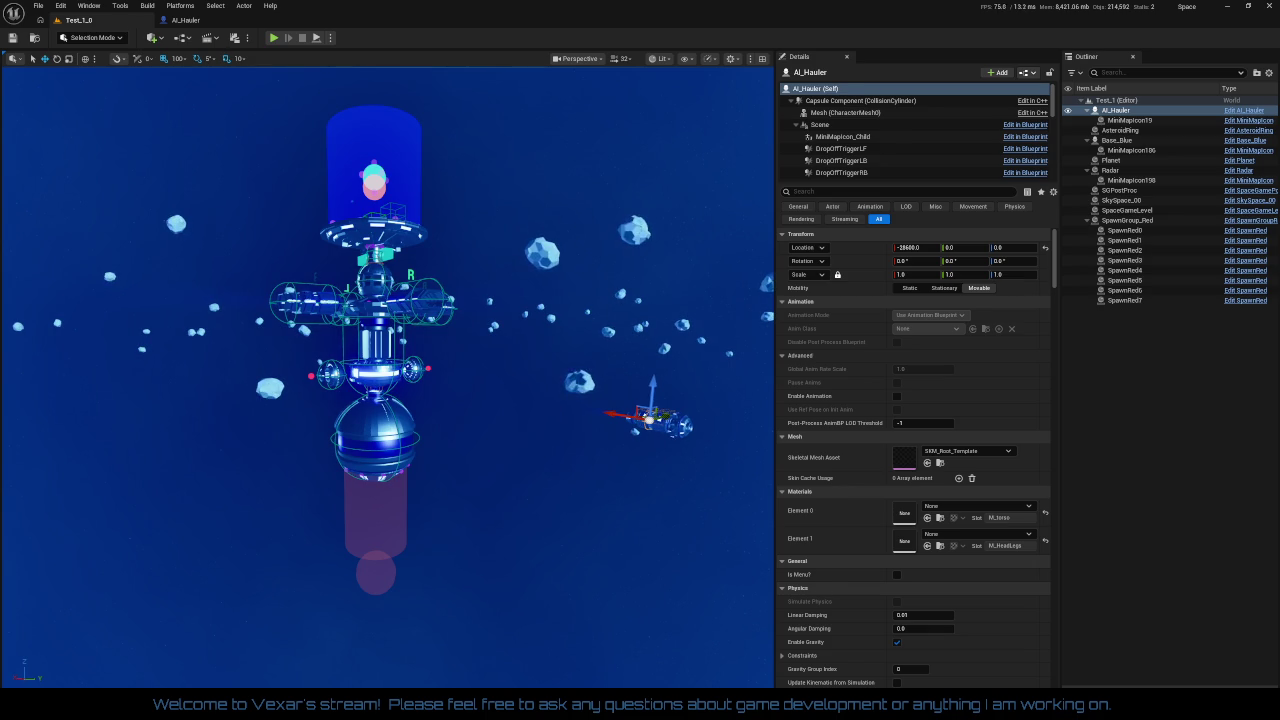
{"action": "left_click", "coordinate": [1120, 130]}
{"action": "left_click", "coordinate": [1248, 131]}
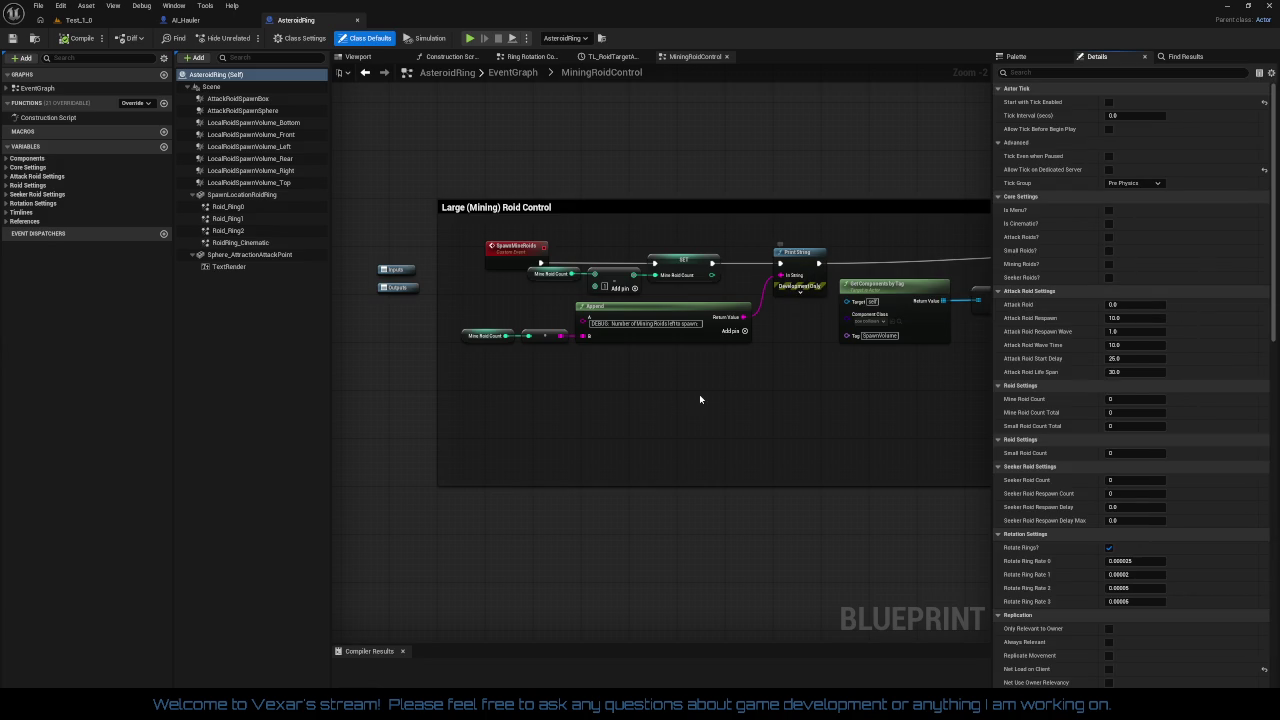
{"action": "scroll", "coordinate": [699, 398], "scroll_direction": "down", "scroll_amount": 3}
{"action": "mouse_move", "coordinate": [674, 414]}
{"action": "left_mouse_down"}
{"action": "mouse_move", "coordinate": [471, 434]}
{"action": "mouse_move", "coordinate": [730, 438]}
{"action": "left_mouse_up"}
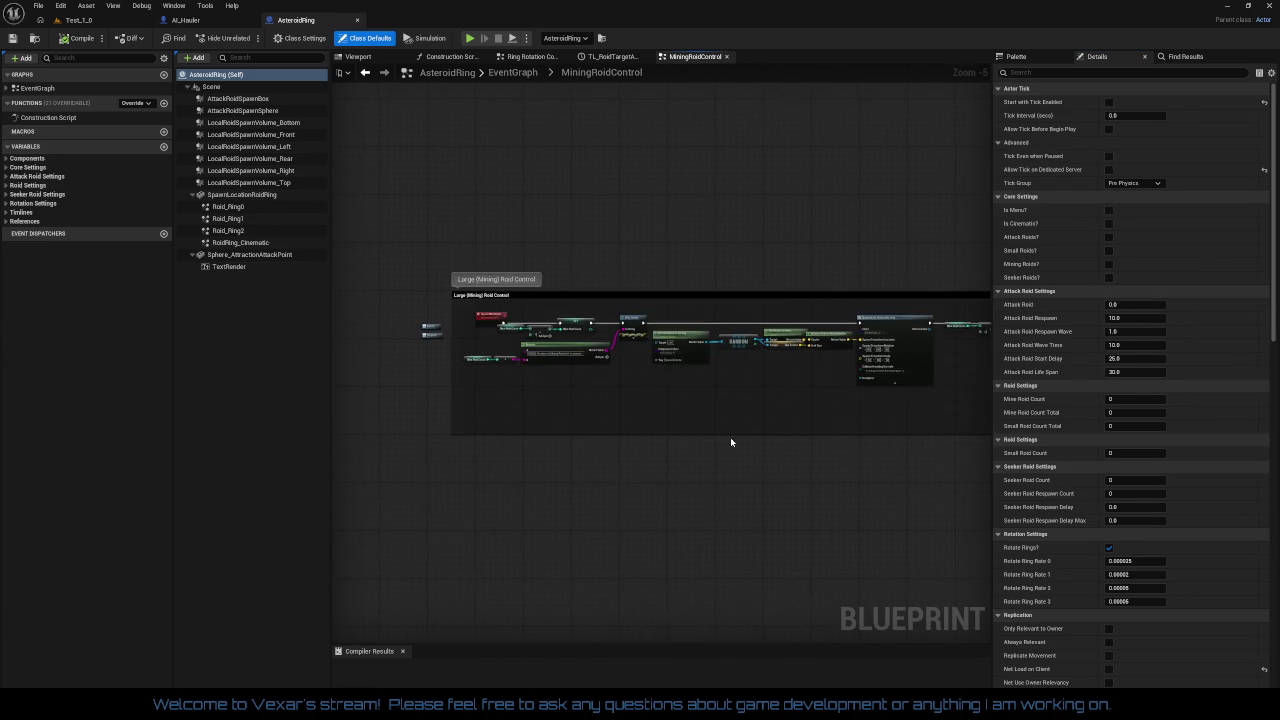
{"action": "scroll", "coordinate": [557, 380], "scroll_direction": "up", "scroll_amount": 6}
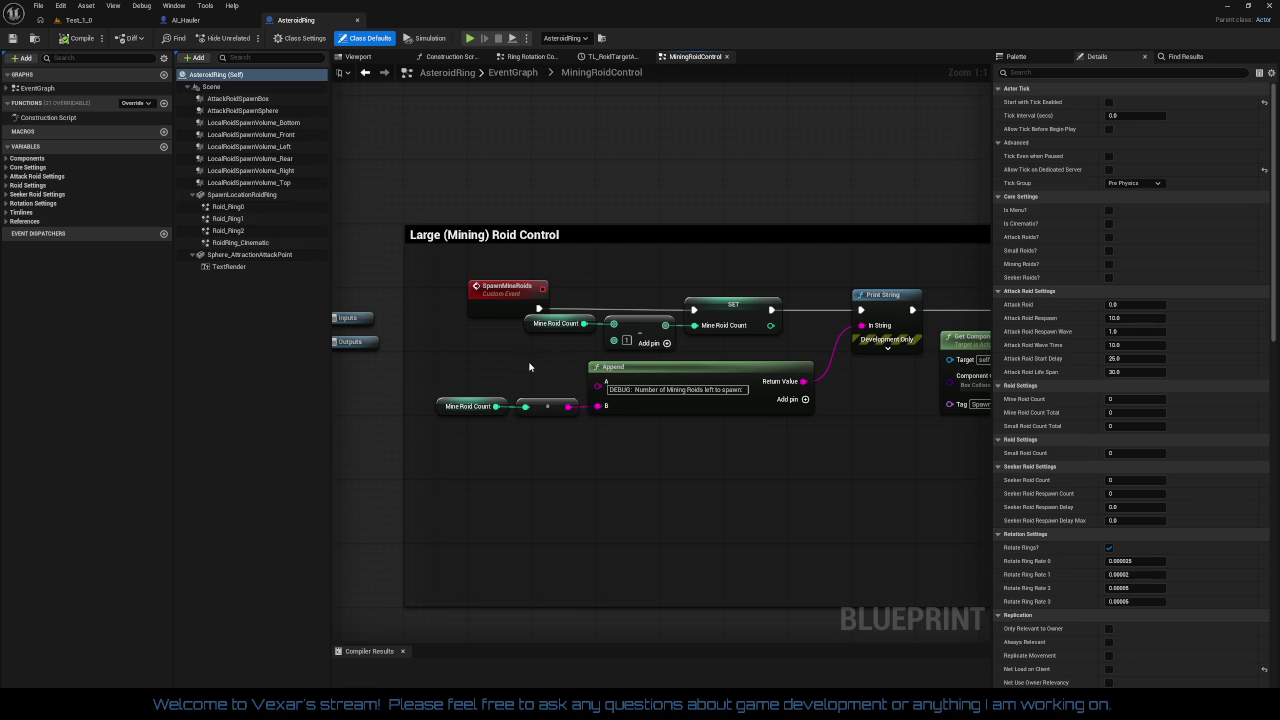
- Inspect the Mine Roid Count, Append, RANDOM, SpawnActor and Pause Timer nodes in MiningRoidControl
{"action": "mouse_move", "coordinate": [436, 357]}
{"action": "left_mouse_down"}
{"action": "mouse_move", "coordinate": [708, 424]}
{"action": "mouse_move", "coordinate": [716, 452]}
{"action": "left_mouse_up"}
{"action": "left_click", "coordinate": [486, 383]}
{"action": "left_click_drag", "start_coordinate": [486, 383], "coordinate": [680, 432]}
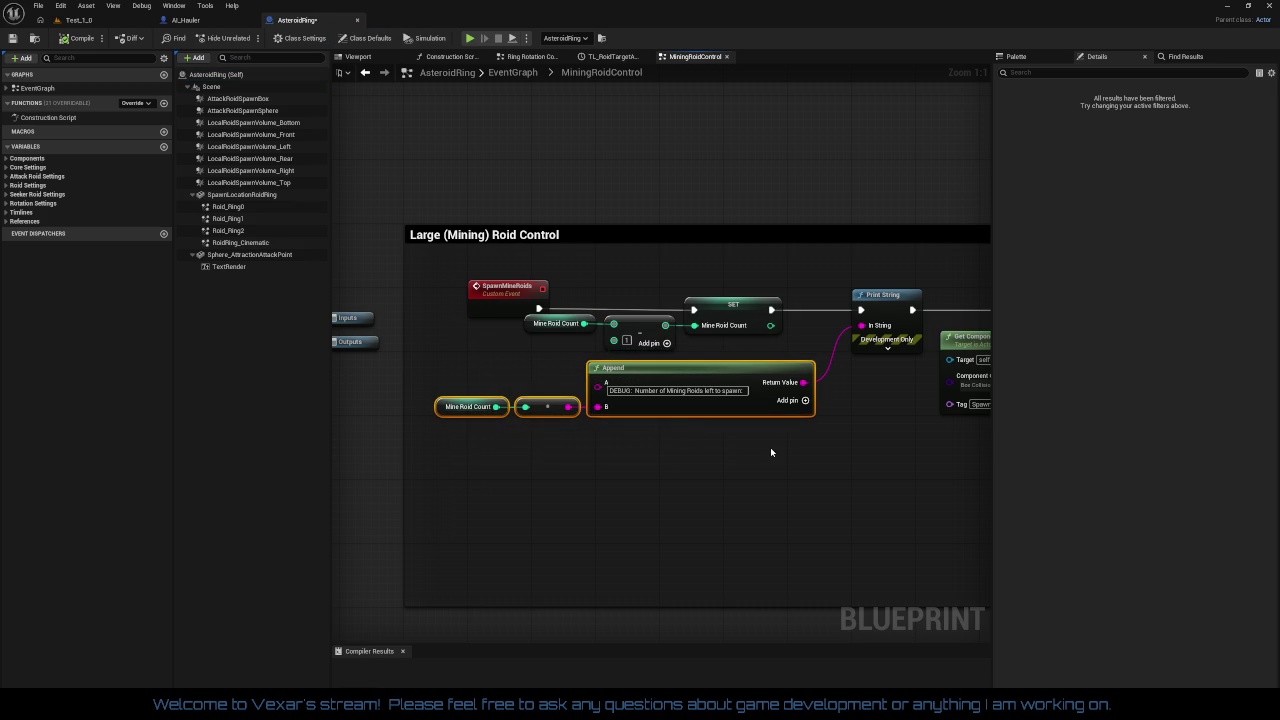
{"action": "left_click_drag", "start_coordinate": [771, 446], "coordinate": [600, 449]}
{"action": "left_click", "coordinate": [760, 475]}
{"action": "mouse_move", "coordinate": [760, 475]}
{"action": "left_mouse_down"}
{"action": "mouse_move", "coordinate": [660, 450]}
{"action": "mouse_move", "coordinate": [700, 434]}
{"action": "mouse_move", "coordinate": [539, 435]}
{"action": "left_mouse_up"}
{"action": "left_click_drag", "start_coordinate": [706, 443], "coordinate": [323, 440]}
{"action": "mouse_move", "coordinate": [703, 447]}
{"action": "left_mouse_down"}
{"action": "mouse_move", "coordinate": [557, 437]}
{"action": "mouse_move", "coordinate": [851, 437]}
{"action": "mouse_move", "coordinate": [834, 434]}
{"action": "mouse_move", "coordinate": [994, 390]}
{"action": "left_mouse_up"}
{"action": "scroll", "coordinate": [609, 449], "scroll_direction": "down", "scroll_amount": 1}
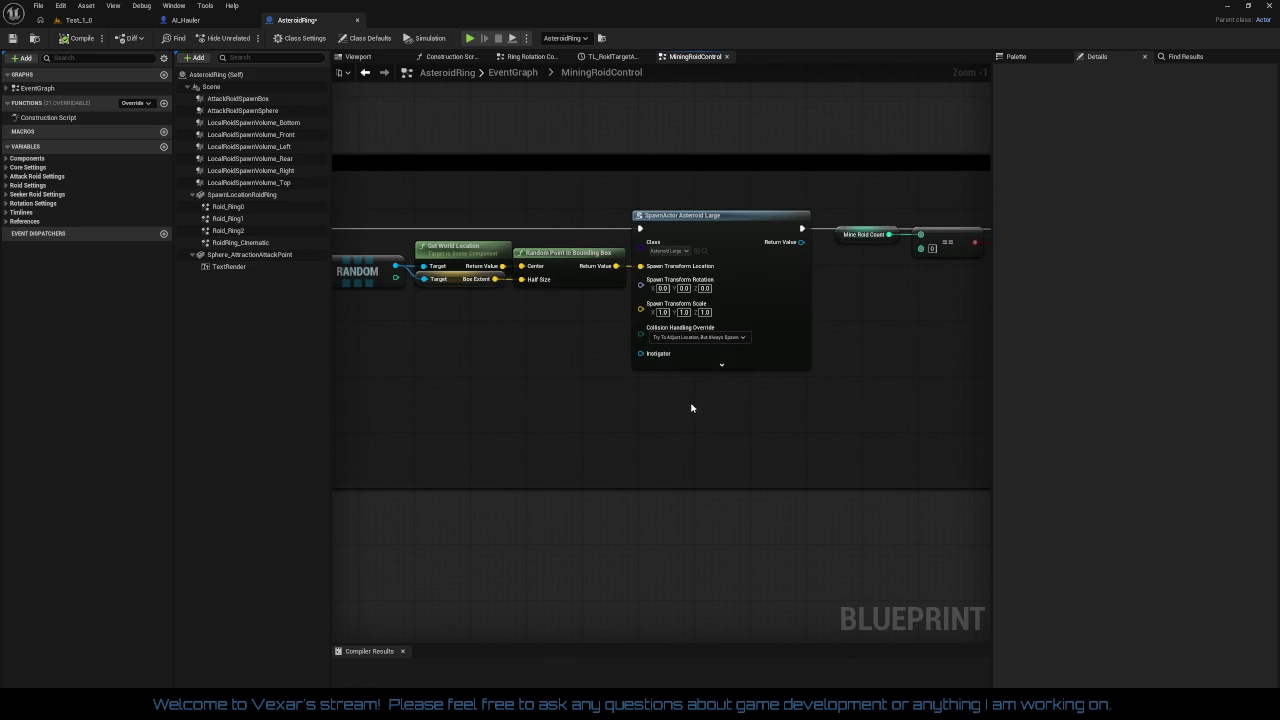
{"action": "left_click_drag", "start_coordinate": [693, 408], "coordinate": [799, 415]}
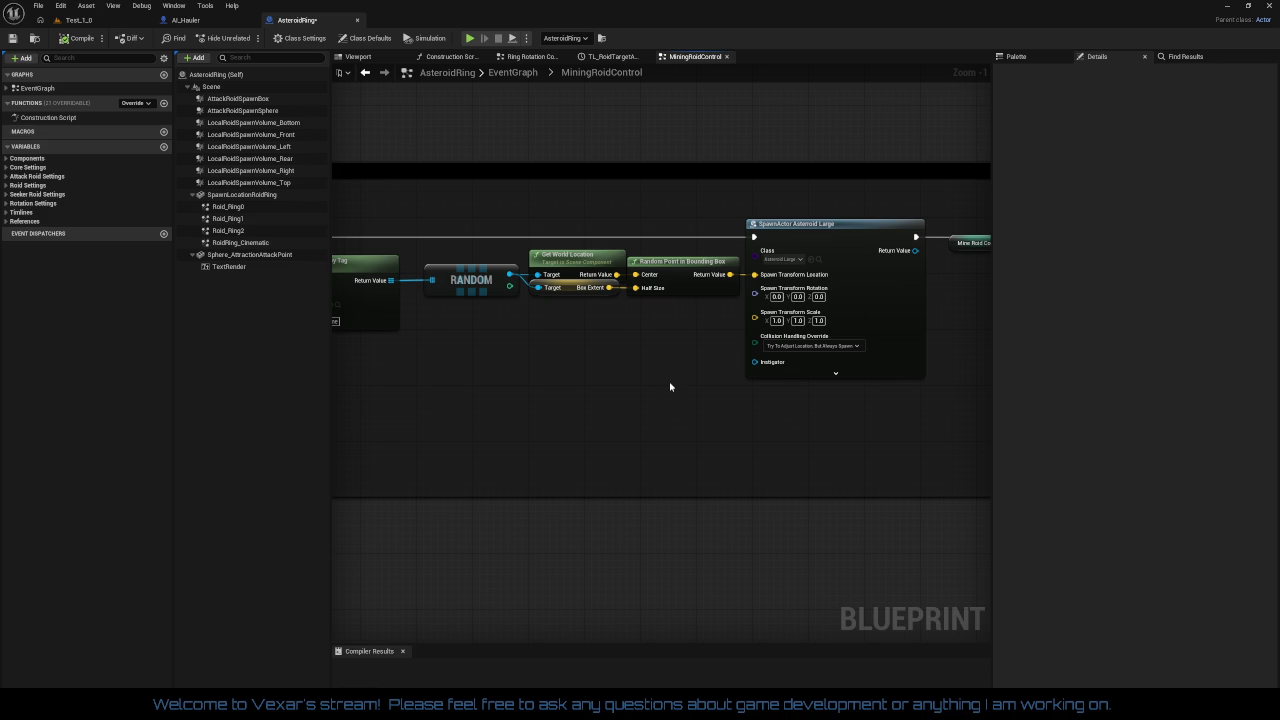
{"action": "mouse_move", "coordinate": [670, 386]}
{"action": "left_mouse_down"}
{"action": "mouse_move", "coordinate": [612, 402]}
{"action": "mouse_move", "coordinate": [900, 377]}
{"action": "mouse_move", "coordinate": [941, 446]}
{"action": "mouse_move", "coordinate": [984, 478]}
{"action": "left_mouse_up"}
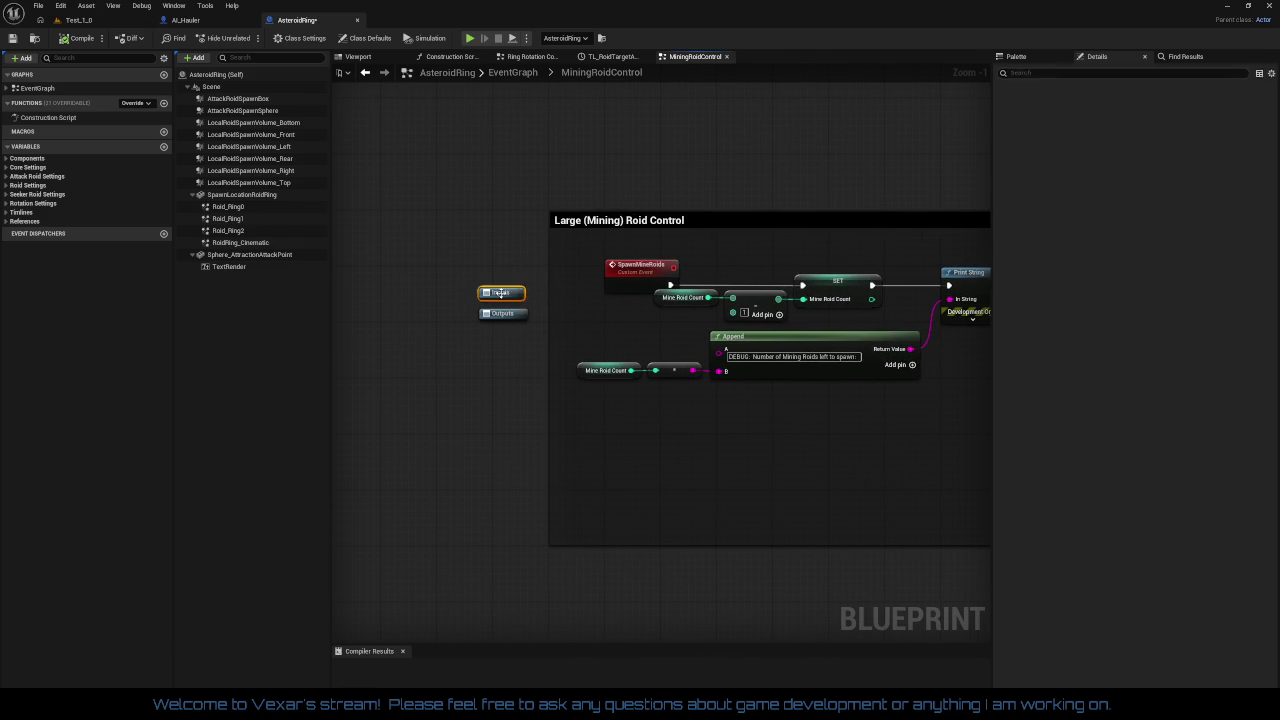
- Show the Begin Play comment in AsteroidRing's main event graph
{"action": "left_click", "coordinate": [512, 72]}
{"action": "mouse_move", "coordinate": [541, 334]}
{"action": "left_mouse_down"}
{"action": "mouse_move", "coordinate": [632, 408]}
{"action": "mouse_move", "coordinate": [519, 322]}
{"action": "left_mouse_up"}
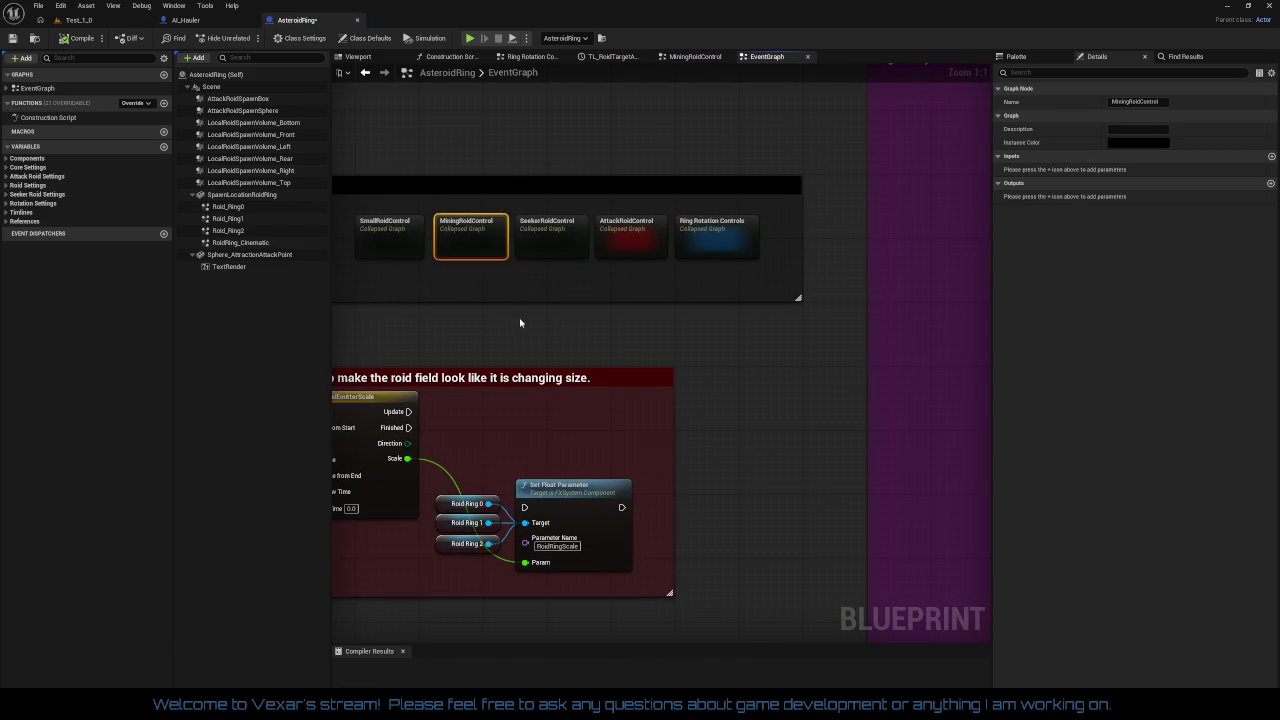
{"action": "left_click_drag", "start_coordinate": [726, 353], "coordinate": [426, 363]}
{"action": "scroll", "coordinate": [608, 374], "scroll_direction": "down", "scroll_amount": 6}
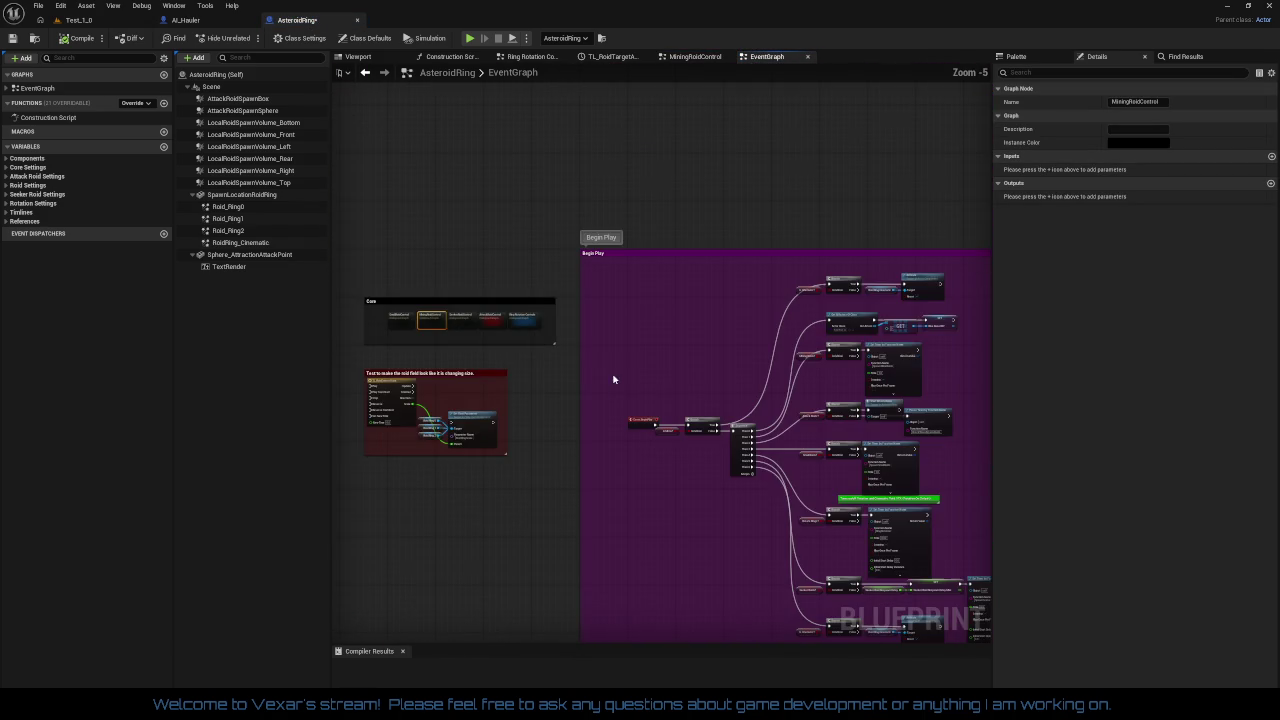
{"action": "scroll", "coordinate": [578, 333], "scroll_direction": "up", "scroll_amount": 1}
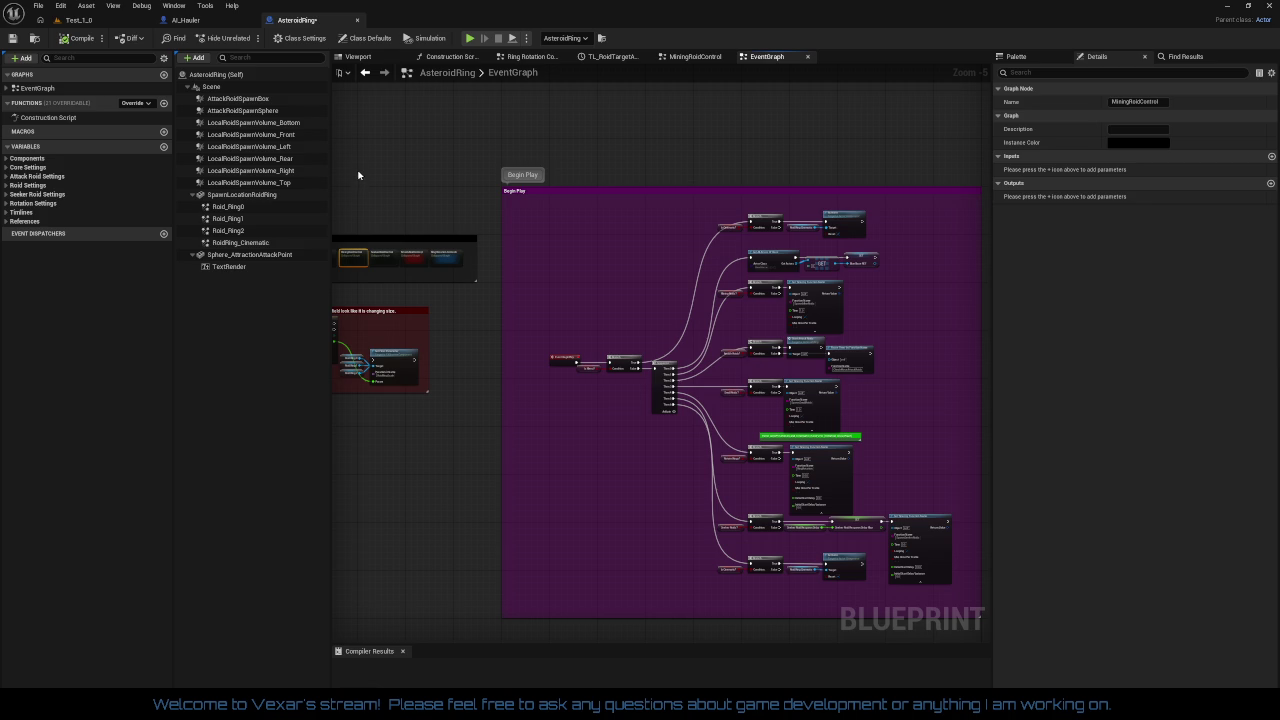
- Look over the hauler's VFX nodes in the AI_Hauler Blueprint
{"action": "left_click", "coordinate": [221, 19]}
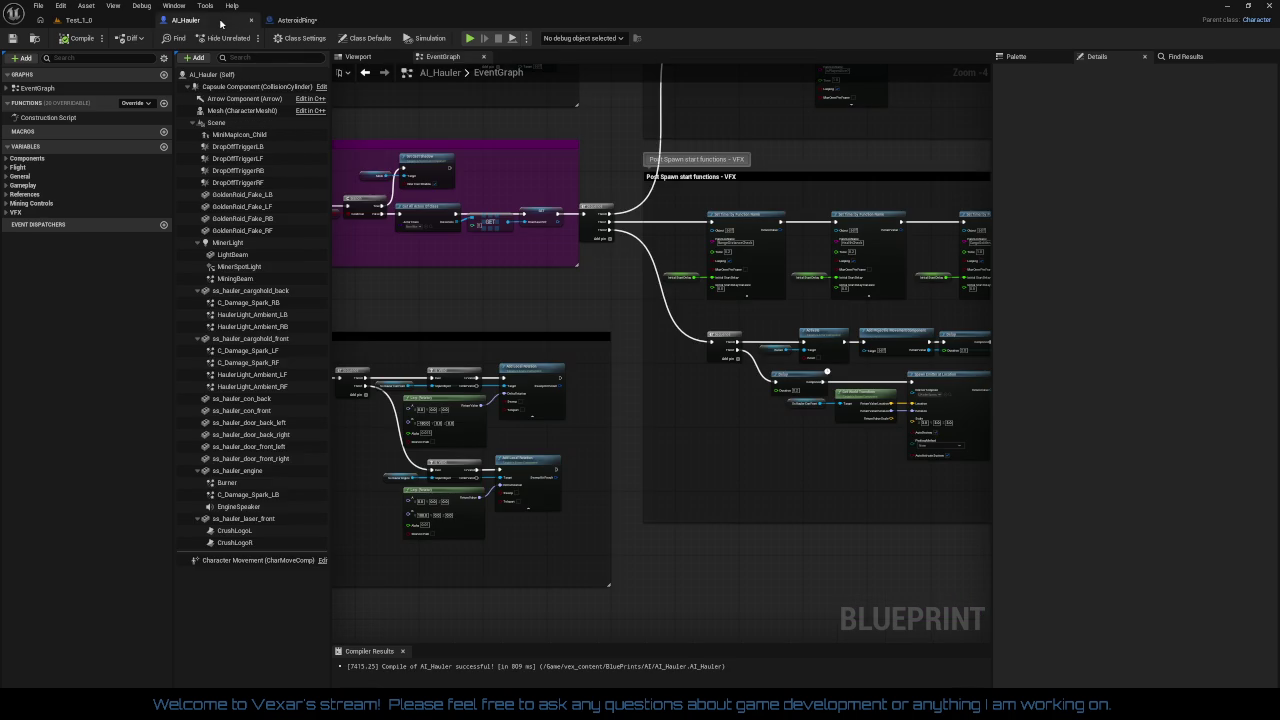
{"action": "left_click_drag", "start_coordinate": [674, 395], "coordinate": [462, 400]}
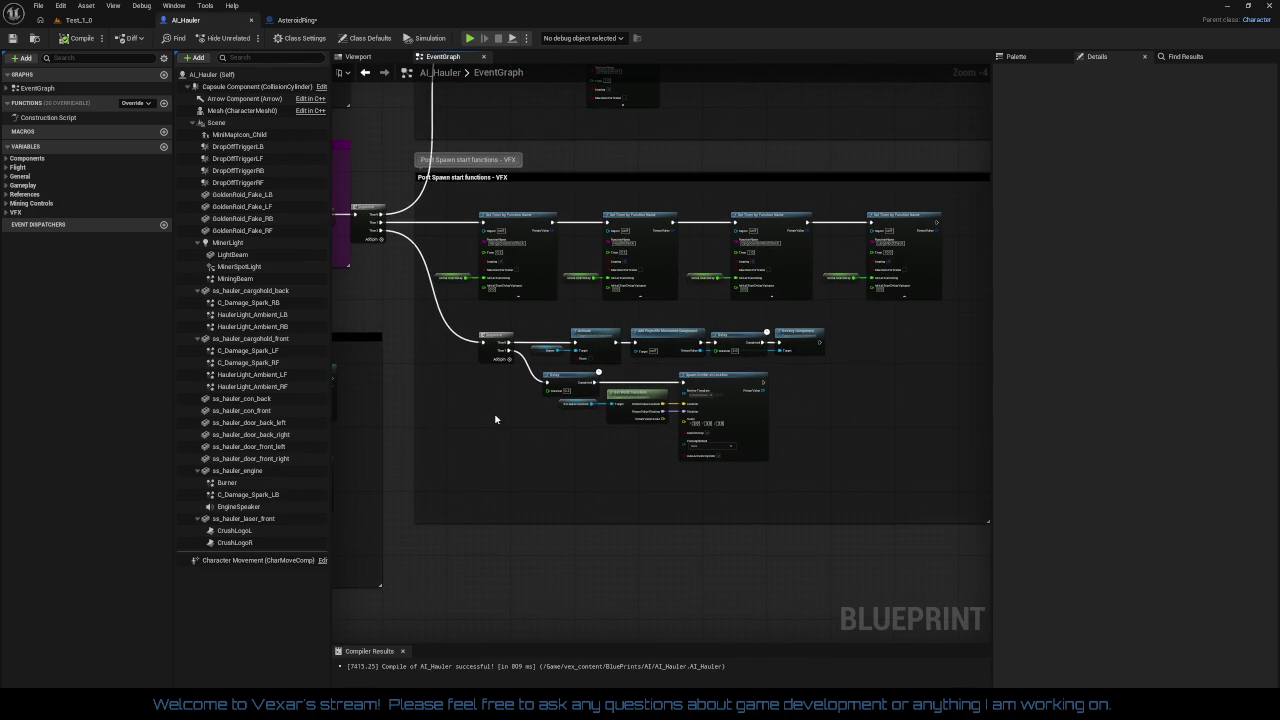
{"action": "scroll", "coordinate": [506, 417], "scroll_direction": "up", "scroll_amount": 1}
{"action": "scroll", "coordinate": [506, 417], "scroll_direction": "down", "scroll_amount": 3}
{"action": "scroll", "coordinate": [536, 439], "scroll_direction": "up", "scroll_amount": 1}
{"action": "scroll", "coordinate": [536, 439], "scroll_direction": "up", "scroll_amount": 2}
- Save the AsteroidRing Blueprint and close it
{"action": "left_click", "coordinate": [300, 20]}
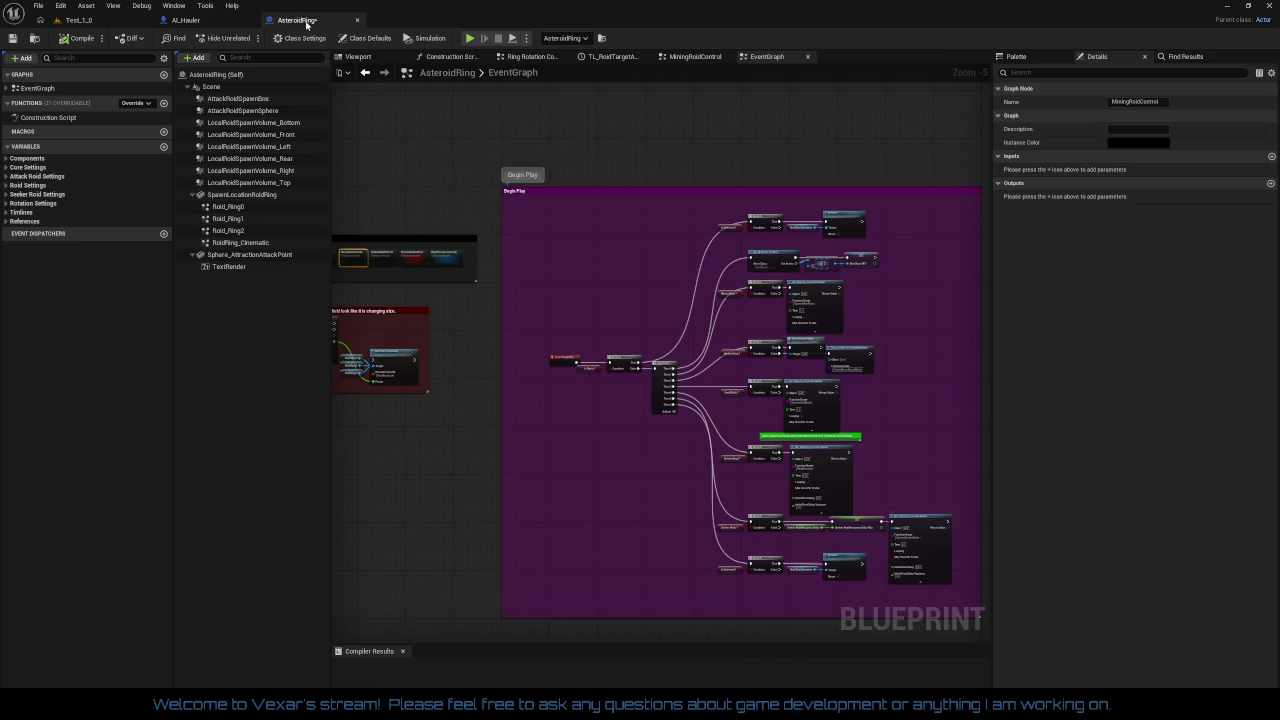
{"action": "left_click", "coordinate": [13, 38]}
{"action": "scroll", "coordinate": [584, 150], "scroll_direction": "up", "scroll_amount": 2}
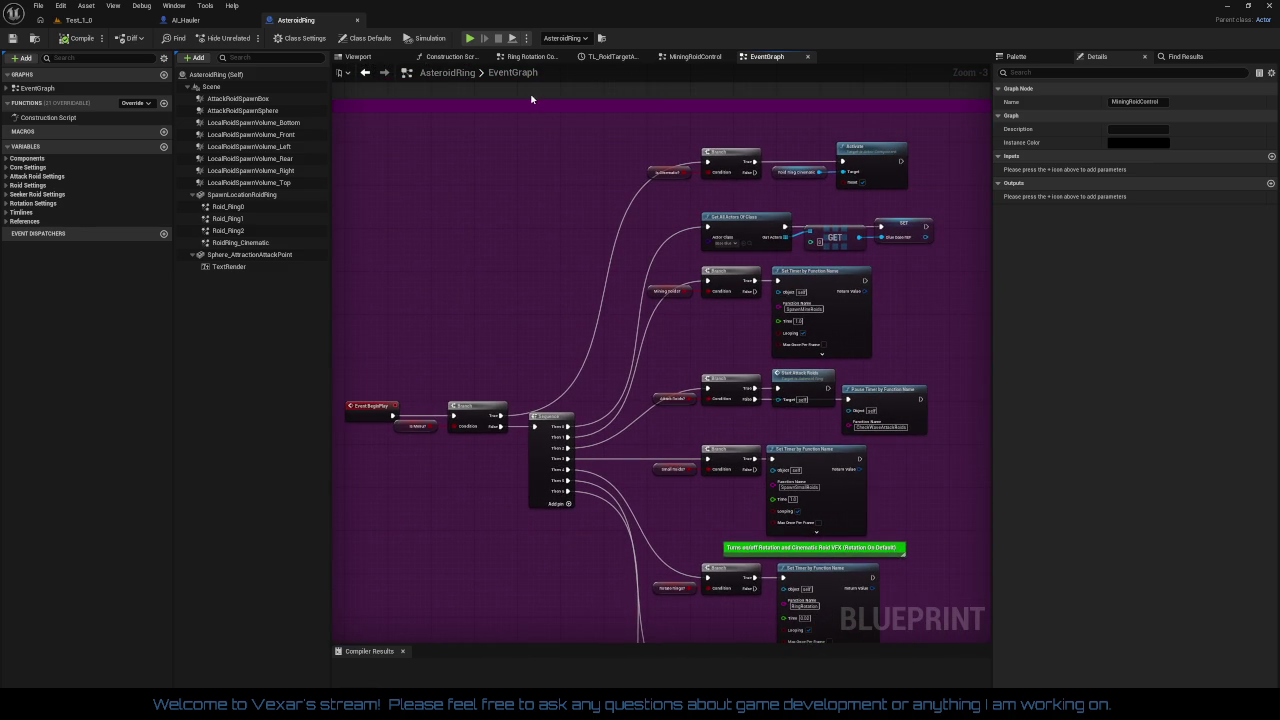
{"action": "left_click", "coordinate": [356, 22]}
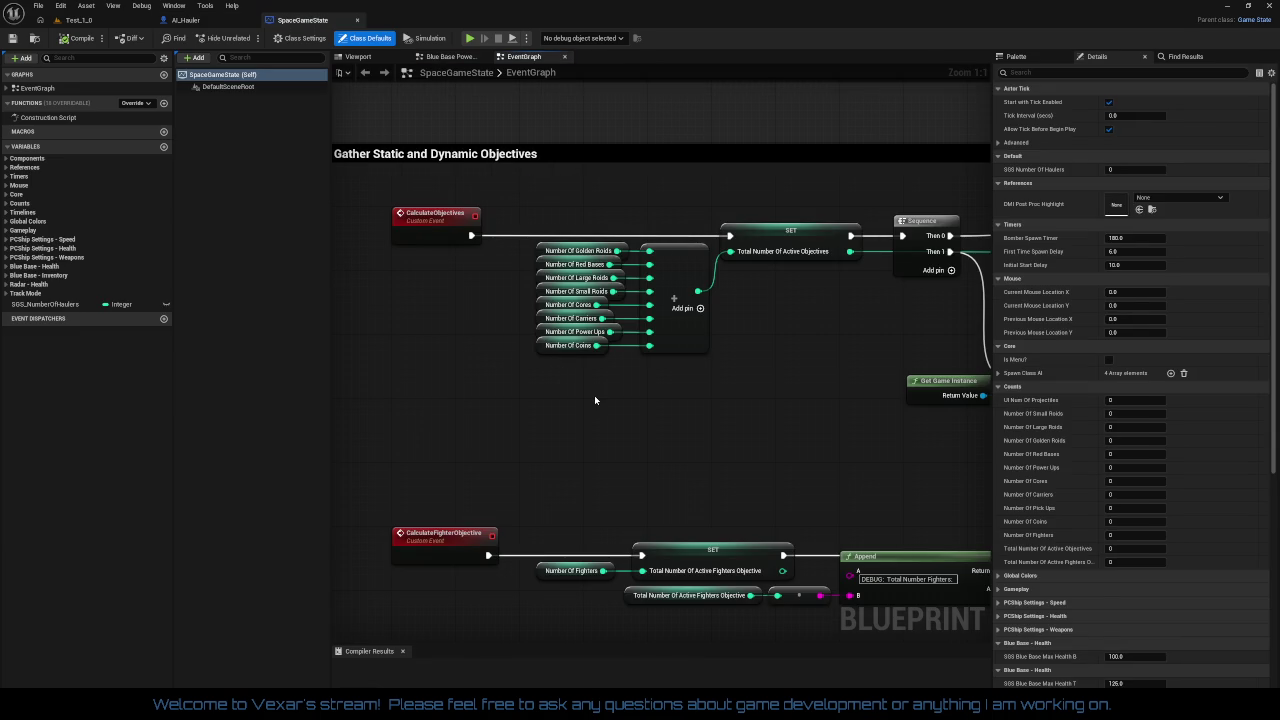
- Survey the Objective Checks, RadarHealth Check, PickUp/PowerUp Count Manager and AI Count Monitor blocks
{"action": "scroll", "coordinate": [676, 432], "scroll_direction": "down", "scroll_amount": 6}
{"action": "mouse_move", "coordinate": [708, 441]}
{"action": "left_mouse_down"}
{"action": "mouse_move", "coordinate": [704, 320]}
{"action": "mouse_move", "coordinate": [666, 214]}
{"action": "mouse_move", "coordinate": [600, 349]}
{"action": "mouse_move", "coordinate": [643, 286]}
{"action": "mouse_move", "coordinate": [740, 302]}
{"action": "mouse_move", "coordinate": [717, 640]}
{"action": "mouse_move", "coordinate": [711, 514]}
{"action": "left_mouse_up"}
{"action": "scroll", "coordinate": [704, 320], "scroll_direction": "up", "scroll_amount": 3}
{"action": "scroll", "coordinate": [649, 434], "scroll_direction": "up", "scroll_amount": 2}
{"action": "mouse_move", "coordinate": [649, 434]}
{"action": "left_mouse_down"}
{"action": "mouse_move", "coordinate": [689, 471]}
{"action": "mouse_move", "coordinate": [685, 491]}
{"action": "mouse_move", "coordinate": [751, 503]}
{"action": "mouse_move", "coordinate": [738, 635]}
{"action": "mouse_move", "coordinate": [624, 540]}
{"action": "left_mouse_up"}
{"action": "left_click_drag", "start_coordinate": [612, 310], "coordinate": [628, 531]}
{"action": "mouse_move", "coordinate": [620, 394]}
{"action": "left_mouse_down"}
{"action": "mouse_move", "coordinate": [640, 640]}
{"action": "mouse_move", "coordinate": [604, 516]}
{"action": "left_mouse_up"}
{"action": "scroll", "coordinate": [604, 516], "scroll_direction": "down", "scroll_amount": 5}
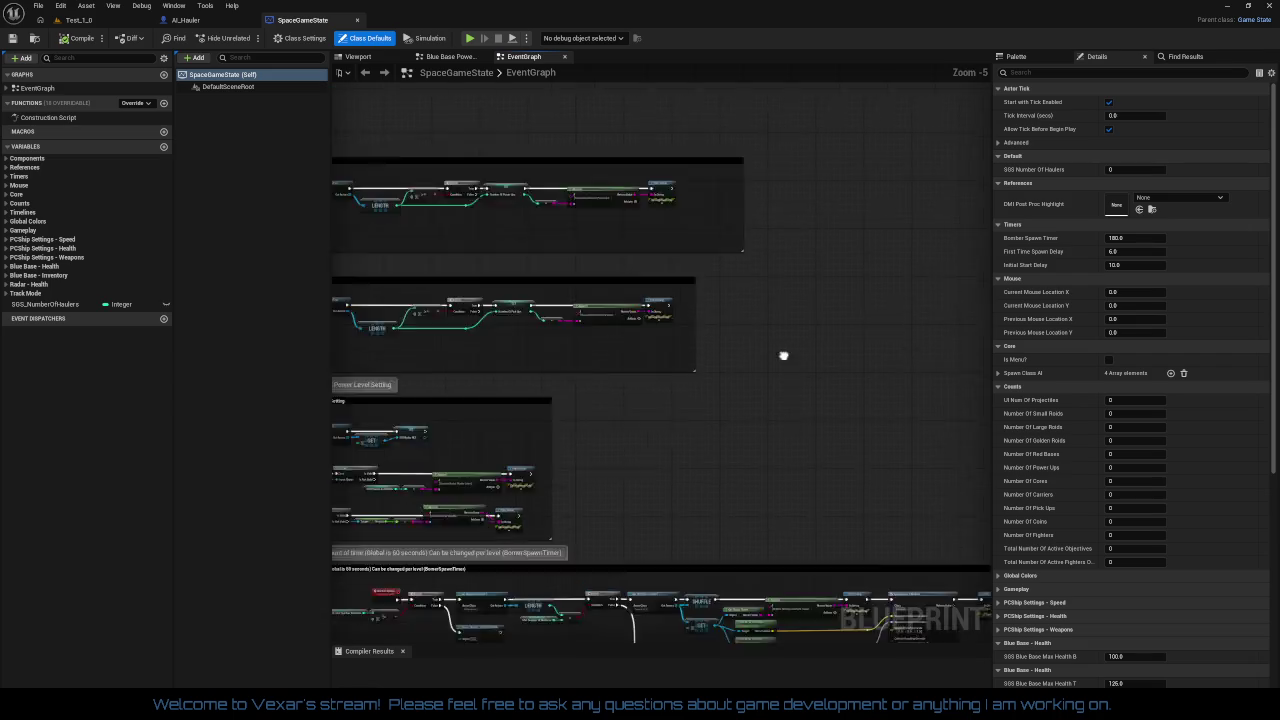
{"action": "scroll", "coordinate": [791, 414], "scroll_direction": "up", "scroll_amount": 2}
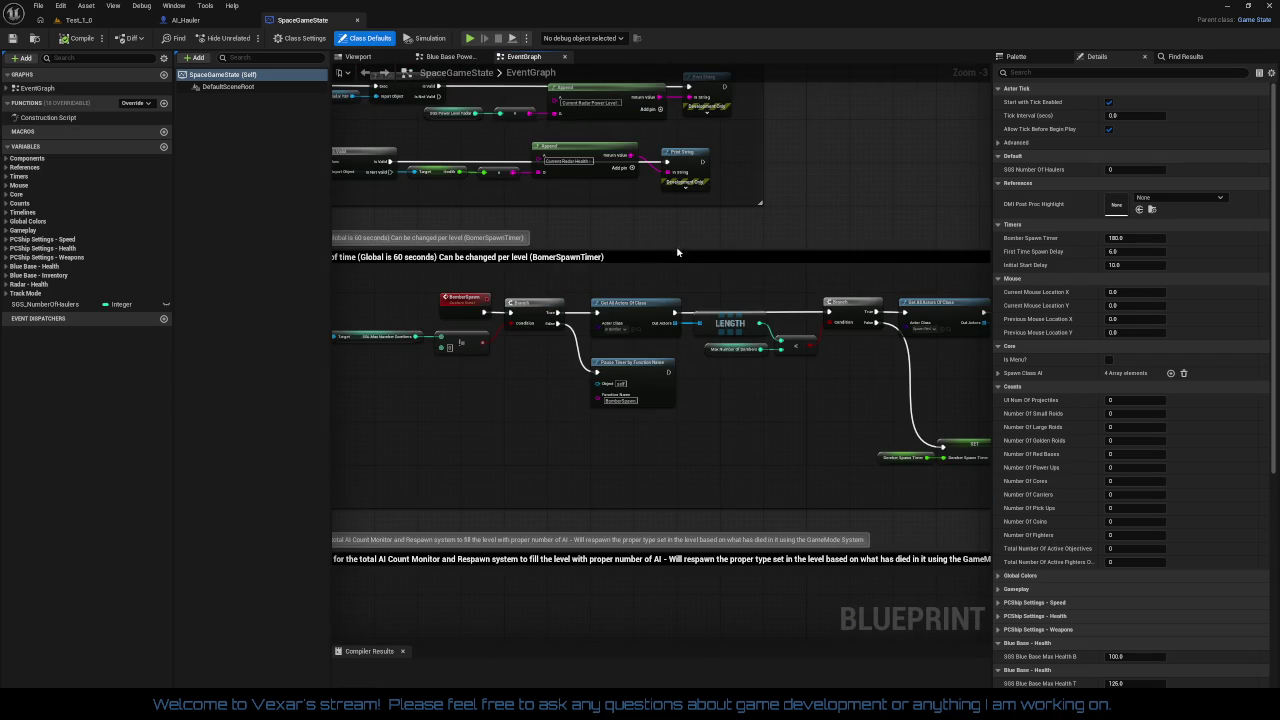
{"action": "mouse_move", "coordinate": [677, 252]}
{"action": "left_mouse_down"}
{"action": "mouse_move", "coordinate": [300, 60]}
{"action": "mouse_move", "coordinate": [280, 10]}
{"action": "left_mouse_up"}
{"action": "mouse_move", "coordinate": [660, 400]}
{"action": "left_mouse_down"}
{"action": "mouse_move", "coordinate": [750, 490]}
{"action": "mouse_move", "coordinate": [650, 400]}
{"action": "mouse_move", "coordinate": [500, 160]}
{"action": "left_mouse_up"}
- Look over the fighter-wave spawn check, the purple comment block and the Pause Threads timer rows
{"action": "mouse_move", "coordinate": [300, 520]}
{"action": "left_mouse_down"}
{"action": "mouse_move", "coordinate": [410, 520]}
{"action": "mouse_move", "coordinate": [775, 456]}
{"action": "left_mouse_up"}
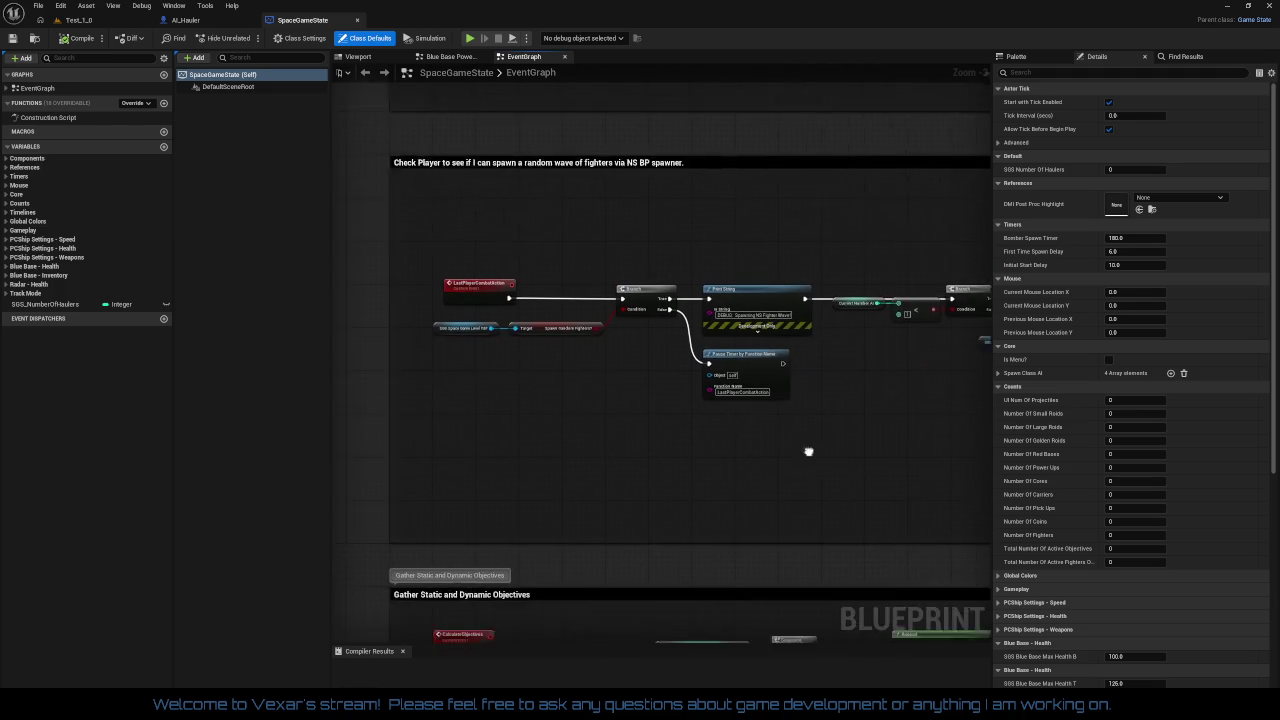
{"action": "scroll", "coordinate": [594, 391], "scroll_direction": "down", "scroll_amount": 3}
{"action": "mouse_move", "coordinate": [688, 260]}
{"action": "left_mouse_down"}
{"action": "mouse_move", "coordinate": [665, 205]}
{"action": "mouse_move", "coordinate": [724, 471]}
{"action": "left_mouse_up"}
{"action": "scroll", "coordinate": [724, 471], "scroll_direction": "up", "scroll_amount": 4}
{"action": "scroll", "coordinate": [732, 323], "scroll_direction": "down", "scroll_amount": 2}
{"action": "mouse_move", "coordinate": [732, 323]}
{"action": "left_mouse_down"}
{"action": "mouse_move", "coordinate": [650, 480]}
{"action": "mouse_move", "coordinate": [620, 410]}
{"action": "mouse_move", "coordinate": [603, 582]}
{"action": "mouse_move", "coordinate": [537, 591]}
{"action": "mouse_move", "coordinate": [486, 567]}
{"action": "left_mouse_up"}
{"action": "scroll", "coordinate": [603, 582], "scroll_direction": "up", "scroll_amount": 1}
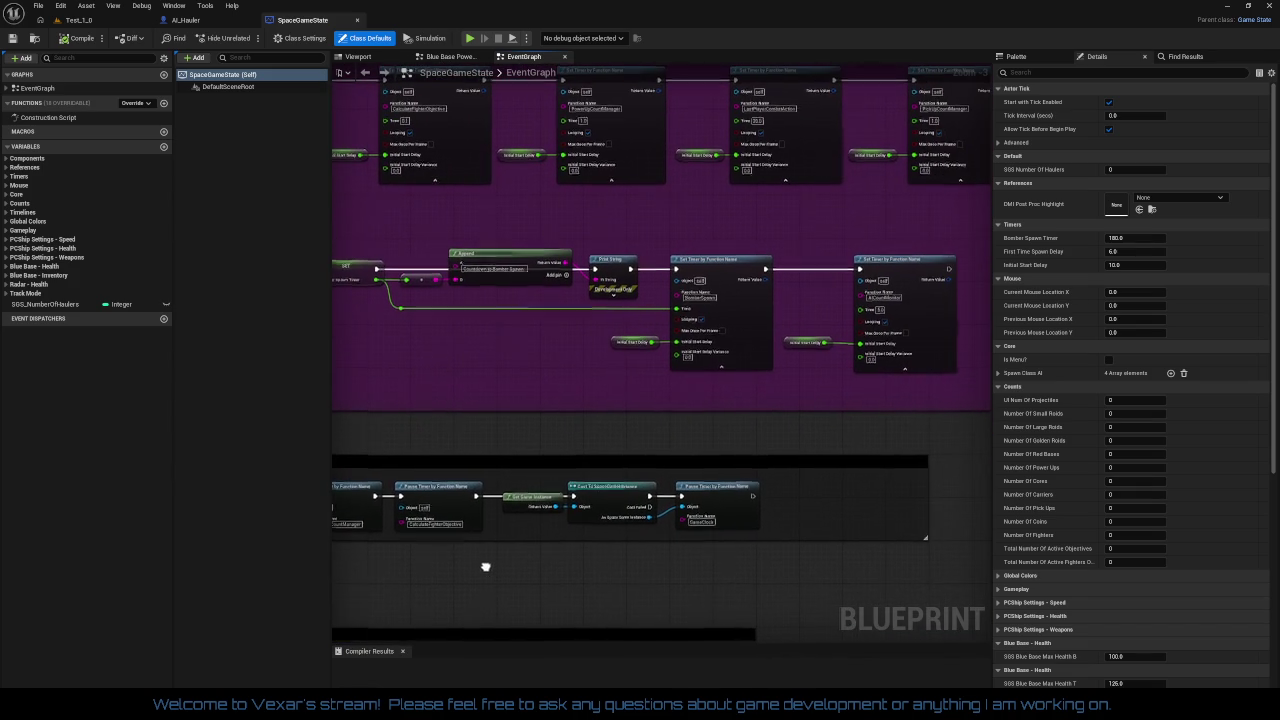
{"action": "mouse_move", "coordinate": [547, 373]}
{"action": "left_mouse_down"}
{"action": "mouse_move", "coordinate": [468, 482]}
{"action": "mouse_move", "coordinate": [557, 558]}
{"action": "mouse_move", "coordinate": [443, 551]}
{"action": "mouse_move", "coordinate": [873, 525]}
{"action": "mouse_move", "coordinate": [812, 543]}
{"action": "mouse_move", "coordinate": [803, 691]}
{"action": "mouse_move", "coordinate": [713, 407]}
{"action": "mouse_move", "coordinate": [333, 355]}
{"action": "left_mouse_up"}
- Close in on the Sequence, Get Game Instance and Cast nodes of Gather Static and Dynamic Objectives
{"action": "scroll", "coordinate": [607, 354], "scroll_direction": "down", "scroll_amount": 3}
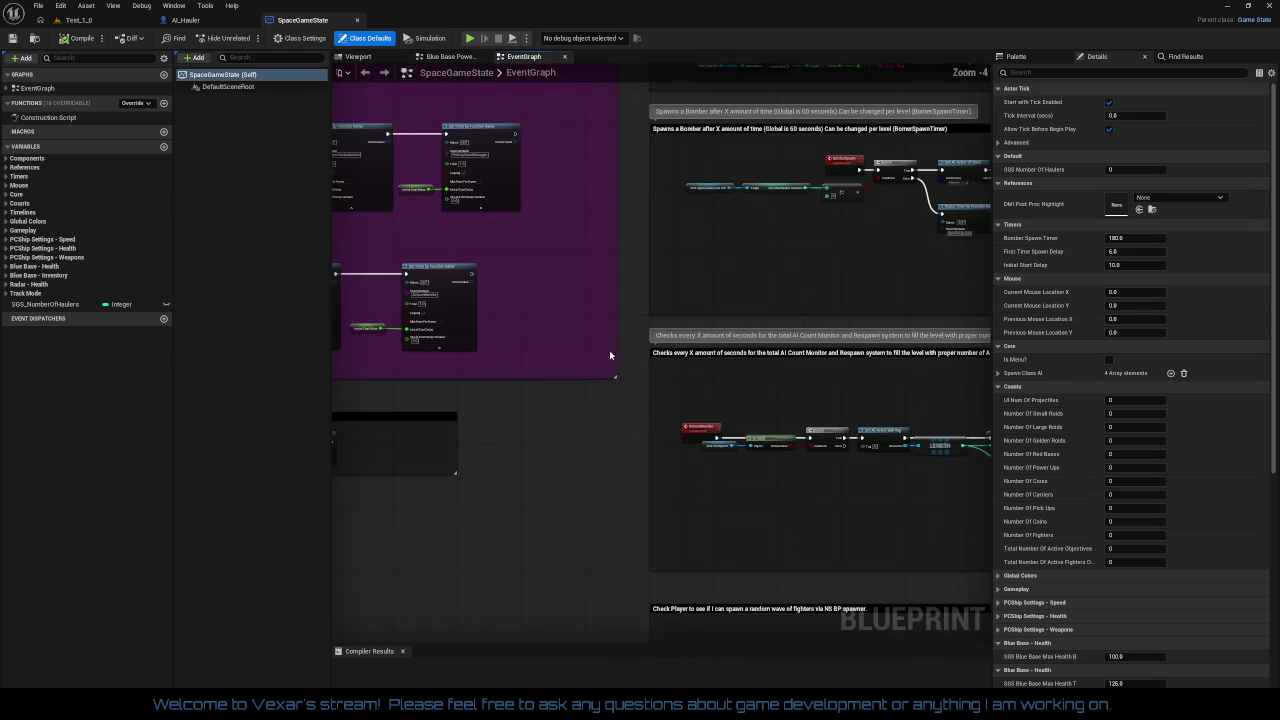
{"action": "left_click_drag", "start_coordinate": [683, 428], "coordinate": [670, 250]}
{"action": "scroll", "coordinate": [660, 390], "scroll_direction": "up", "scroll_amount": 2}
{"action": "left_click_drag", "start_coordinate": [652, 386], "coordinate": [630, 330]}
{"action": "scroll", "coordinate": [690, 380], "scroll_direction": "up", "scroll_amount": 3}
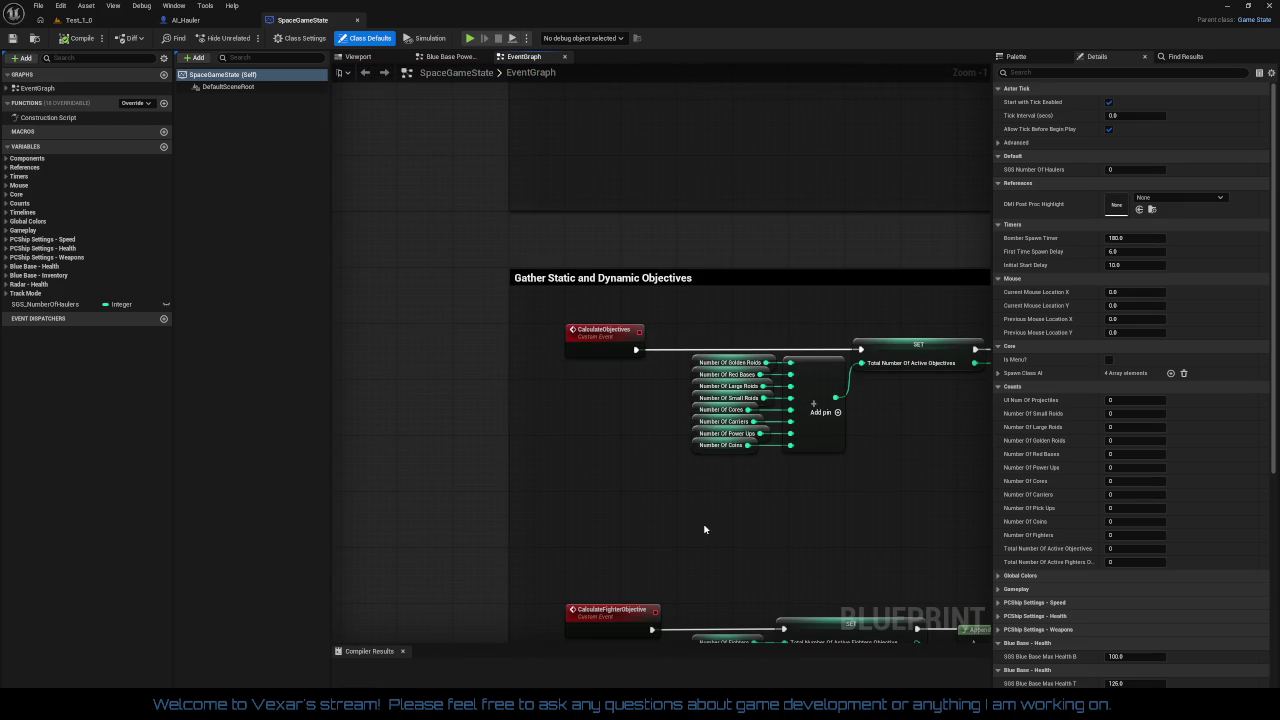
{"action": "left_click_drag", "start_coordinate": [834, 544], "coordinate": [640, 516]}
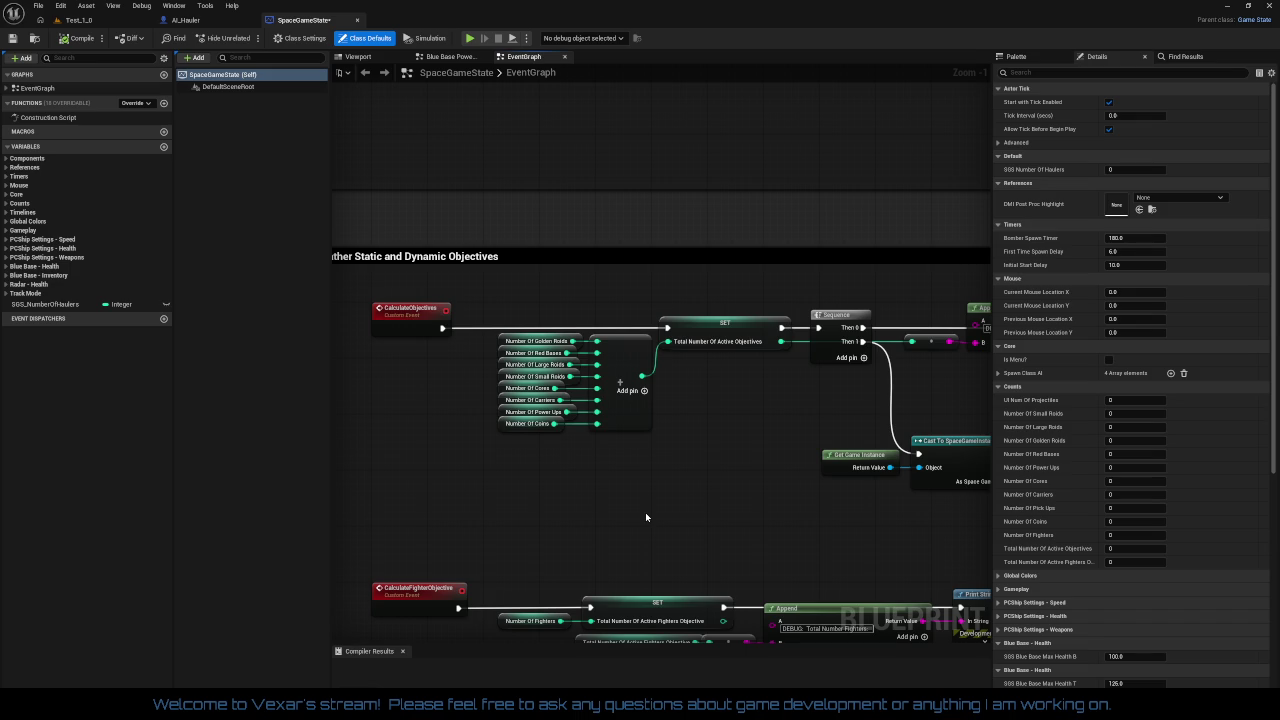
- Survey the Cast, Append and Print String nodes and the overall comment-block layout
{"action": "left_click_drag", "start_coordinate": [768, 508], "coordinate": [514, 471]}
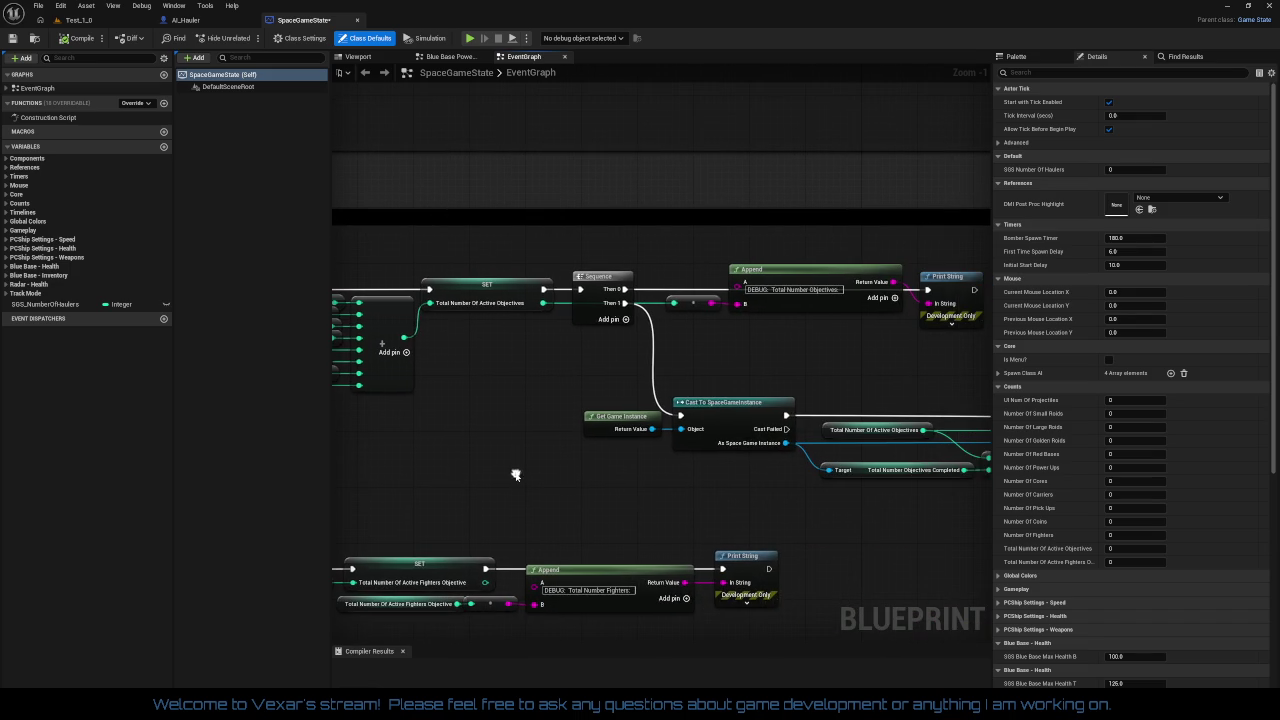
{"action": "left_click_drag", "start_coordinate": [723, 497], "coordinate": [521, 488]}
{"action": "left_click_drag", "start_coordinate": [860, 480], "coordinate": [678, 487]}
{"action": "scroll", "coordinate": [700, 492], "scroll_direction": "down", "scroll_amount": 6}
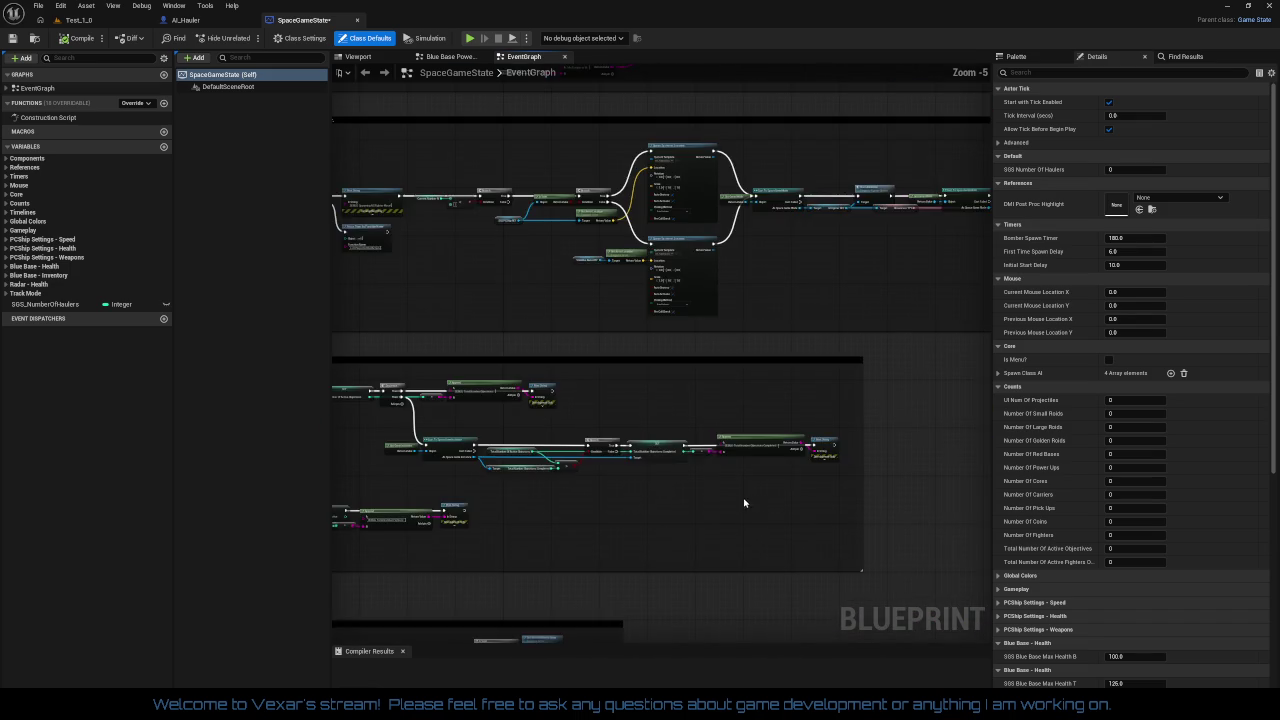
{"action": "scroll", "coordinate": [477, 567], "scroll_direction": "down", "scroll_amount": 2}
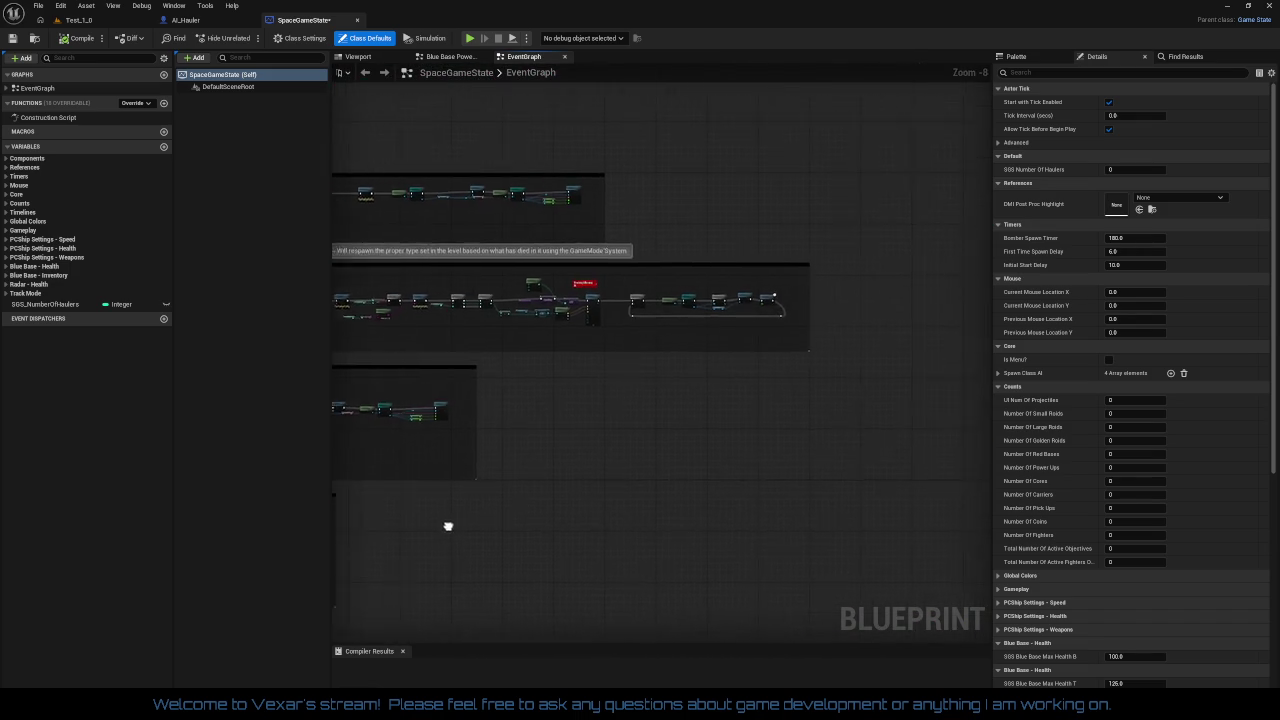
{"action": "scroll", "coordinate": [914, 537], "scroll_direction": "down", "scroll_amount": 2}
{"action": "left_click_drag", "start_coordinate": [914, 537], "coordinate": [975, 600]}
{"action": "left_click_drag", "start_coordinate": [719, 218], "coordinate": [741, 342]}
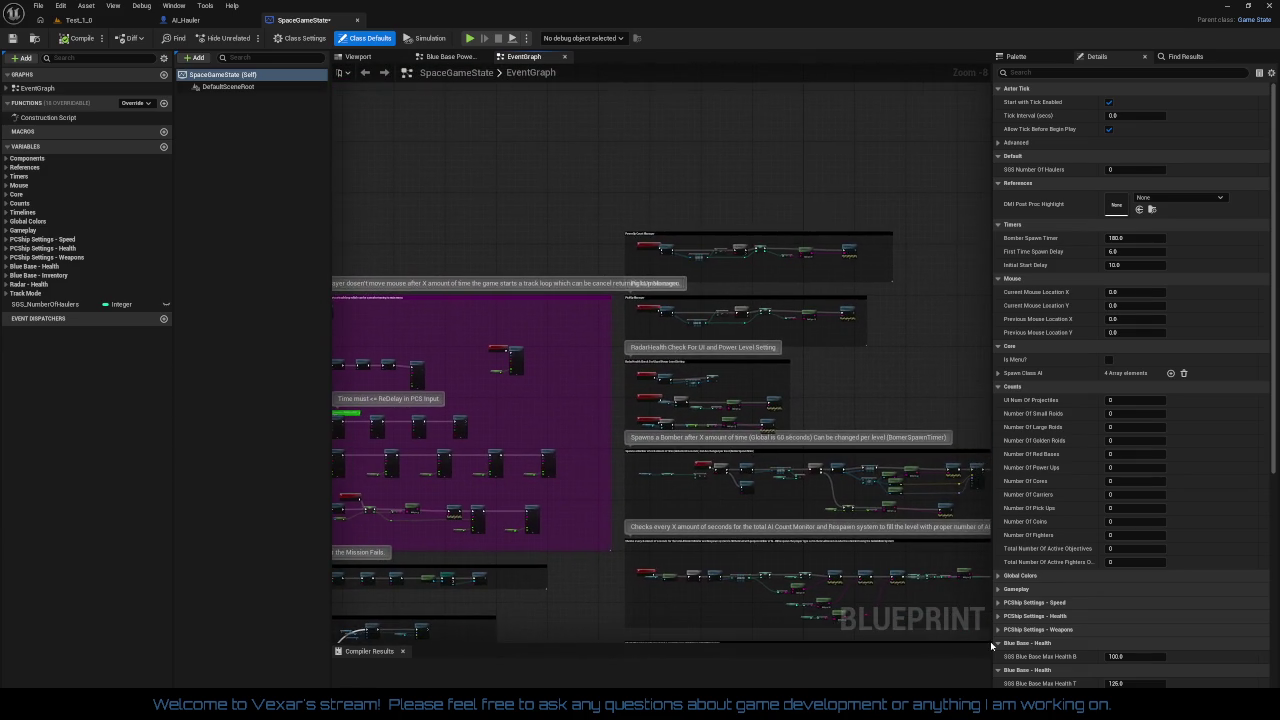
{"action": "scroll", "coordinate": [741, 342], "scroll_direction": "up", "scroll_amount": 7}
- Select the StartHaulerCheck event together with its Set Timer node
{"action": "mouse_move", "coordinate": [598, 342]}
{"action": "left_mouse_down"}
{"action": "mouse_move", "coordinate": [813, 218]}
{"action": "mouse_move", "coordinate": [811, 239]}
{"action": "mouse_move", "coordinate": [1100, 230]}
{"action": "mouse_move", "coordinate": [992, 162]}
{"action": "left_mouse_up"}
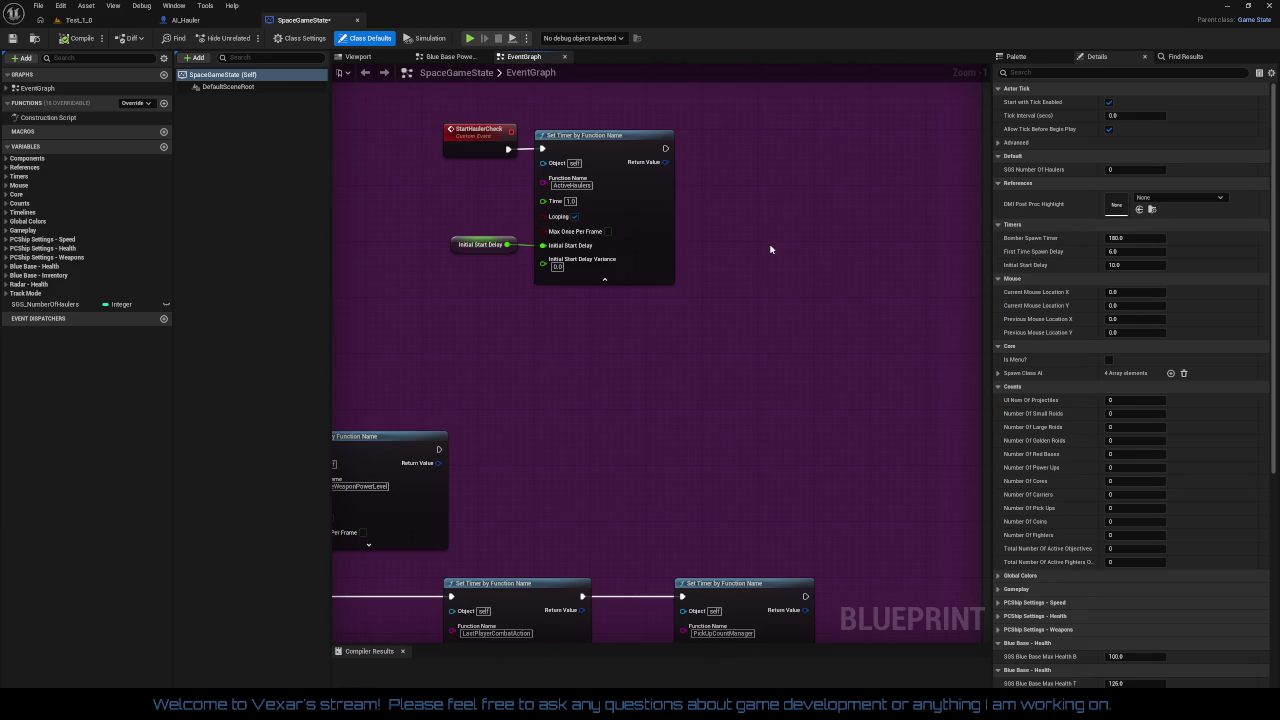
{"action": "left_click_drag", "start_coordinate": [764, 261], "coordinate": [766, 303]}
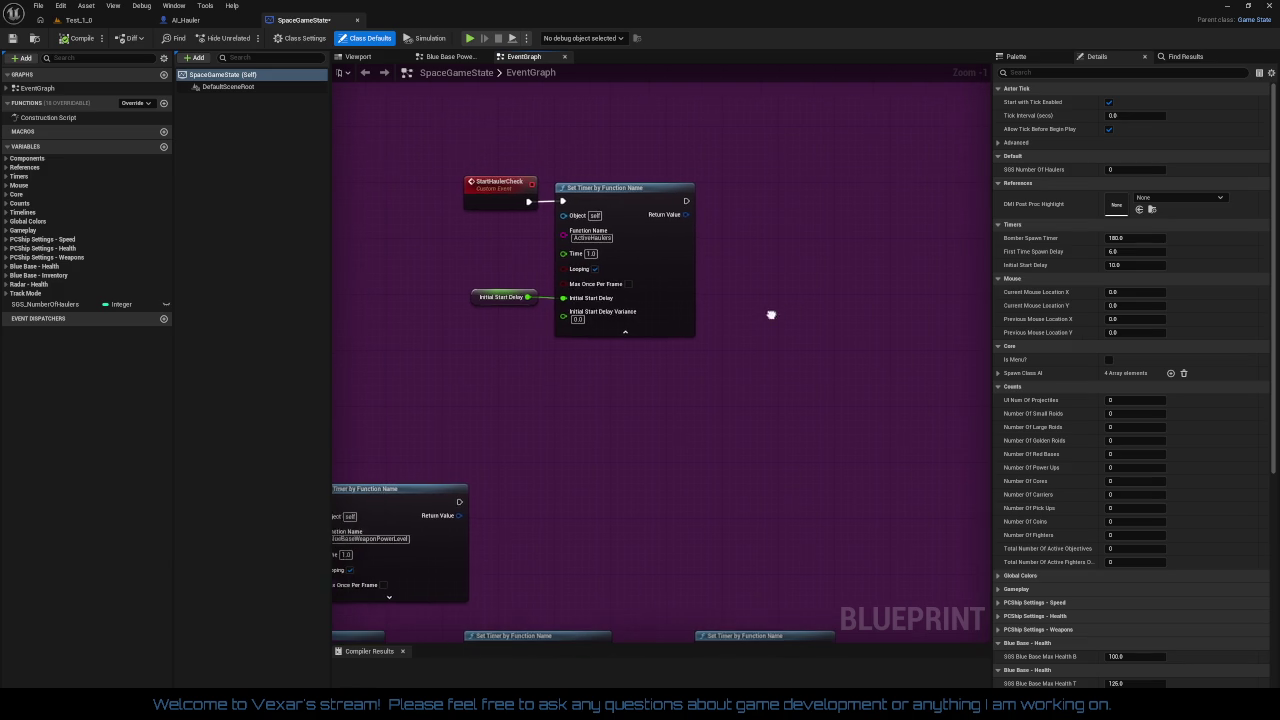
{"action": "mouse_move", "coordinate": [453, 195]}
{"action": "left_mouse_down"}
{"action": "mouse_move", "coordinate": [548, 240]}
{"action": "mouse_move", "coordinate": [696, 358]}
{"action": "left_mouse_up"}
{"action": "mouse_move", "coordinate": [639, 397]}
{"action": "left_mouse_down"}
{"action": "mouse_move", "coordinate": [688, 97]}
{"action": "mouse_move", "coordinate": [722, 66]}
{"action": "mouse_move", "coordinate": [712, 433]}
{"action": "mouse_move", "coordinate": [503, 520]}
{"action": "mouse_move", "coordinate": [463, 474]}
{"action": "left_mouse_up"}
{"action": "scroll", "coordinate": [765, 415], "scroll_direction": "down", "scroll_amount": 3}
{"action": "scroll", "coordinate": [463, 474], "scroll_direction": "up", "scroll_amount": 2}
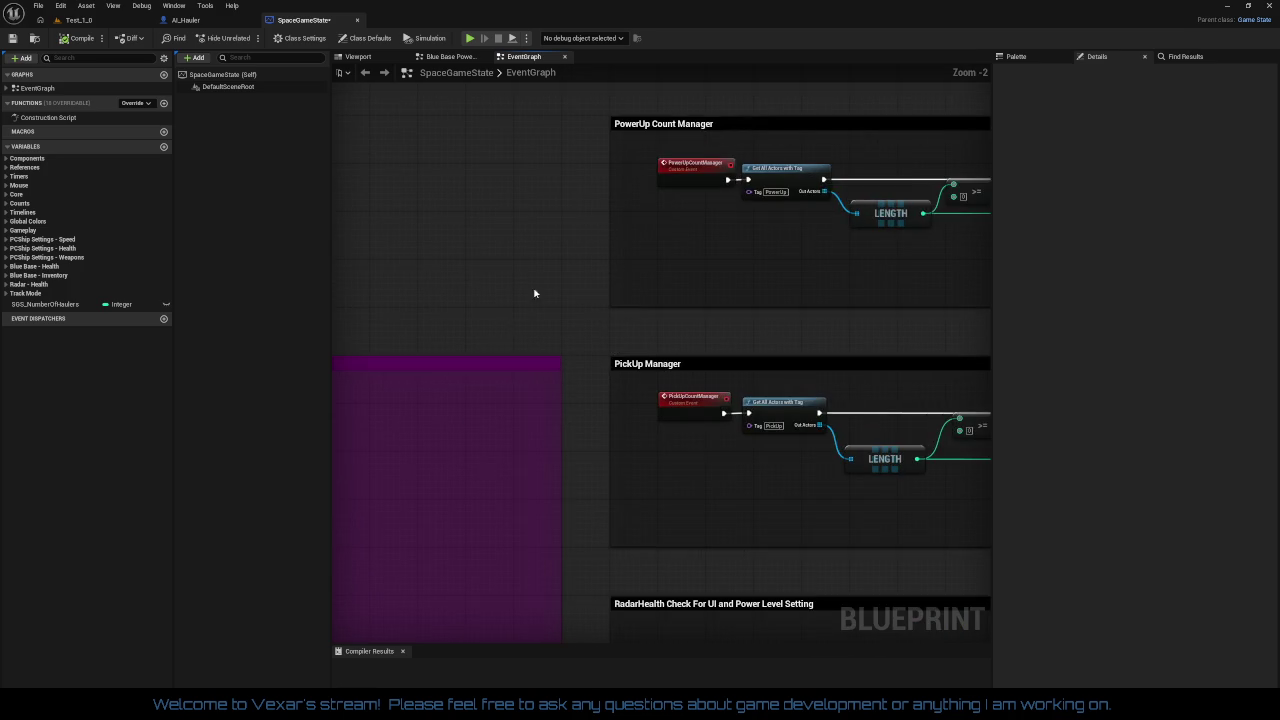
{"action": "scroll", "coordinate": [577, 306], "scroll_direction": "up", "scroll_amount": 2}
- Review the PowerUp and PickUp Count Manager Branch and SET nodes, then expand the Counts variables
{"action": "left_click_drag", "start_coordinate": [577, 306], "coordinate": [322, 374]}
{"action": "mouse_move", "coordinate": [670, 335]}
{"action": "left_mouse_down"}
{"action": "mouse_move", "coordinate": [455, 343]}
{"action": "mouse_move", "coordinate": [479, 345]}
{"action": "left_mouse_up"}
{"action": "mouse_move", "coordinate": [580, 351]}
{"action": "left_mouse_down"}
{"action": "mouse_move", "coordinate": [517, 286]}
{"action": "mouse_move", "coordinate": [678, 241]}
{"action": "mouse_move", "coordinate": [691, 331]}
{"action": "mouse_move", "coordinate": [701, 269]}
{"action": "mouse_move", "coordinate": [520, 291]}
{"action": "mouse_move", "coordinate": [136, 305]}
{"action": "left_mouse_up"}
{"action": "mouse_move", "coordinate": [660, 420]}
{"action": "left_mouse_down"}
{"action": "mouse_move", "coordinate": [690, 180]}
{"action": "mouse_move", "coordinate": [723, 80]}
{"action": "left_mouse_up"}
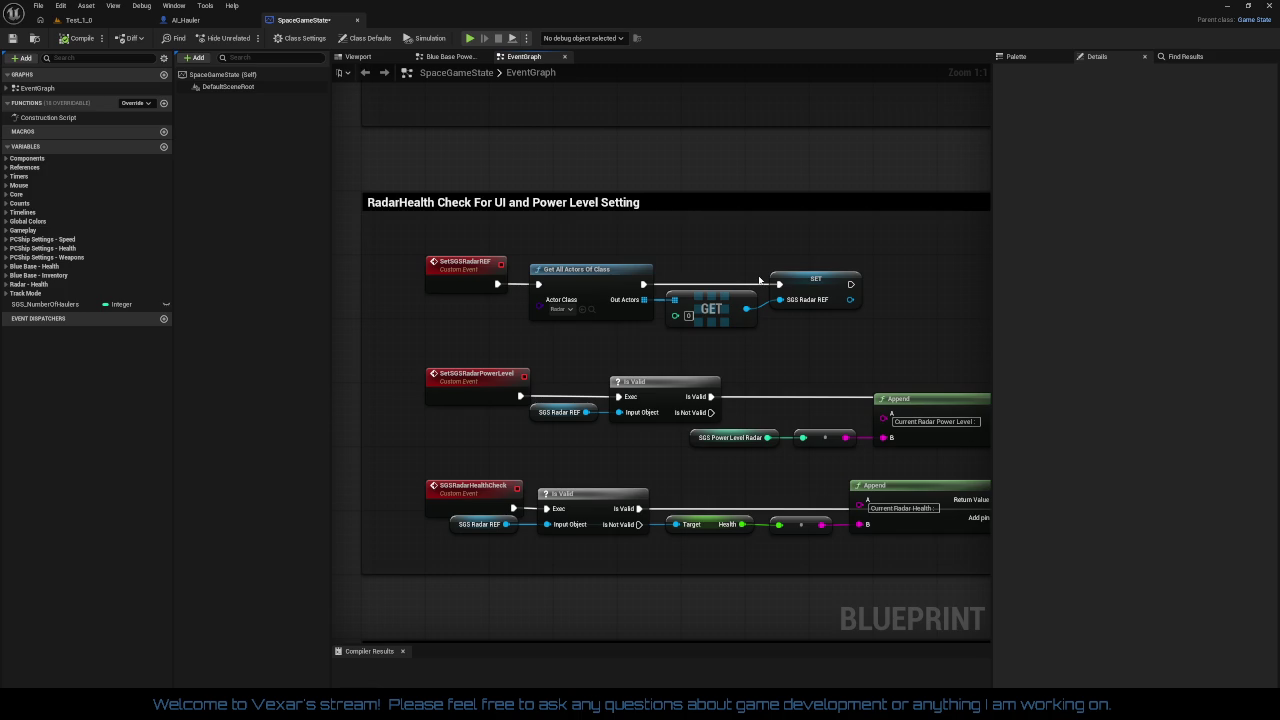
{"action": "scroll", "coordinate": [760, 280], "scroll_direction": "down", "scroll_amount": 4}
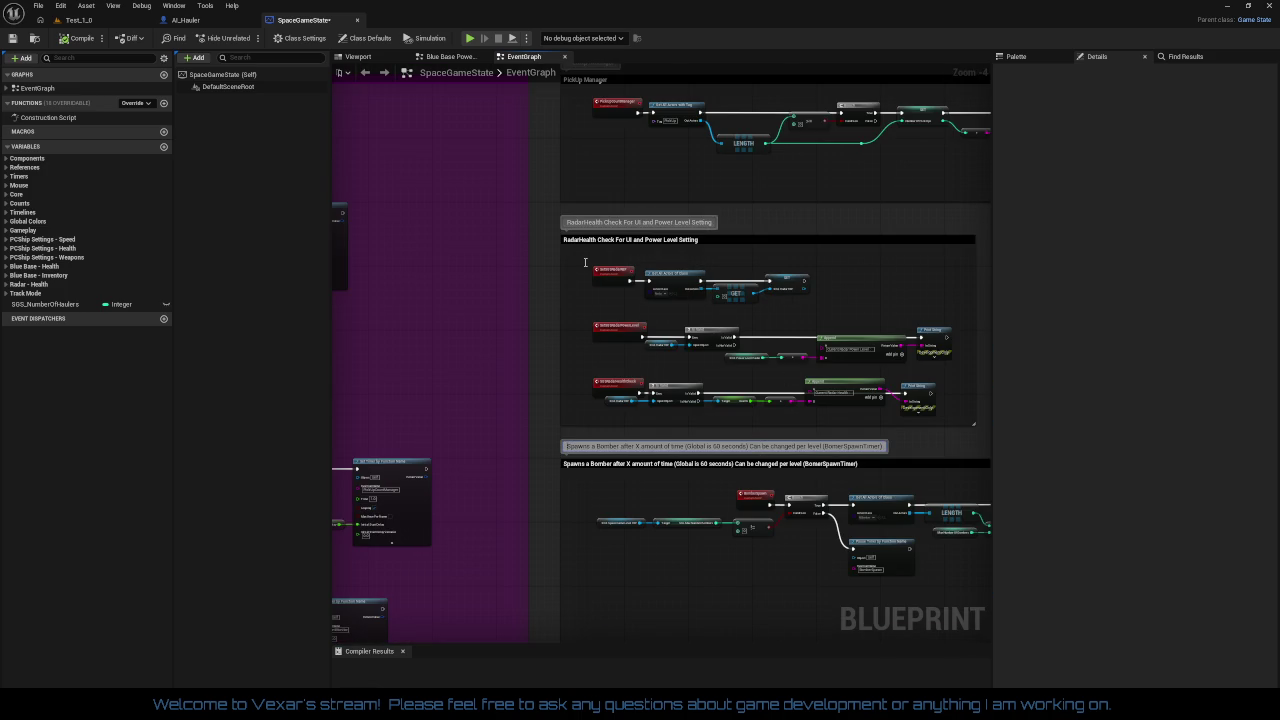
{"action": "left_click_drag", "start_coordinate": [890, 446], "coordinate": [852, 410]}
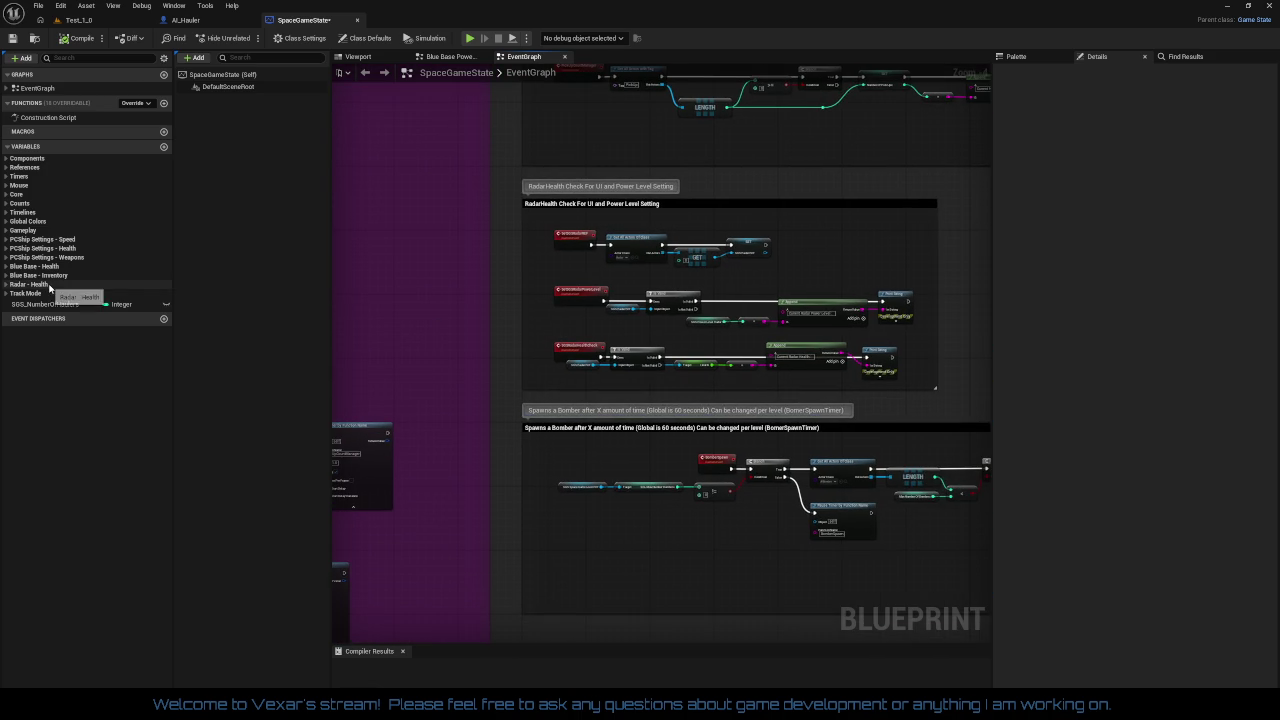
{"action": "left_click", "coordinate": [10, 205]}
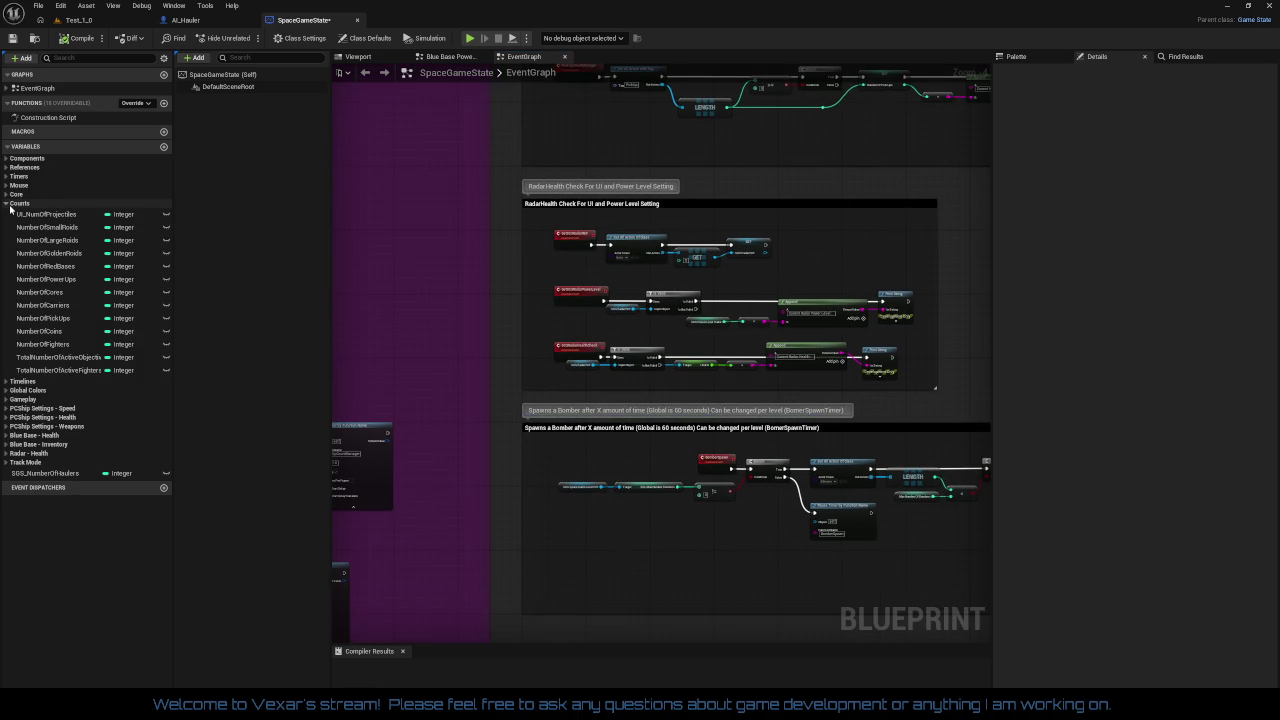
- Find all references to the NumberOfLargeRoids variable by name
{"action": "left_click", "coordinate": [47, 240]}
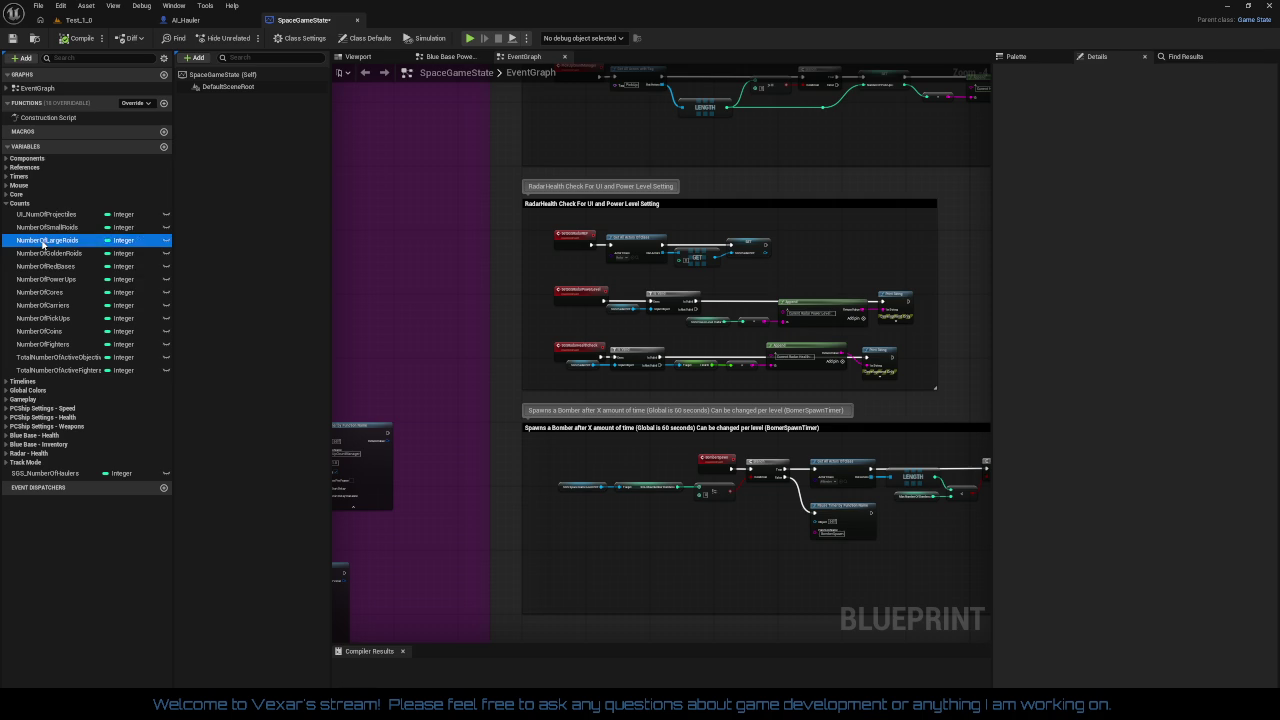
{"action": "right_click", "coordinate": [50, 242]}
{"action": "mouse_move", "coordinate": [90, 276]}
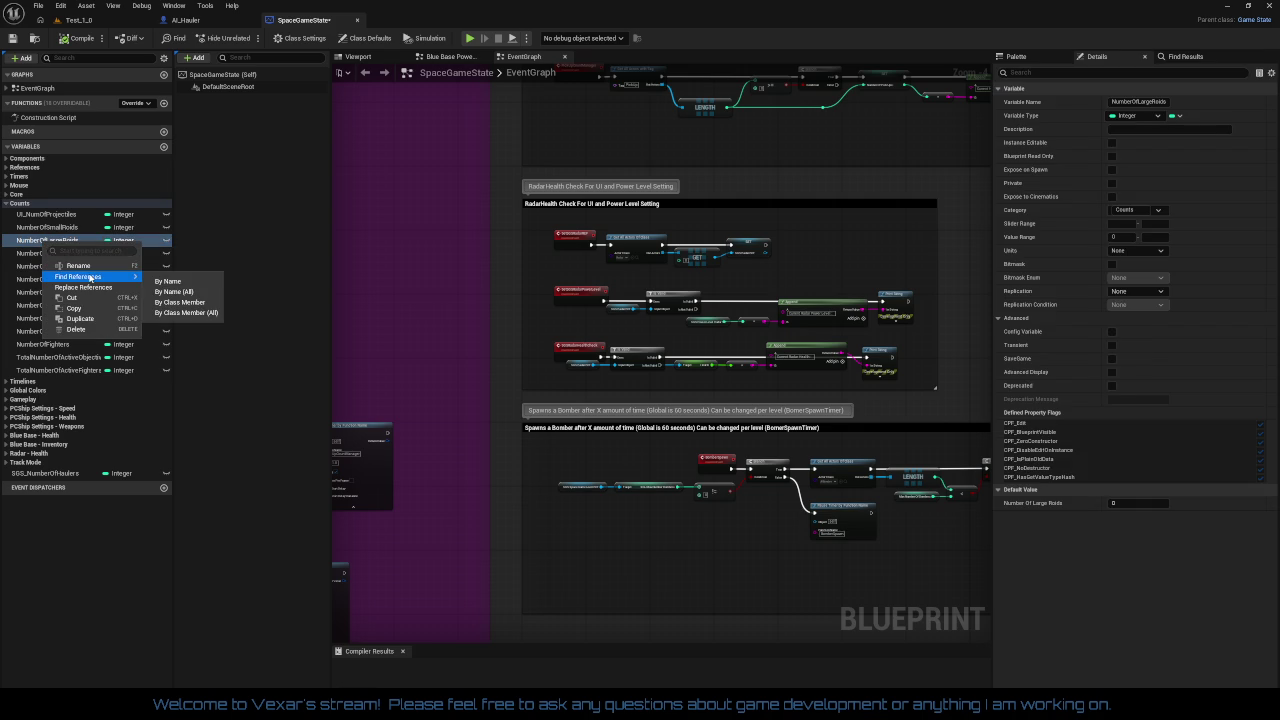
{"action": "left_click", "coordinate": [160, 285]}
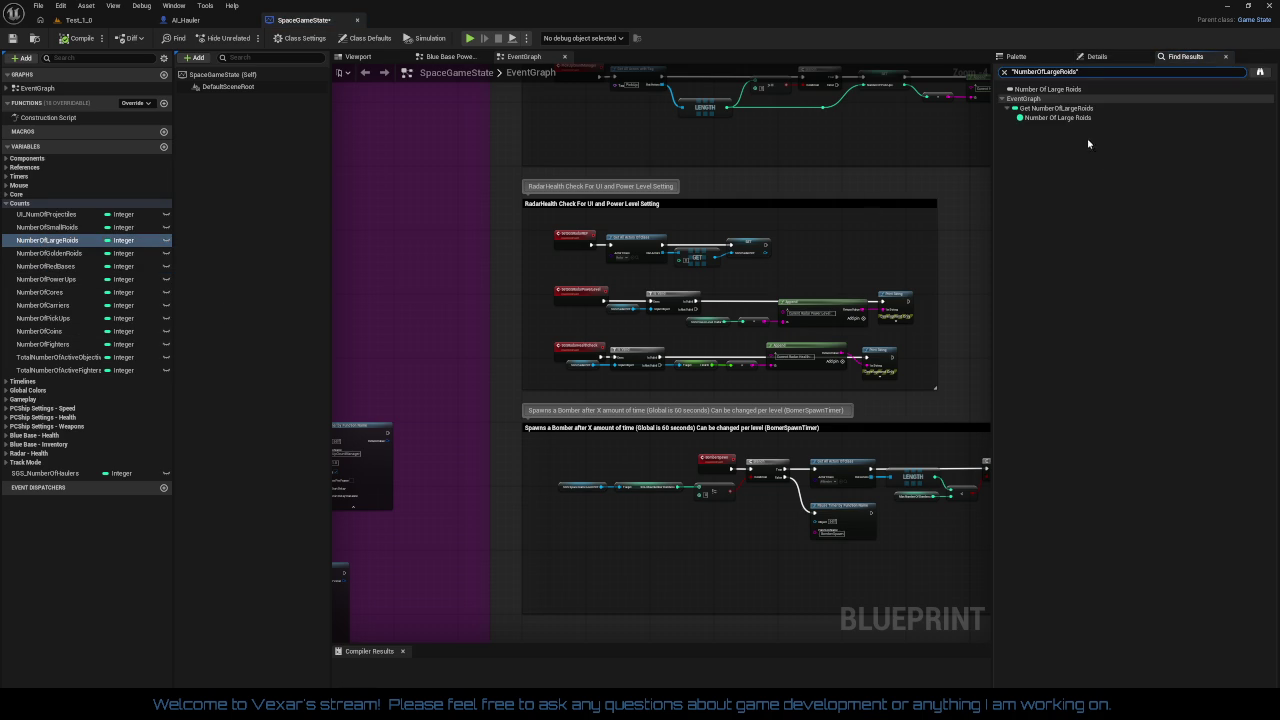
- Jump from Find Results to the Get NumberOfLargeRoids node and select it in the graph
{"action": "double_click", "coordinate": [1055, 118]}
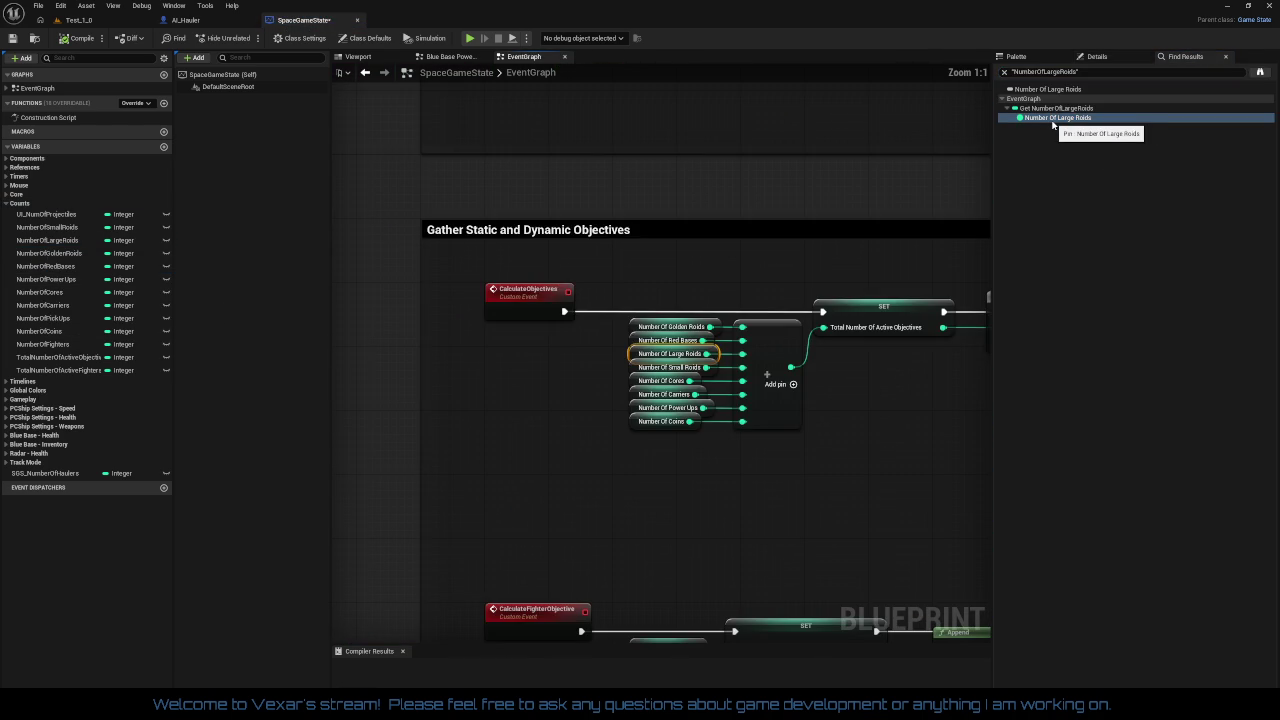
{"action": "double_click", "coordinate": [1045, 109]}
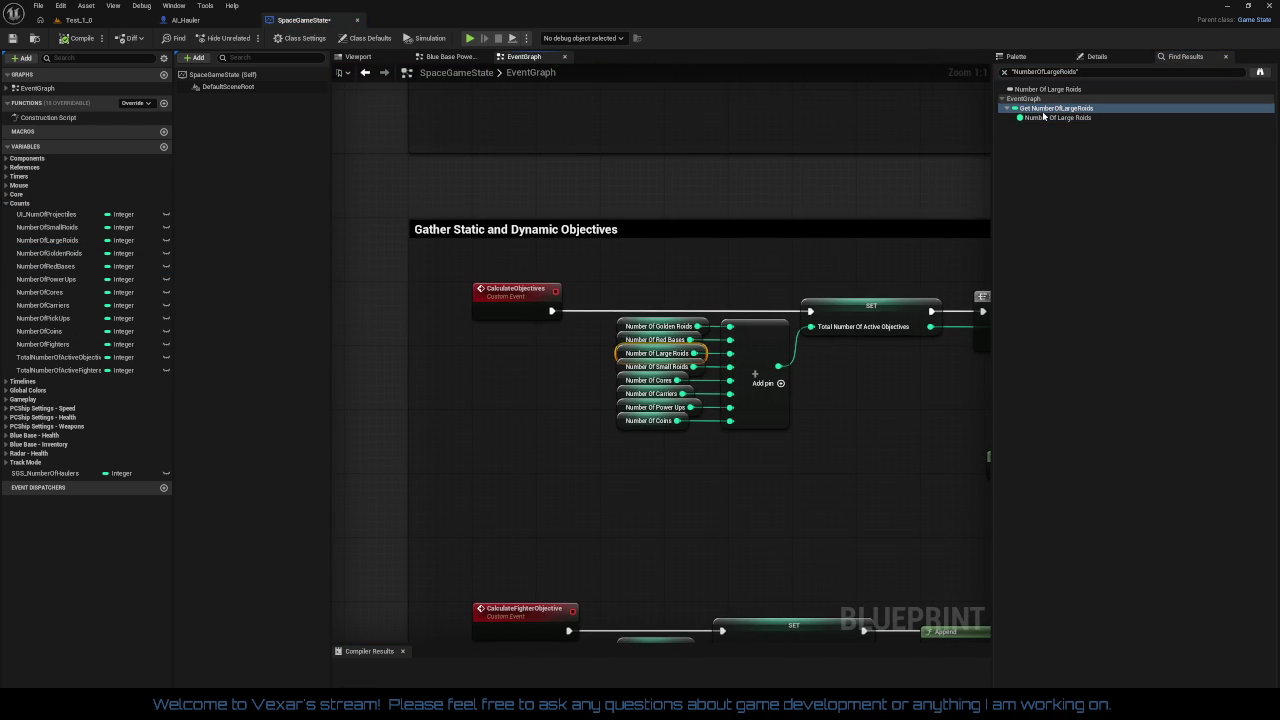
{"action": "left_click", "coordinate": [1036, 90]}
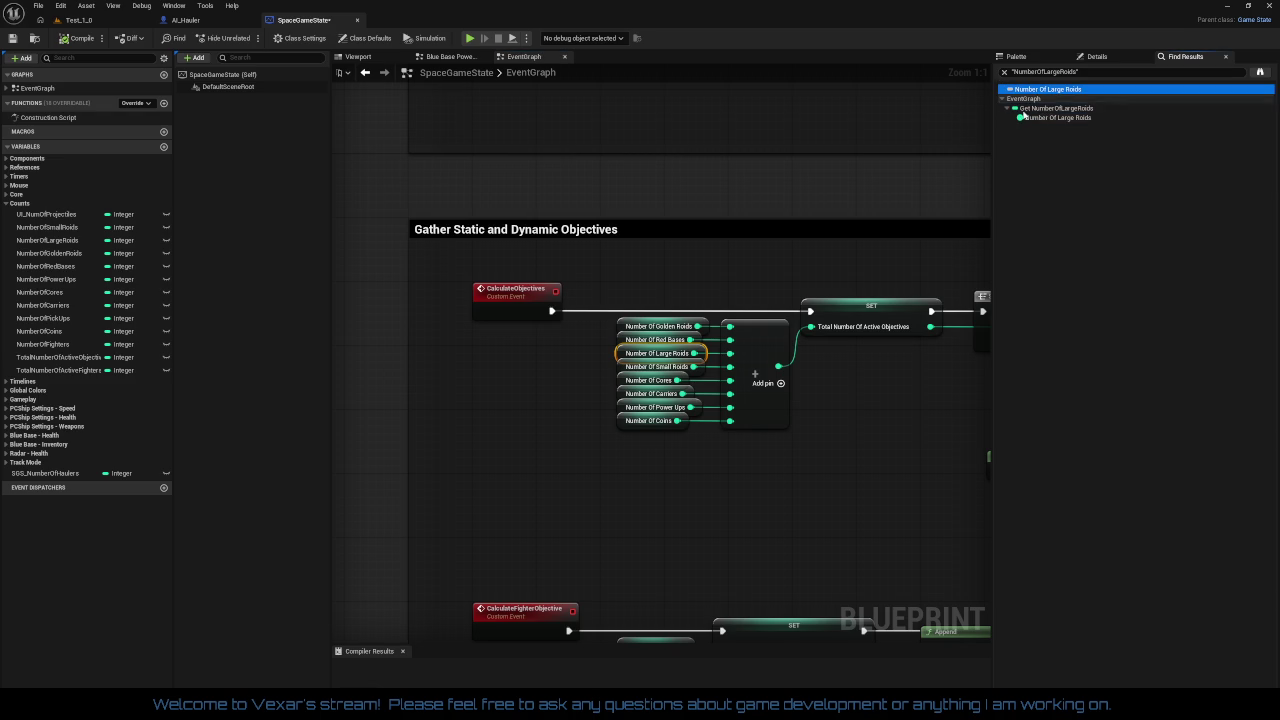
{"action": "left_click", "coordinate": [835, 425]}
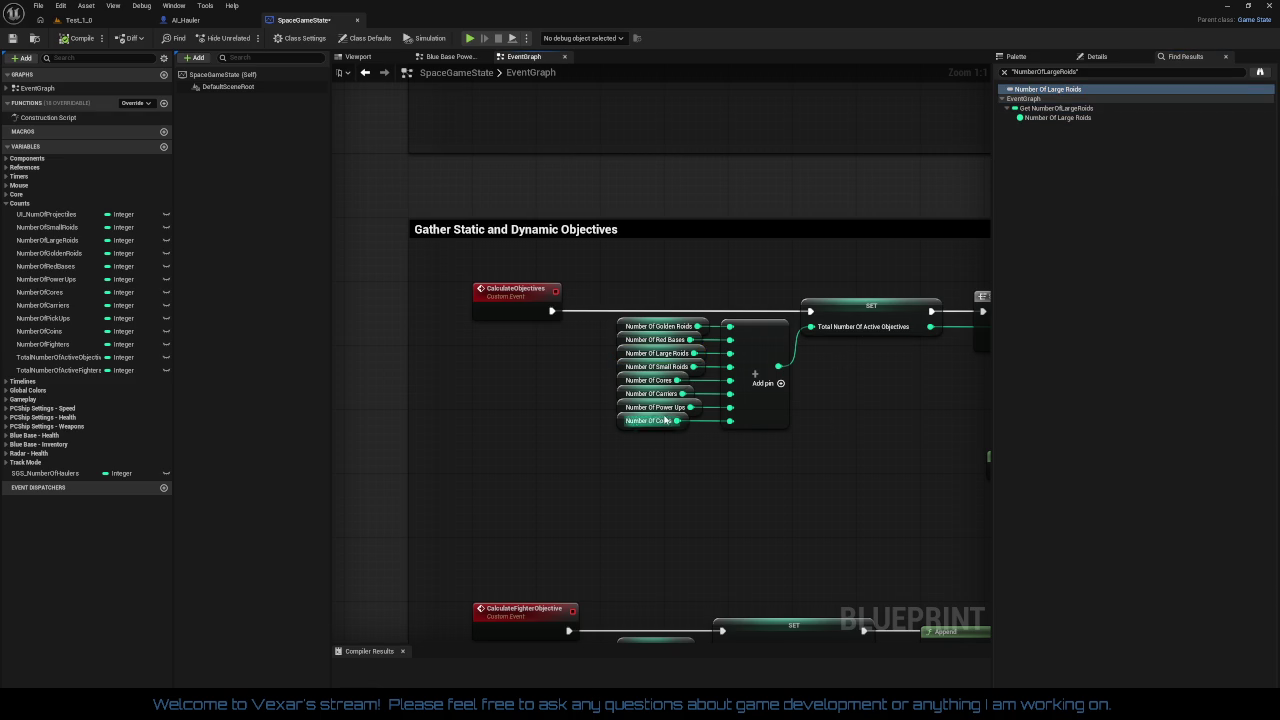
{"action": "left_click", "coordinate": [620, 353]}
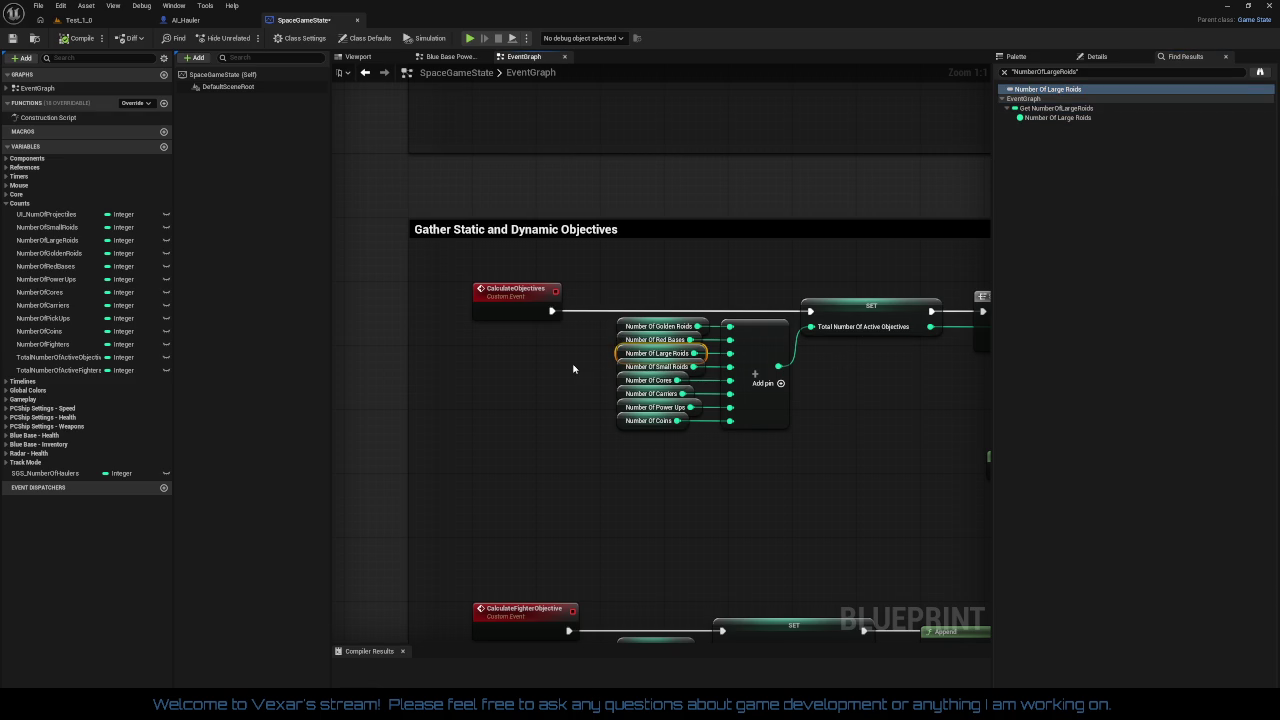